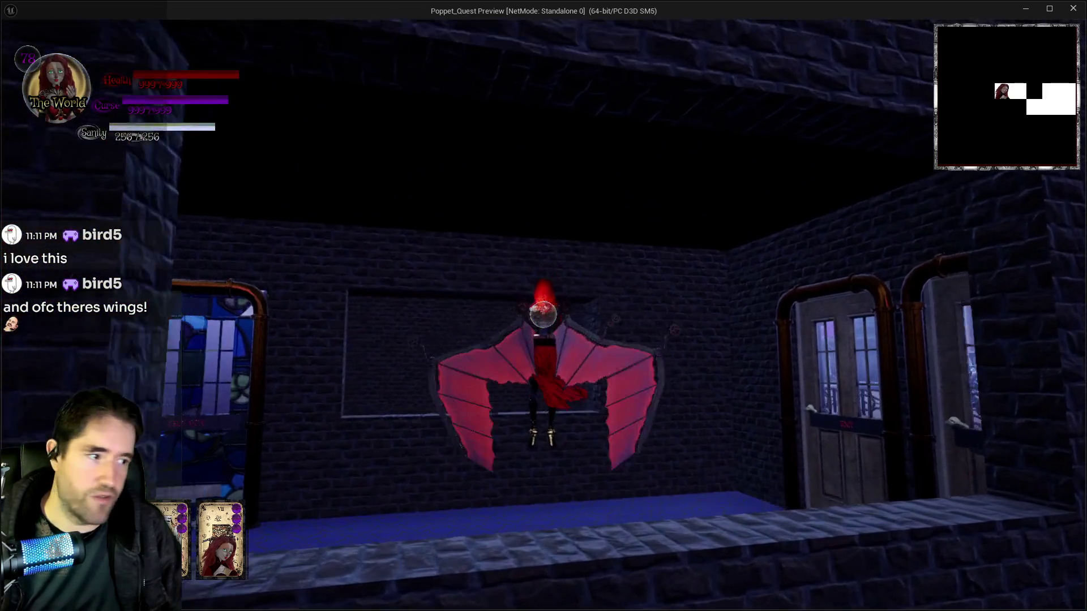
# Fly the winged character through the haunted gallery up to the exit doors.
pyautogui.press('w')
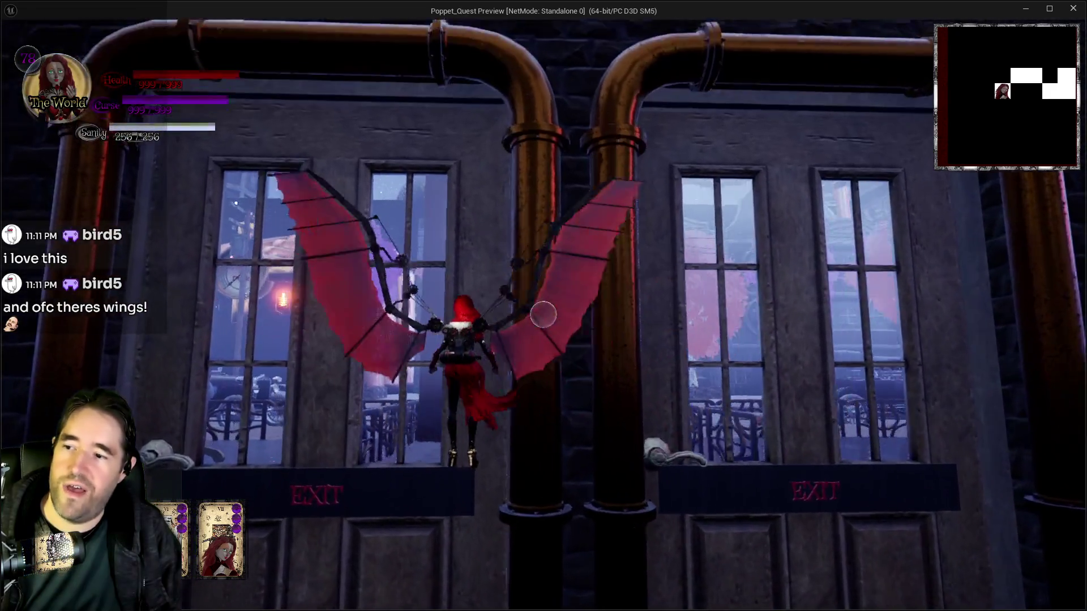
pyautogui.press('w')
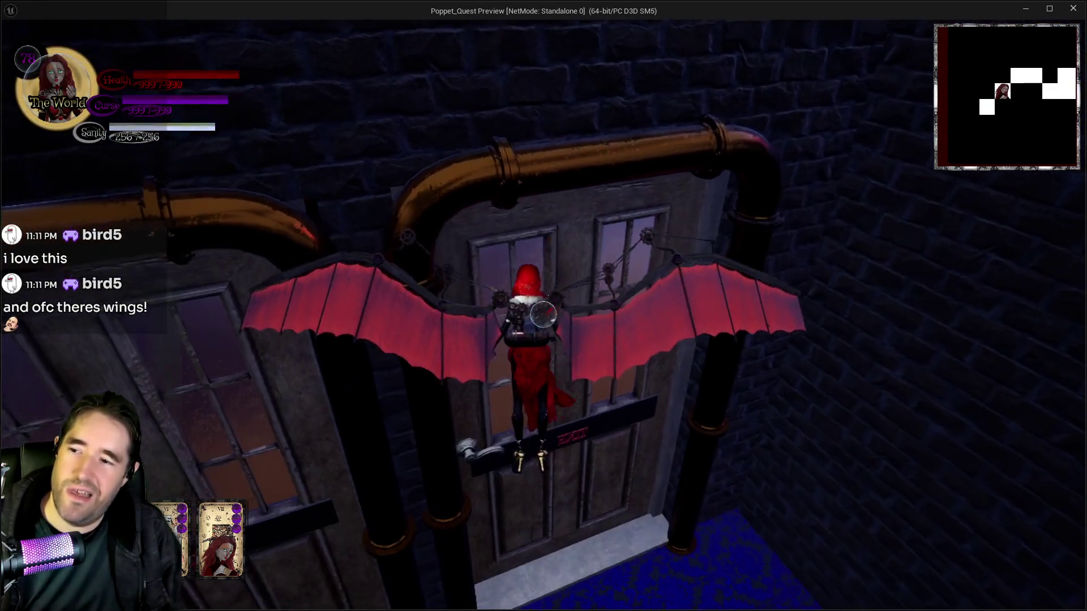
pyautogui.press('e')
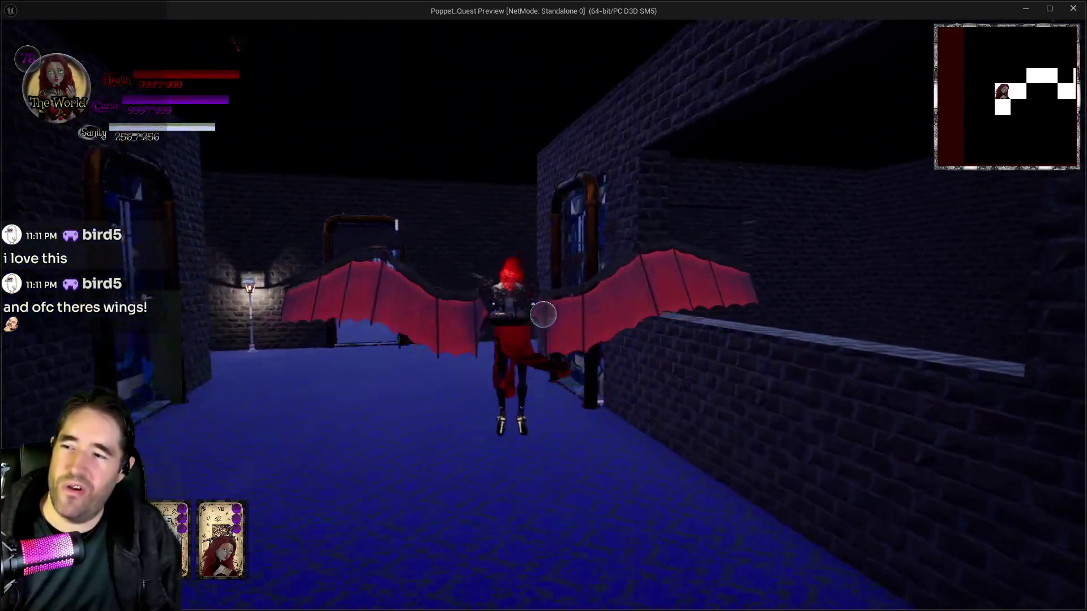
# Fly over the ledge and around the Security room to the iron gate, then Alt+Tab to the editor.
pyautogui.press('w')
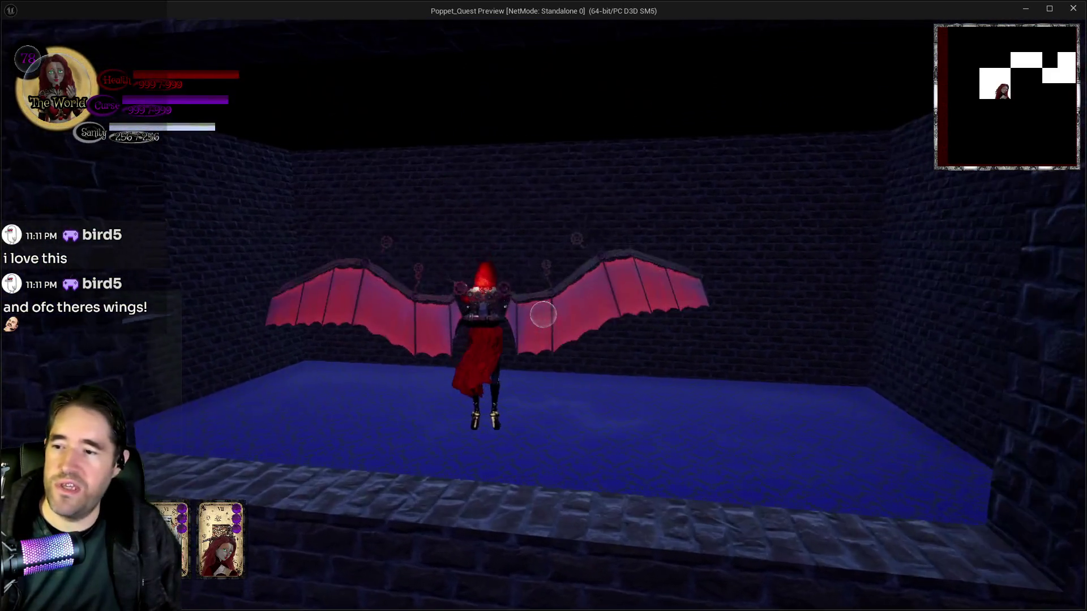
pyautogui.press('w')
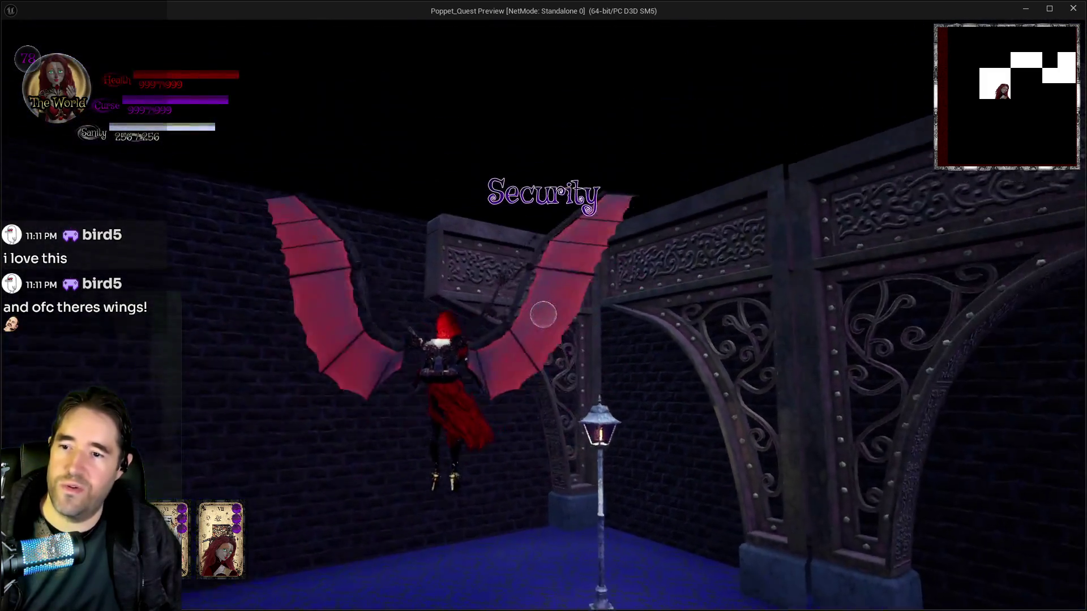
pyautogui.press('w')
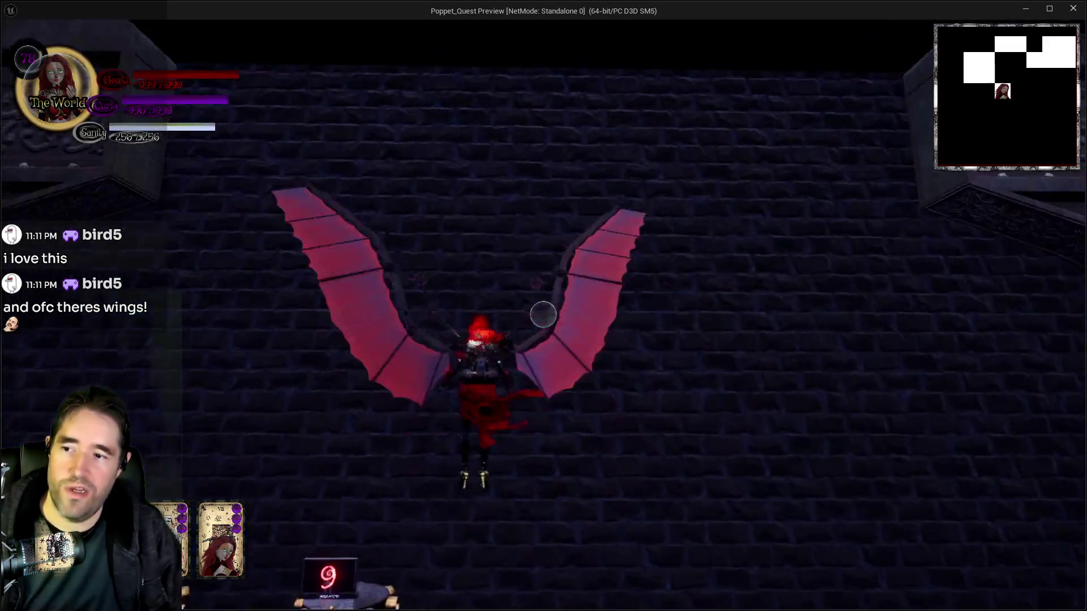
pyautogui.press('w')
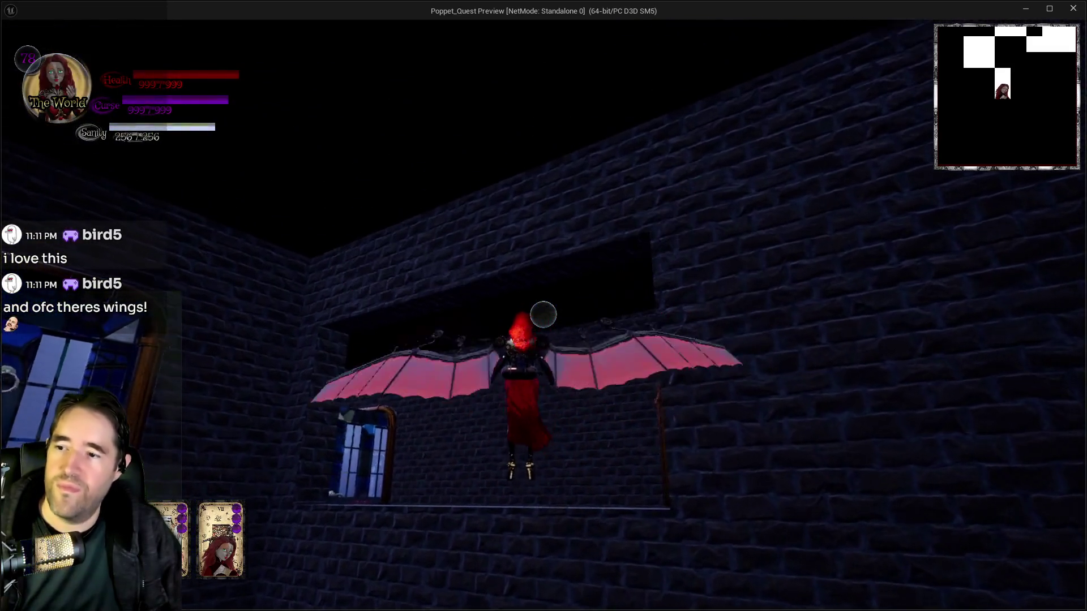
pyautogui.press('w')
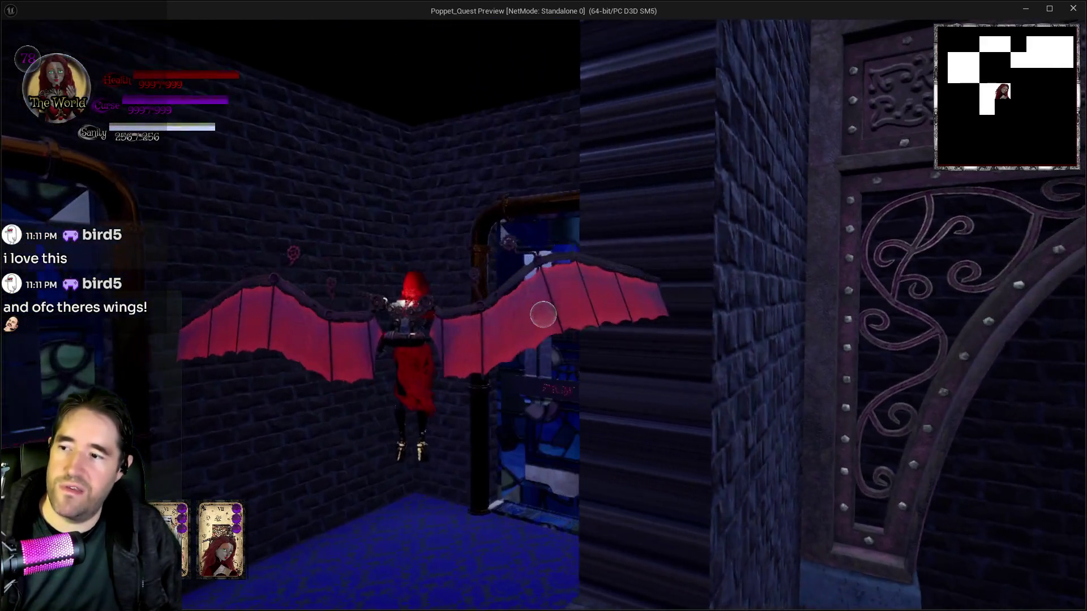
pyautogui.hotkey('alt', 'Tab')
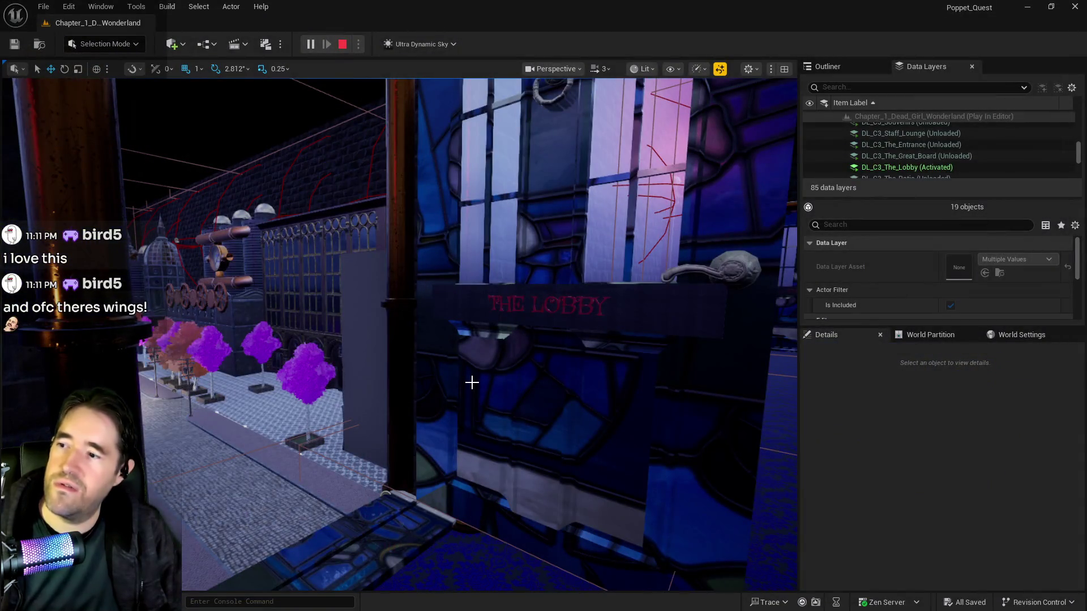
# Stop the play session and fly the viewport into the numbered-shelves room.
pyautogui.press('Escape')
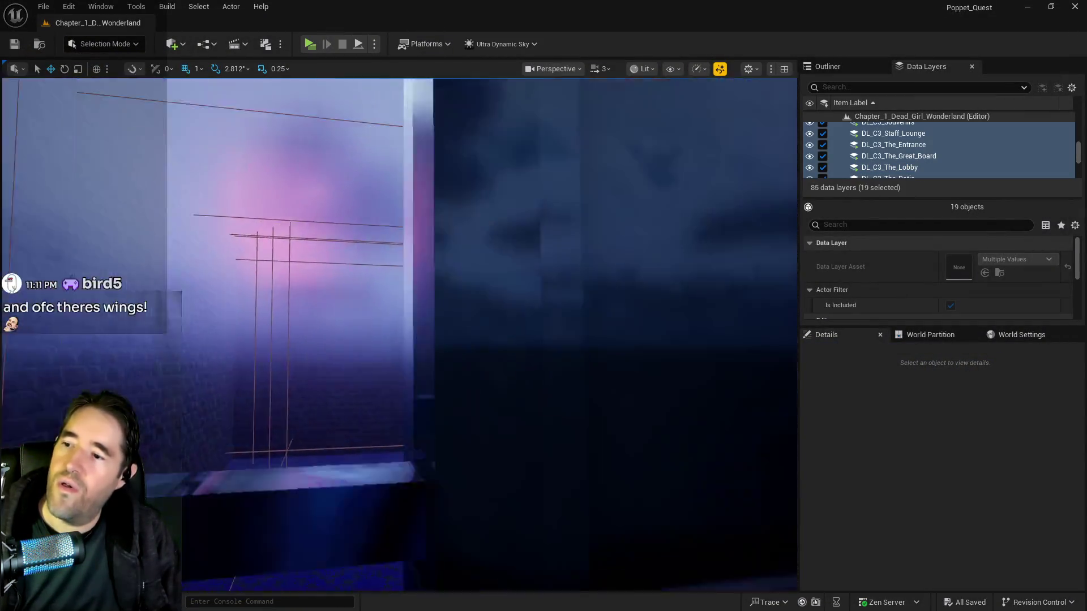
pyautogui.press('w')
pyautogui.press('a')
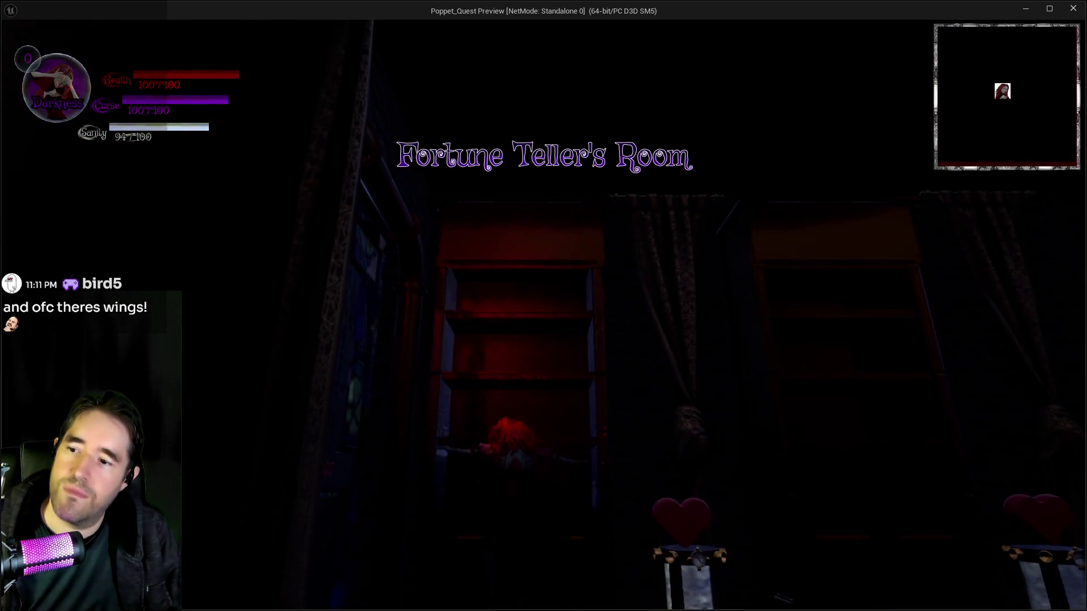
# Run through the Fortune Teller's Room, jump onto the chair and table, then open the card menu.
pyautogui.press('w')
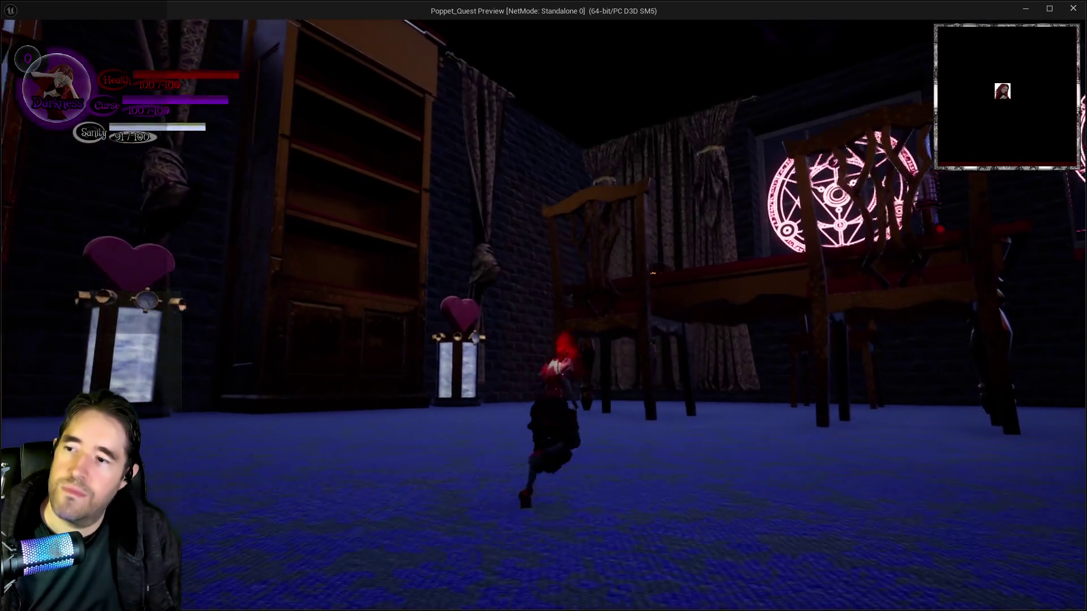
pyautogui.press('w')
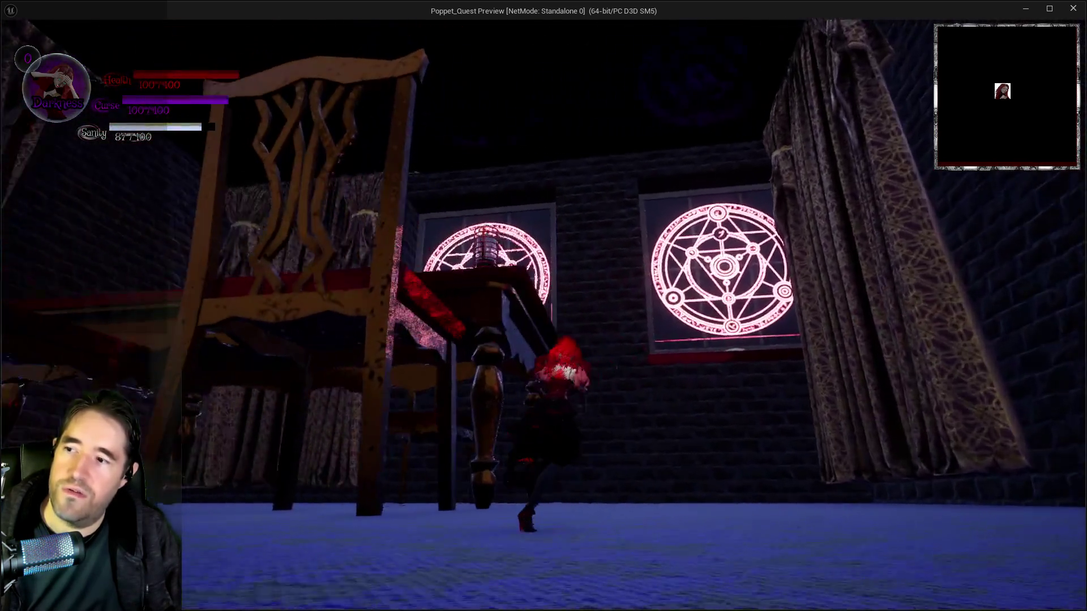
pyautogui.press('w')
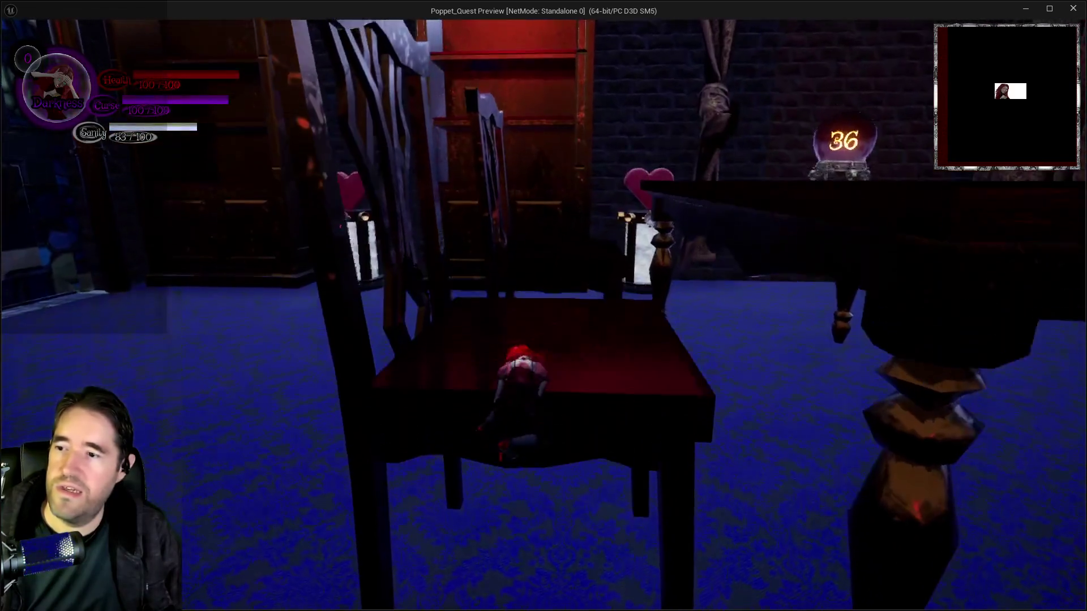
pyautogui.press('w')
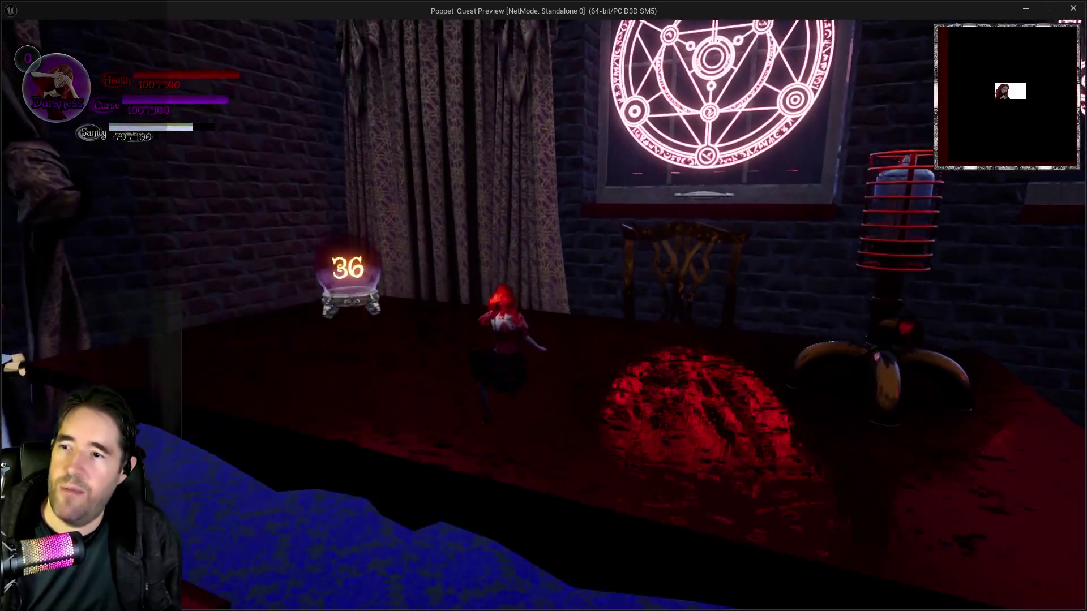
pyautogui.press('w')
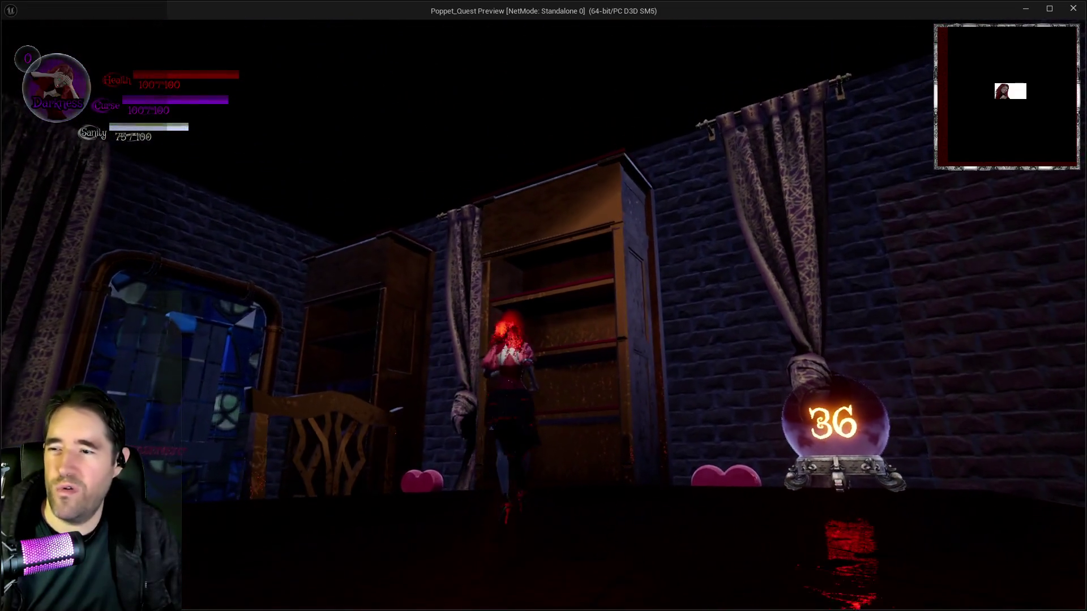
pyautogui.press('w')
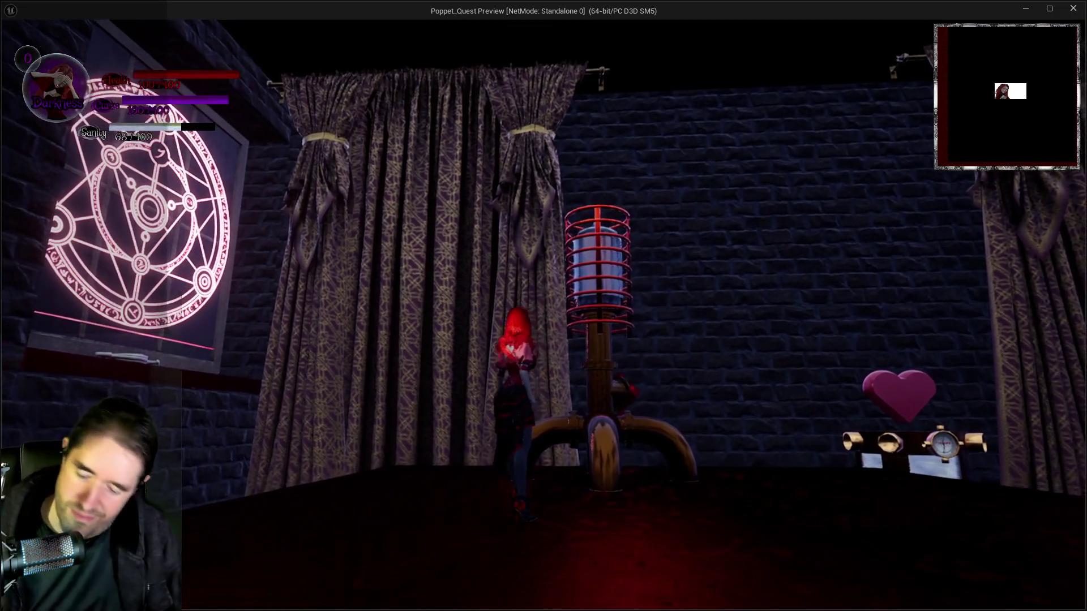
pyautogui.press('Escape')
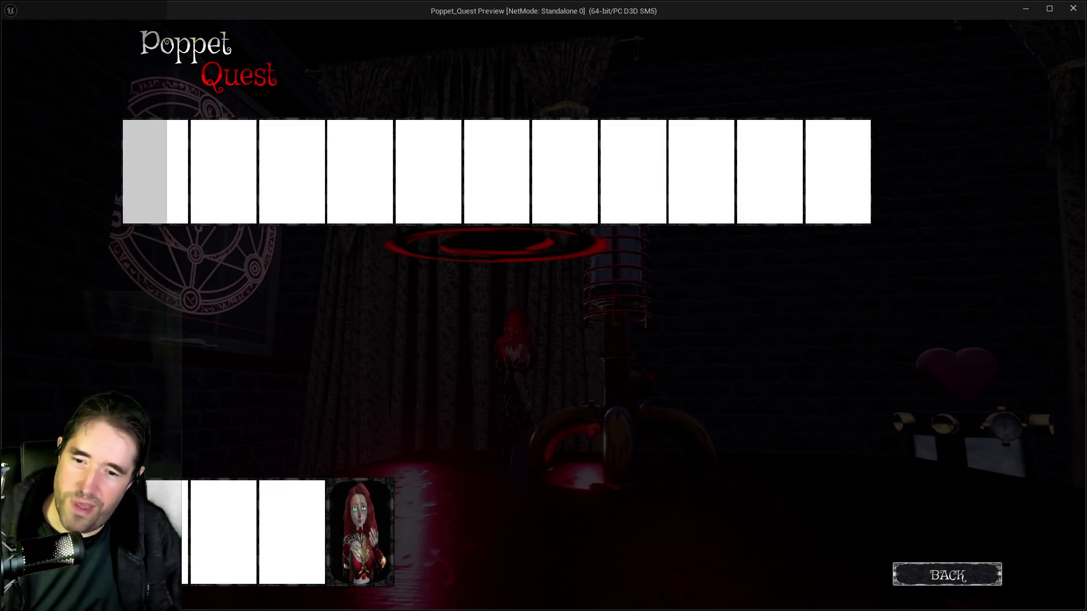
# Play The Final Battle card and walk past the crystal ball onto the tarot cards.
pyautogui.click(925, 575)
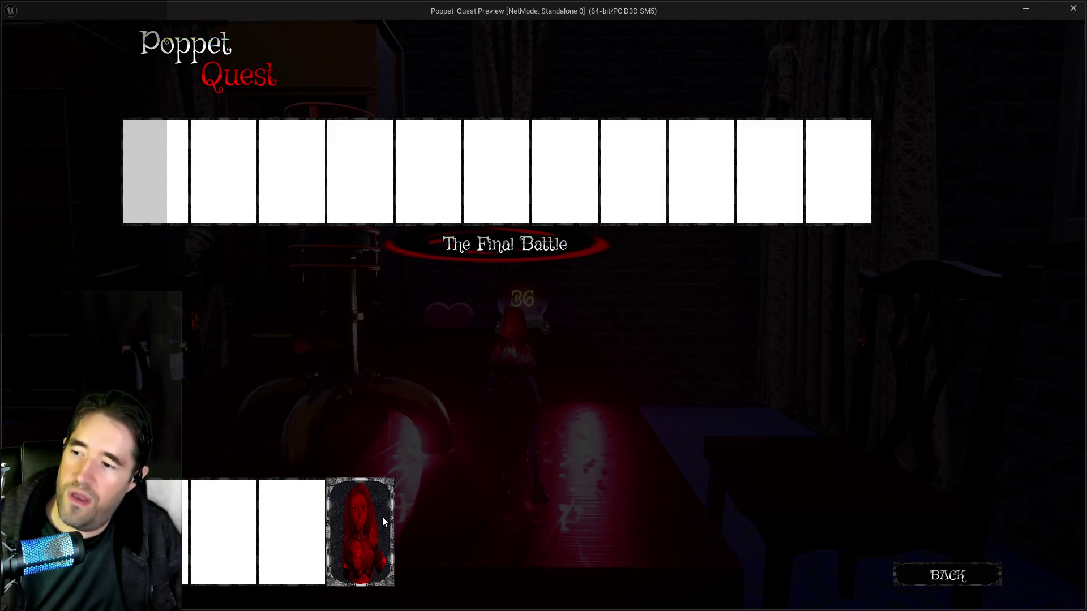
pyautogui.click(382, 518)
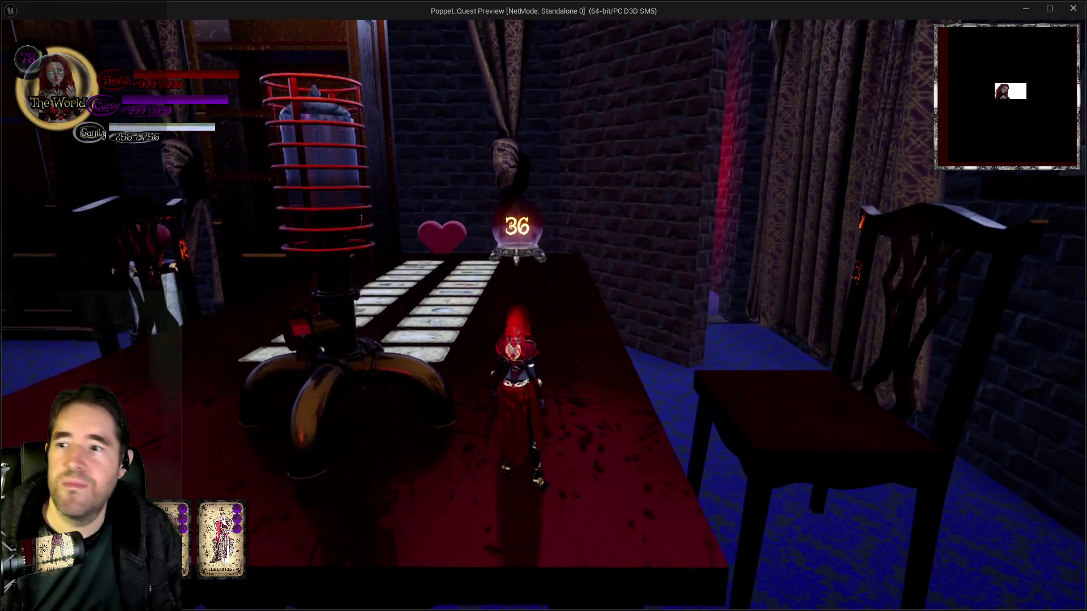
pyautogui.press('w')
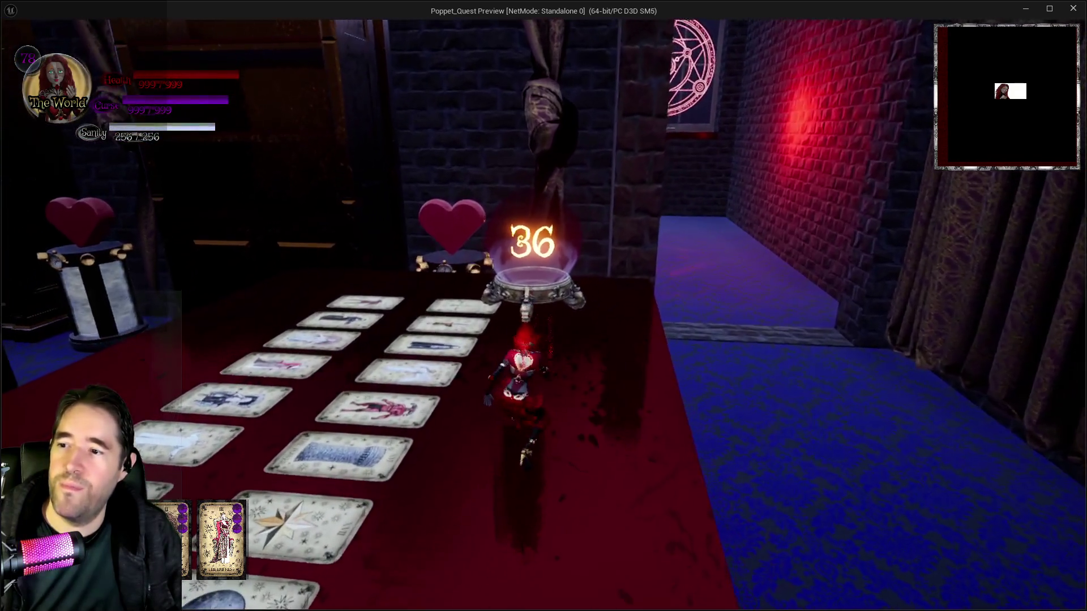
pyautogui.press('w')
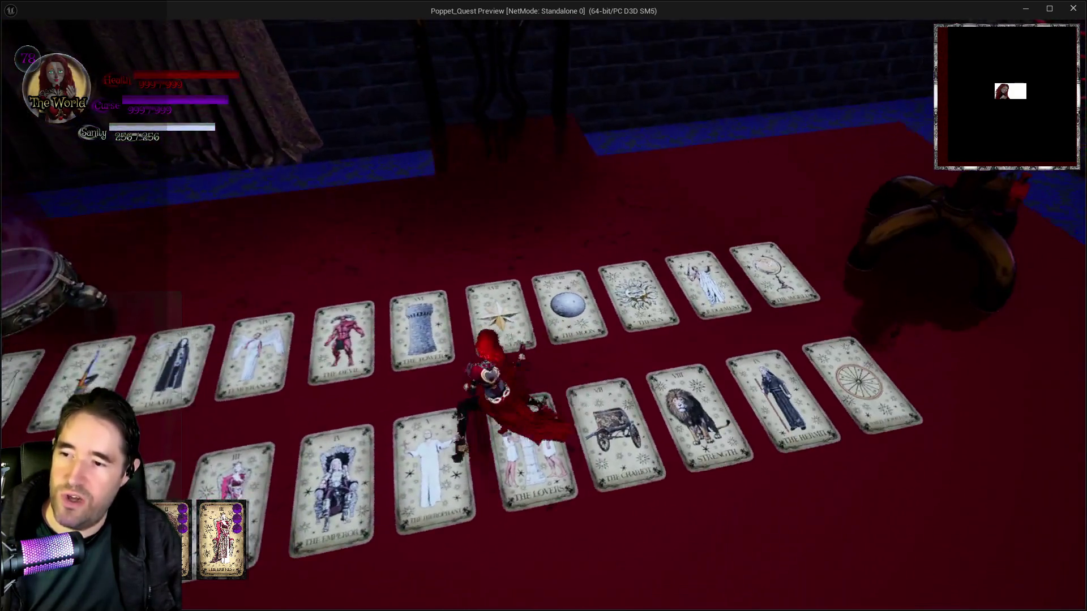
# Run into the corridor, fly with wings into the Portal Room and head for the glowing portal.
pyautogui.press('w')
pyautogui.press('space')
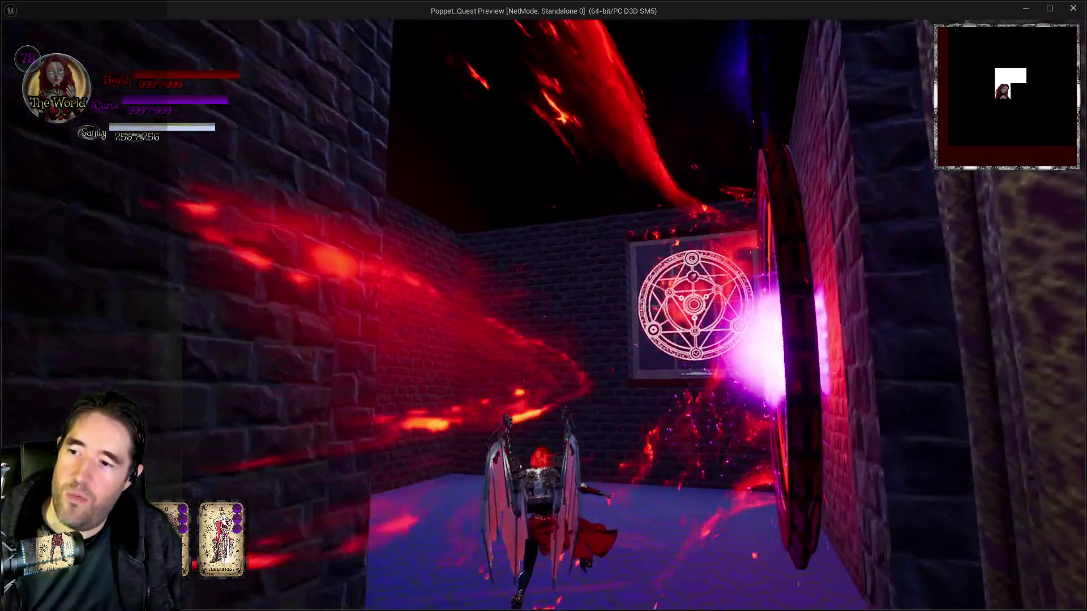
pyautogui.press('w')
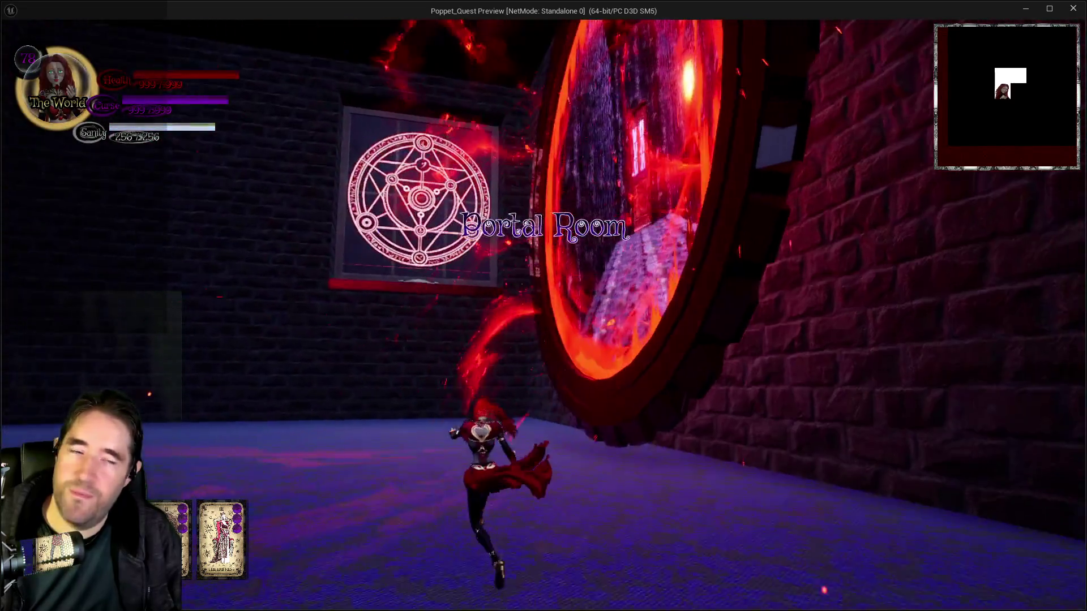
pyautogui.press('w')
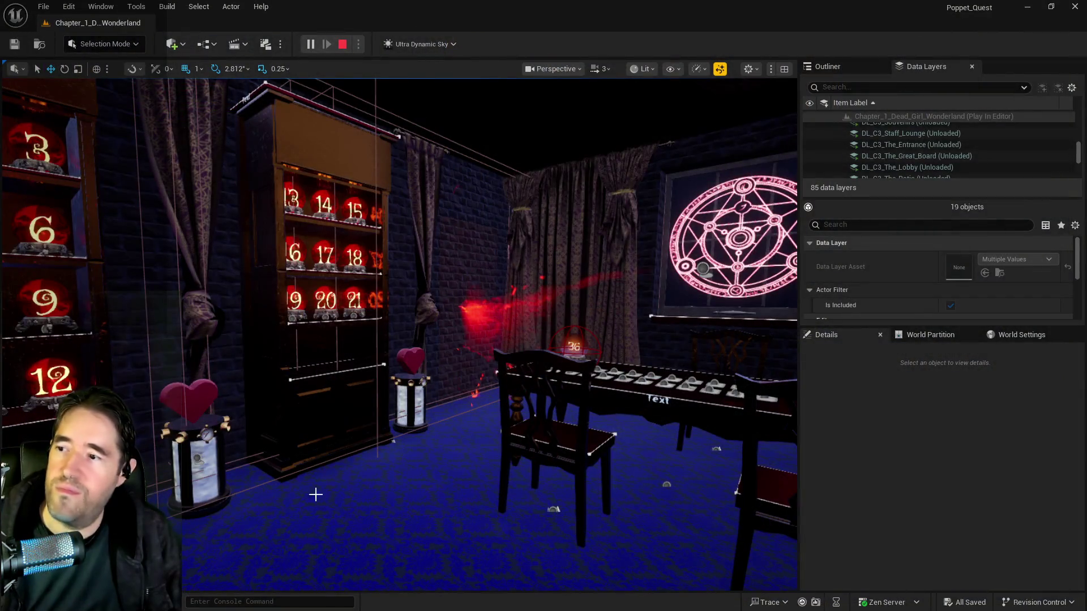
# Stop the session and fly the viewport through the pipe room past the Toy Entrance toward the stairs.
pyautogui.press('Escape')
pyautogui.press('w')
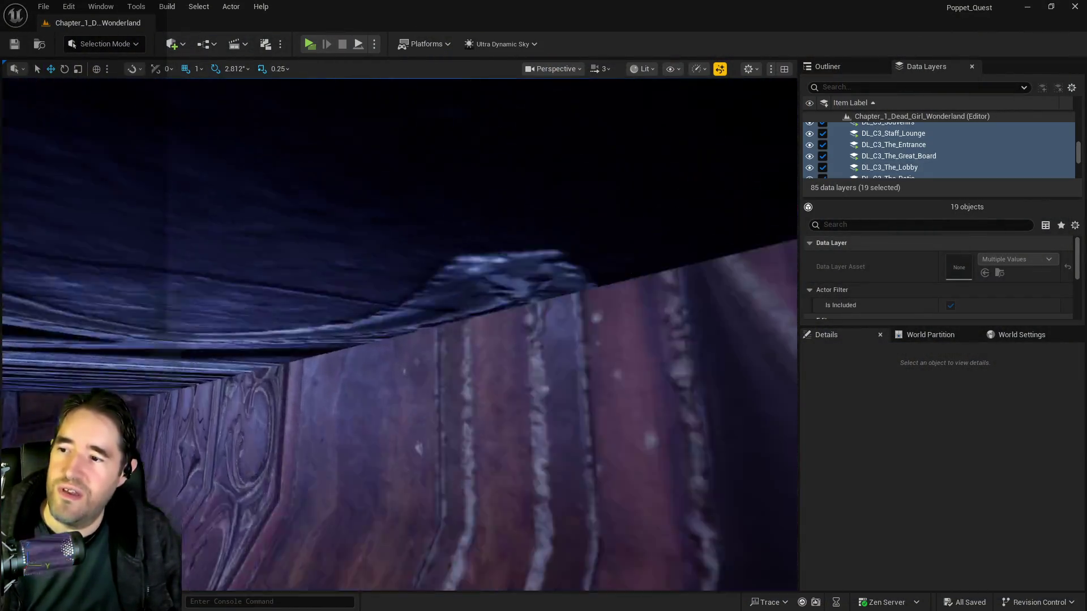
pyautogui.press('w')
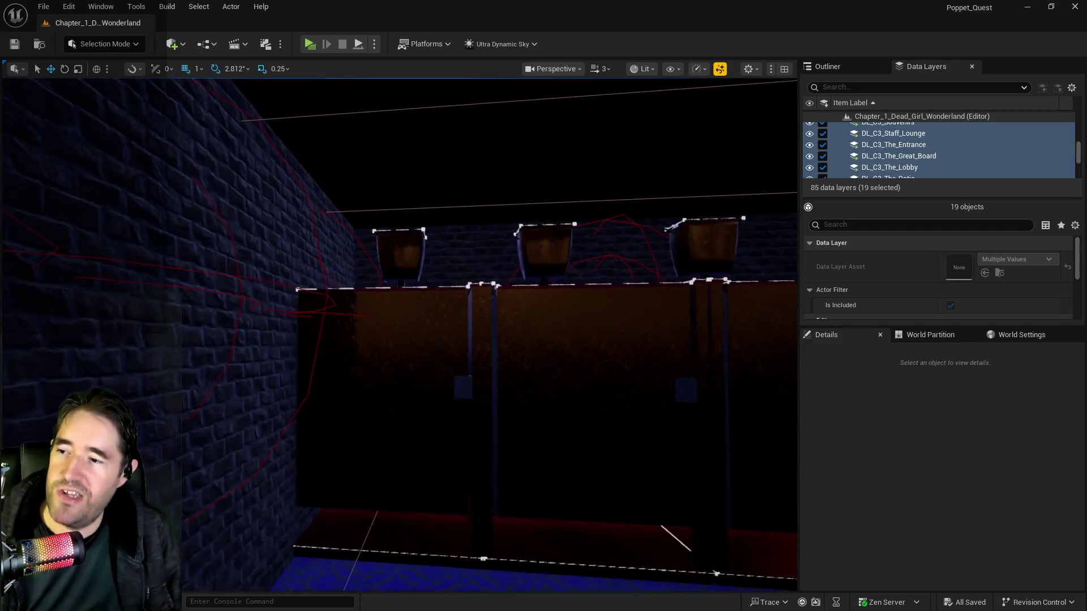
pyautogui.press('w')
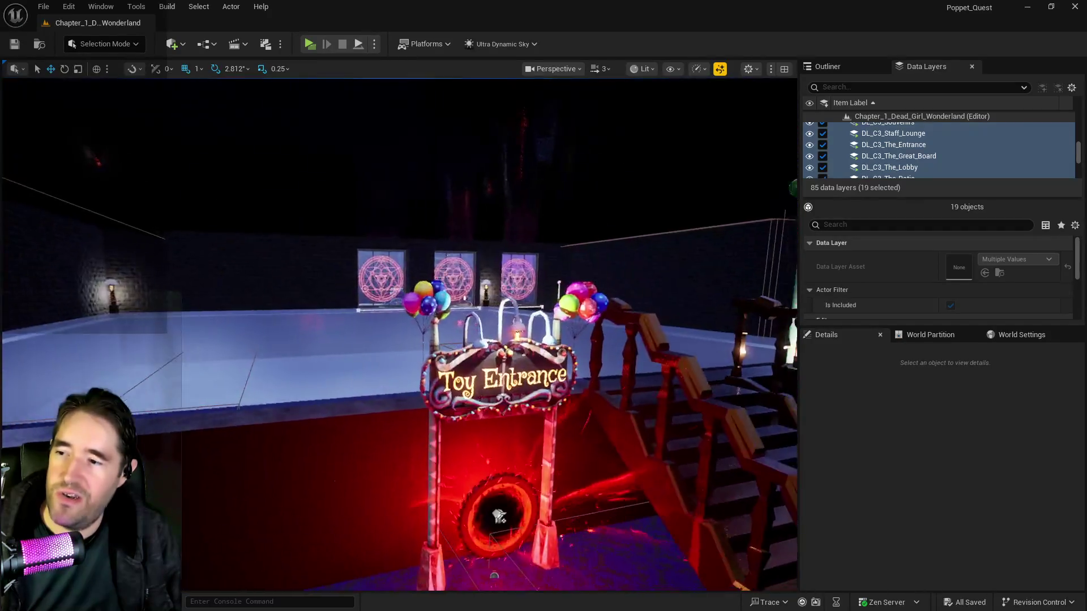
pyautogui.press('w')
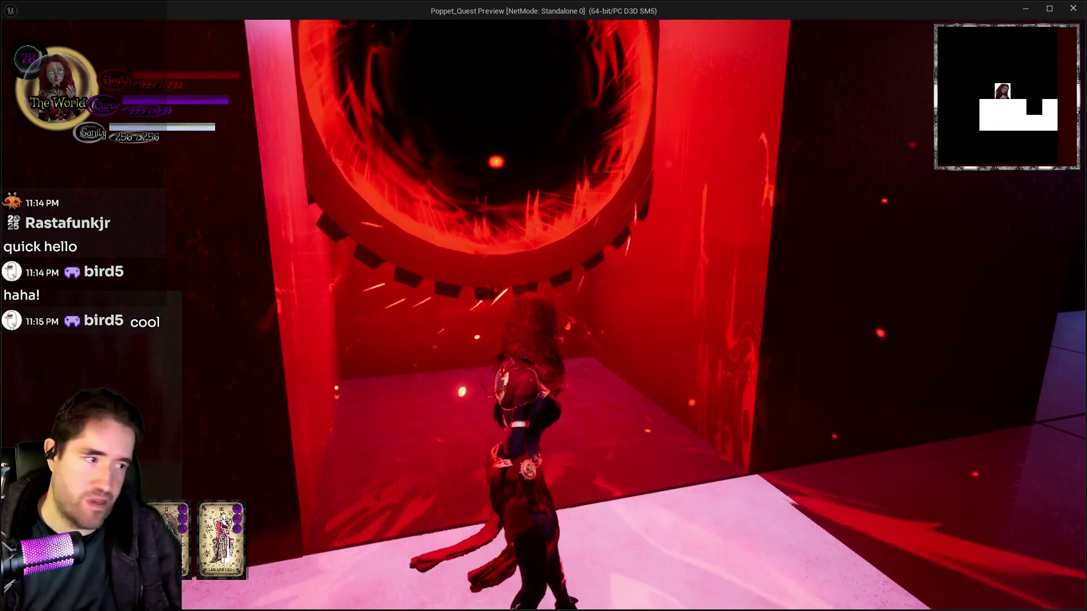
# Run the character through the first maze corridors and rooms toward the red wall.
pyautogui.press('w')
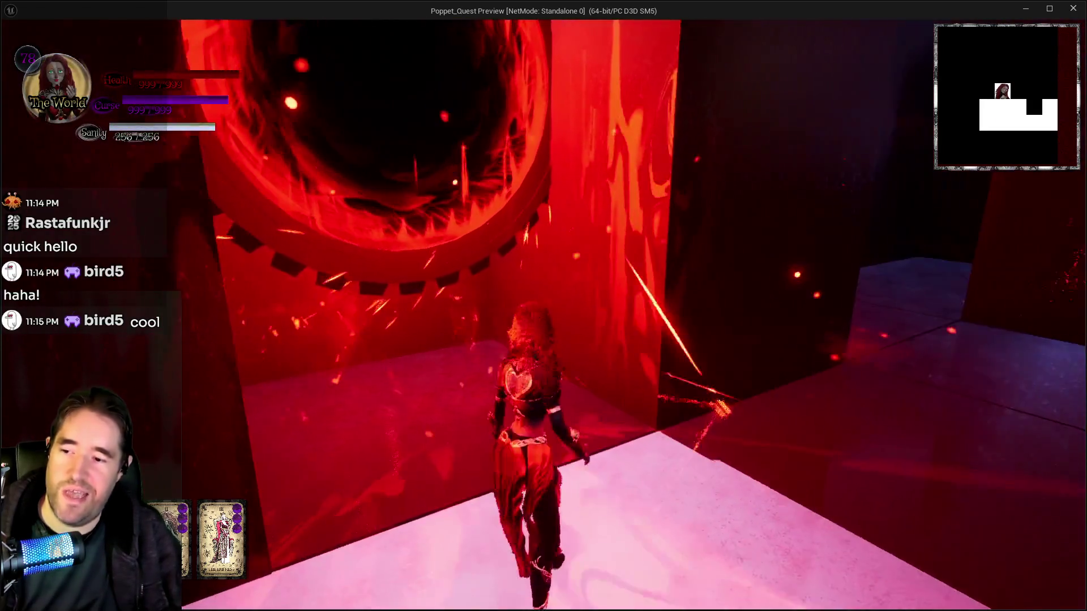
pyautogui.press('w')
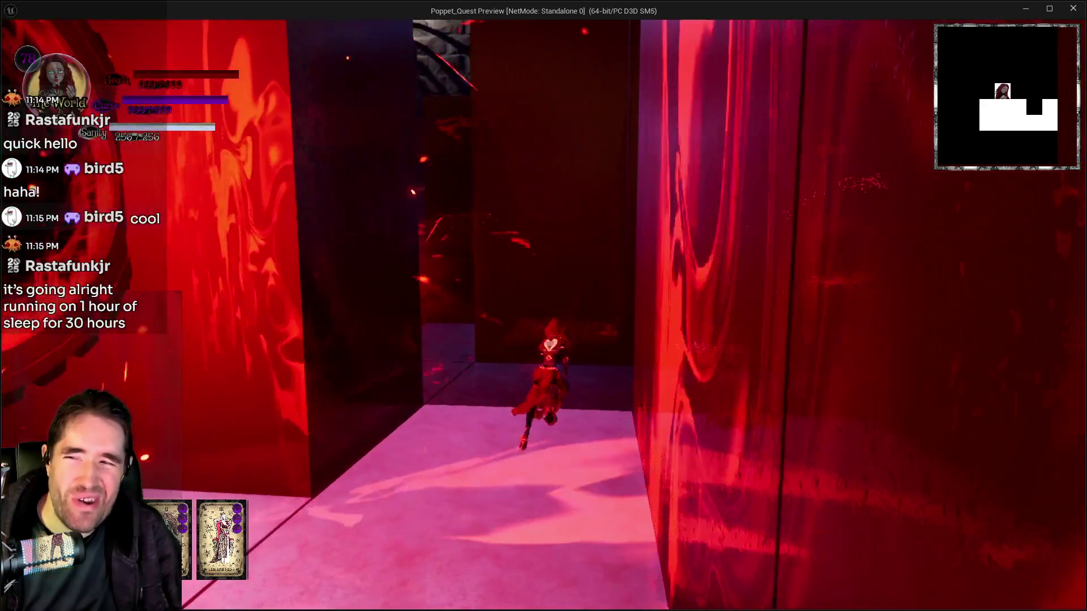
pyautogui.press('w')
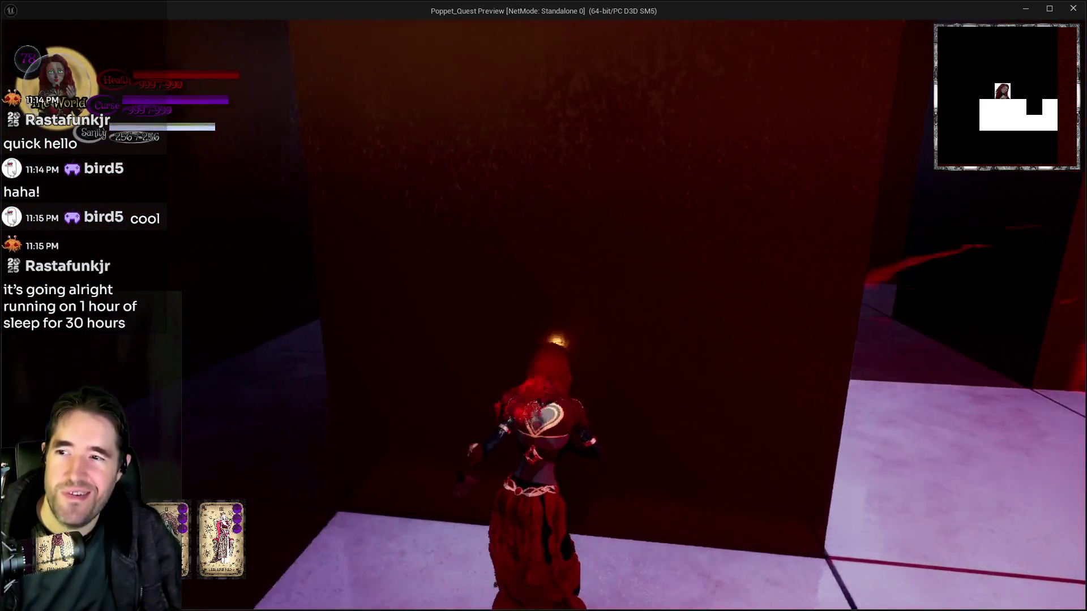
pyautogui.press('w')
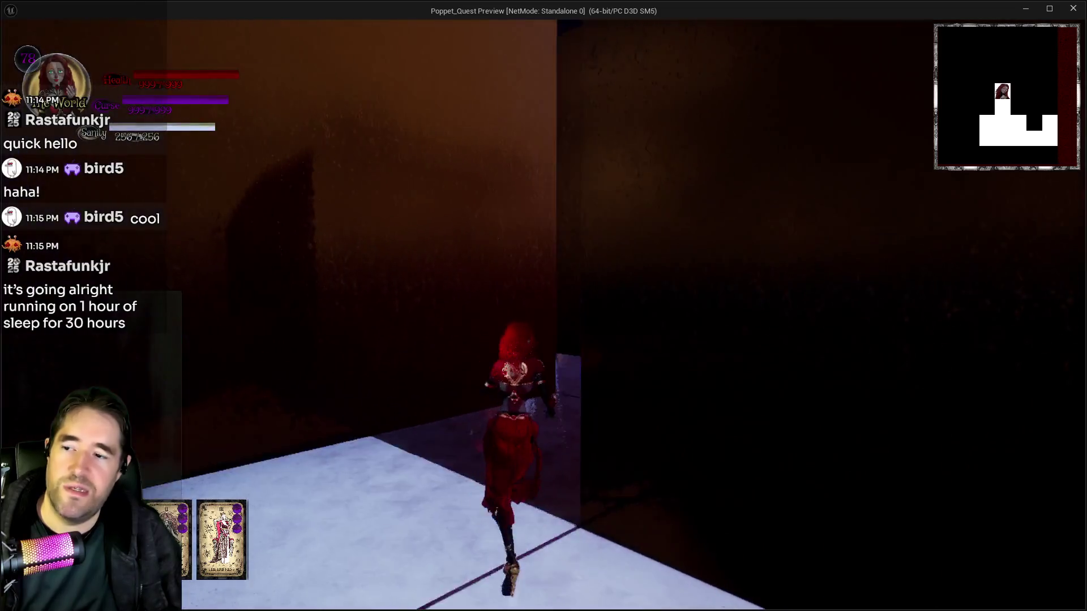
pyautogui.press('w')
pyautogui.press('w')
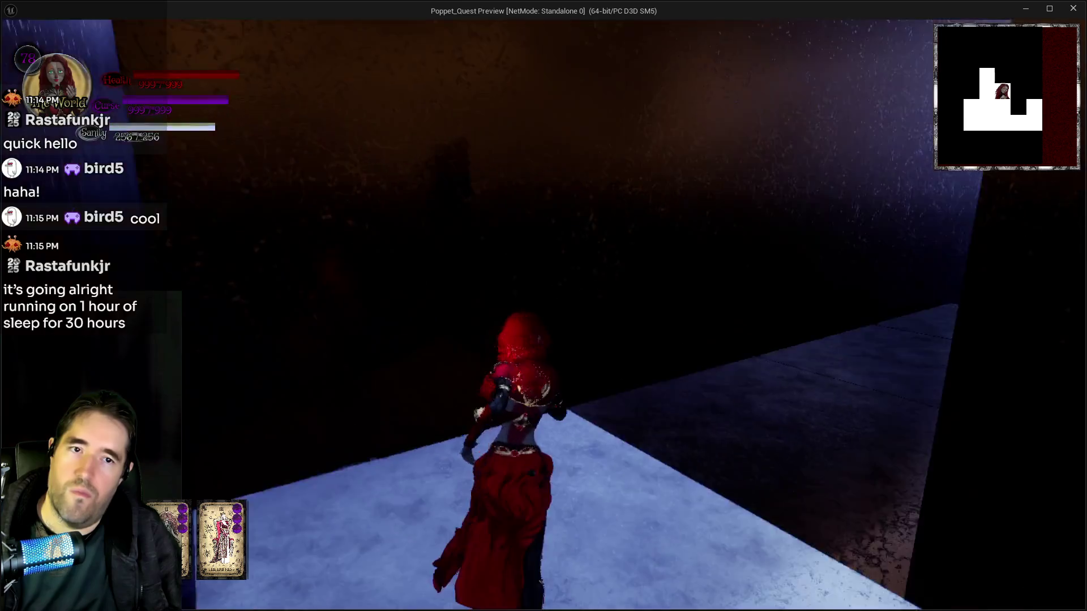
pyautogui.press('w')
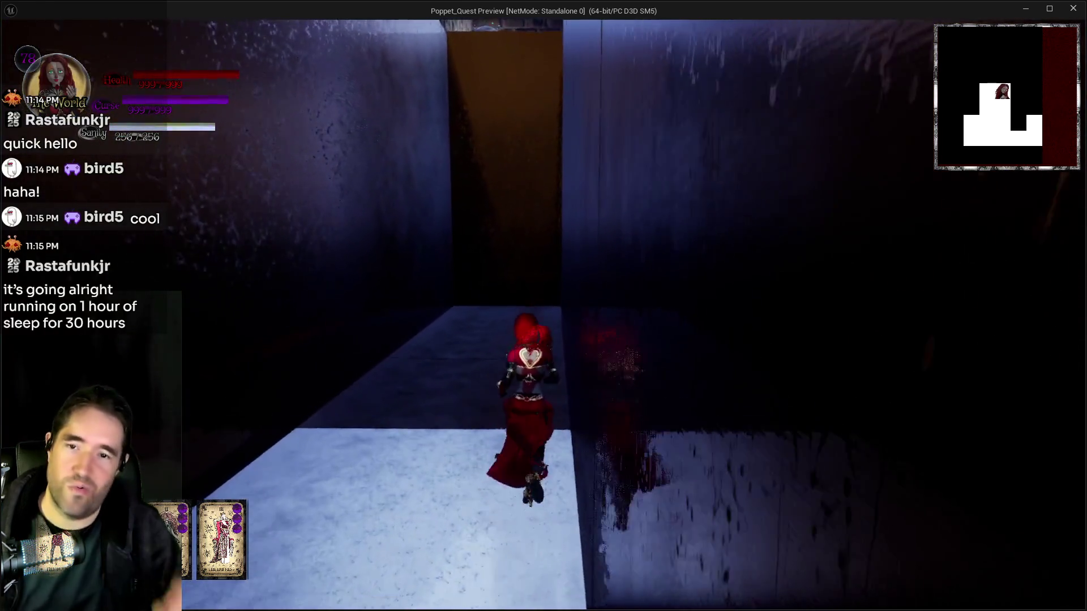
pyautogui.press('w')
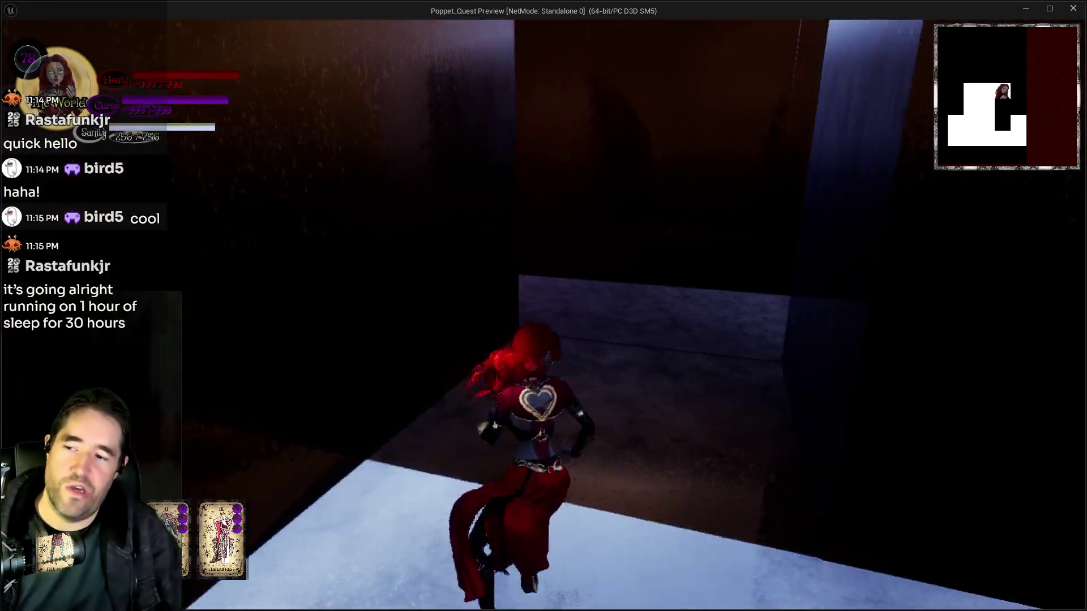
pyautogui.press('w')
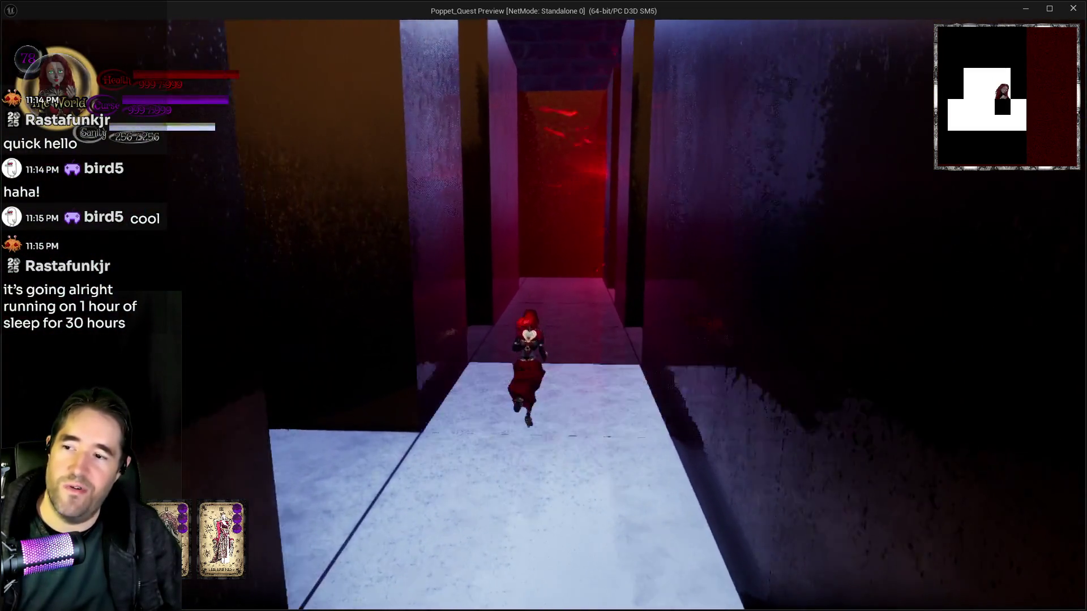
# Continue through the dark passages and long red corridor into the bright room, then end the session.
pyautogui.press('w')
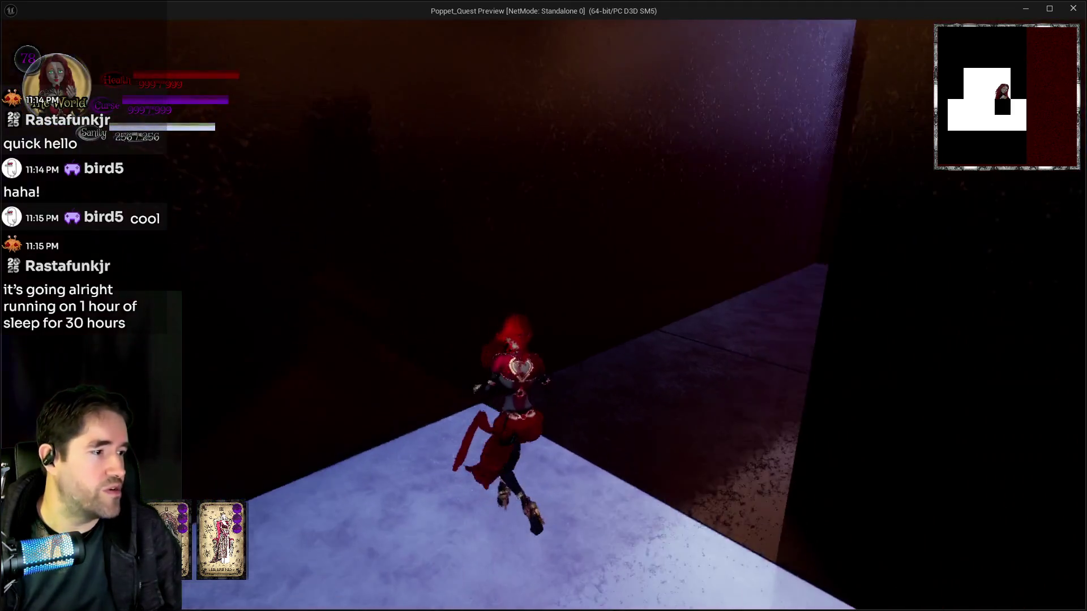
pyautogui.press('w')
pyautogui.press('w')
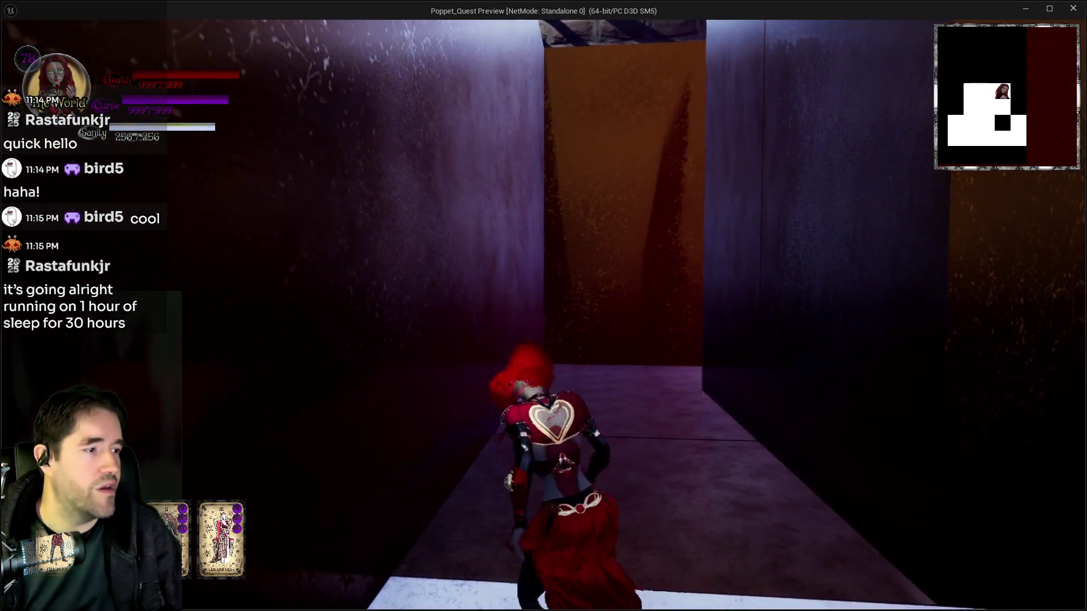
pyautogui.press('w')
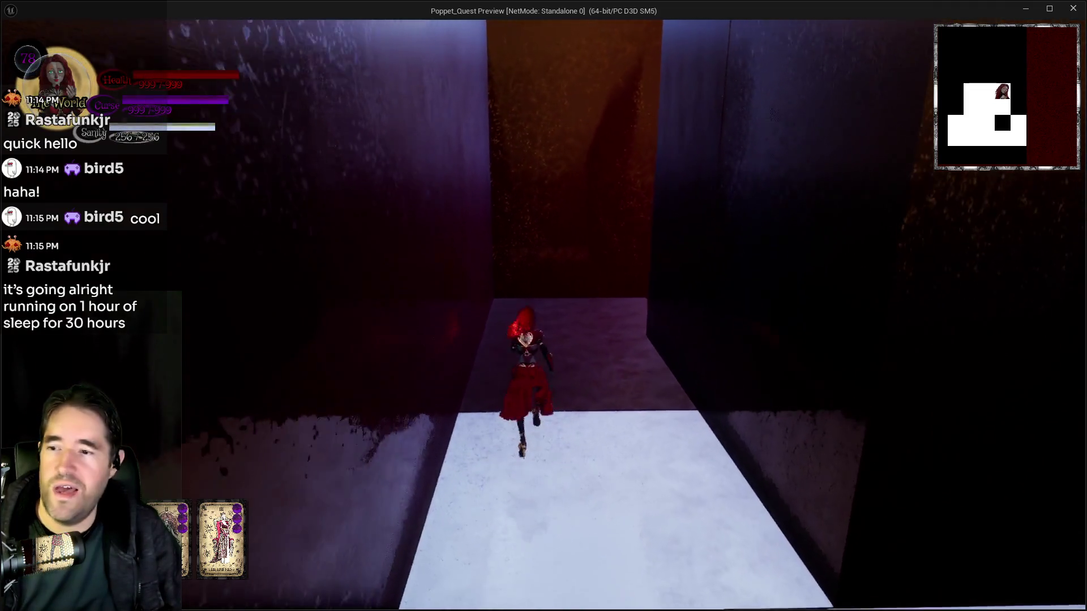
pyautogui.press('w')
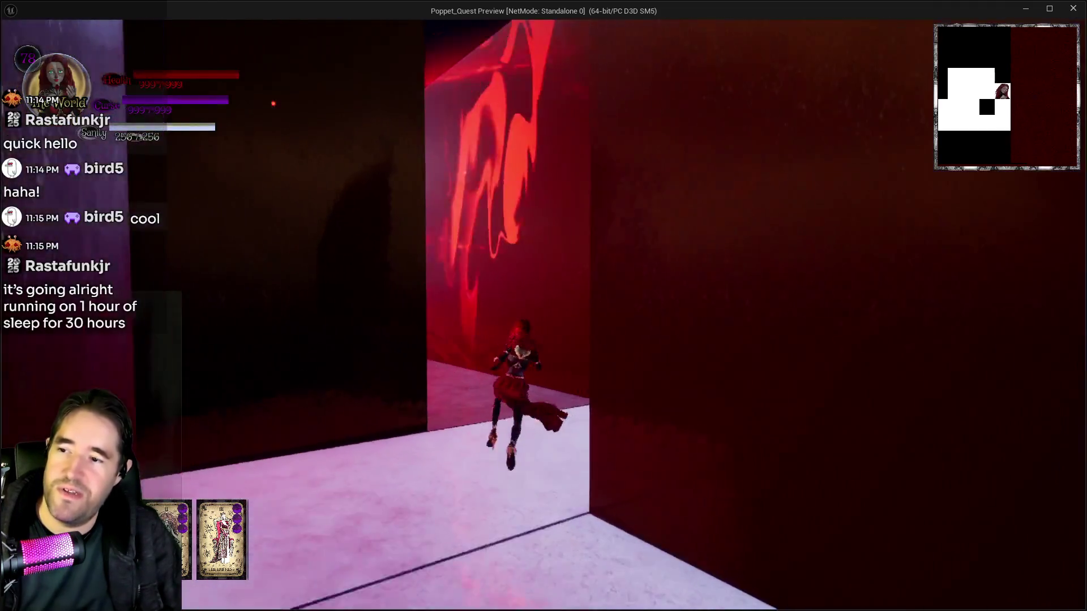
pyautogui.press('w')
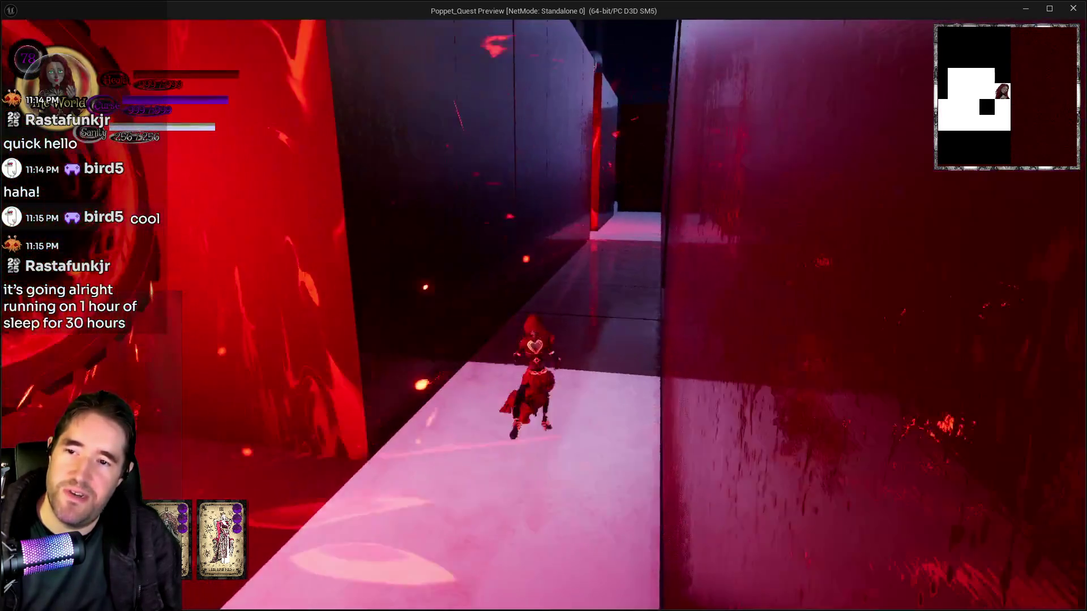
pyautogui.press('w')
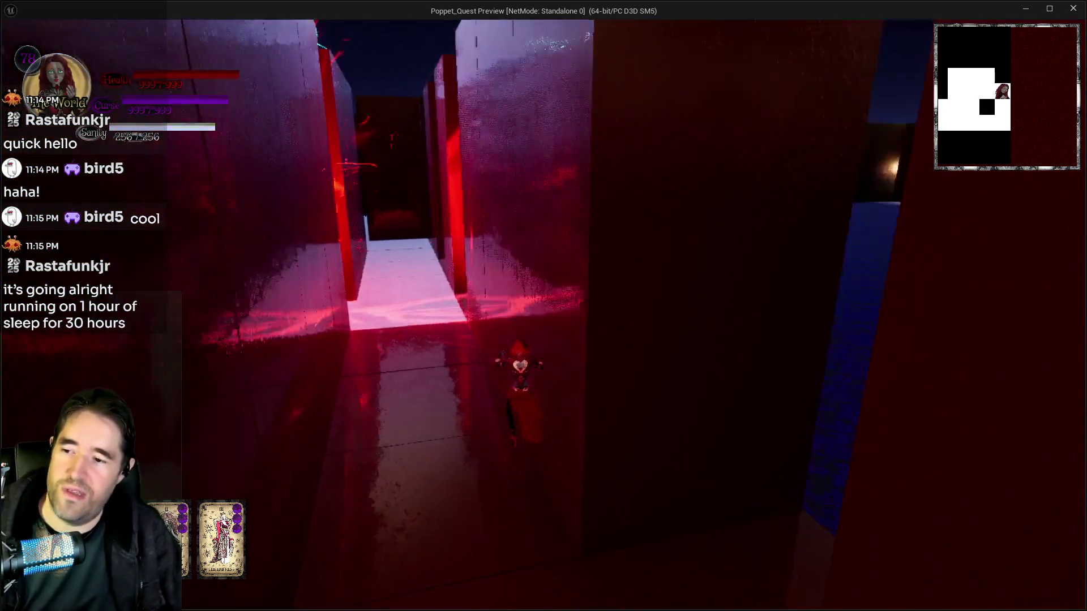
pyautogui.press('w')
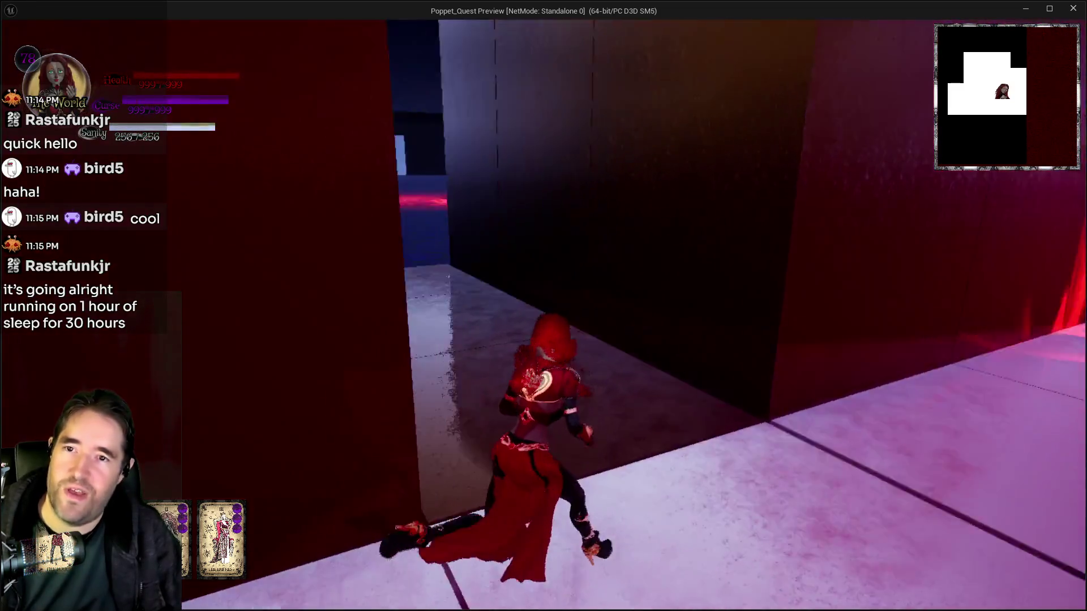
pyautogui.press('Escape')
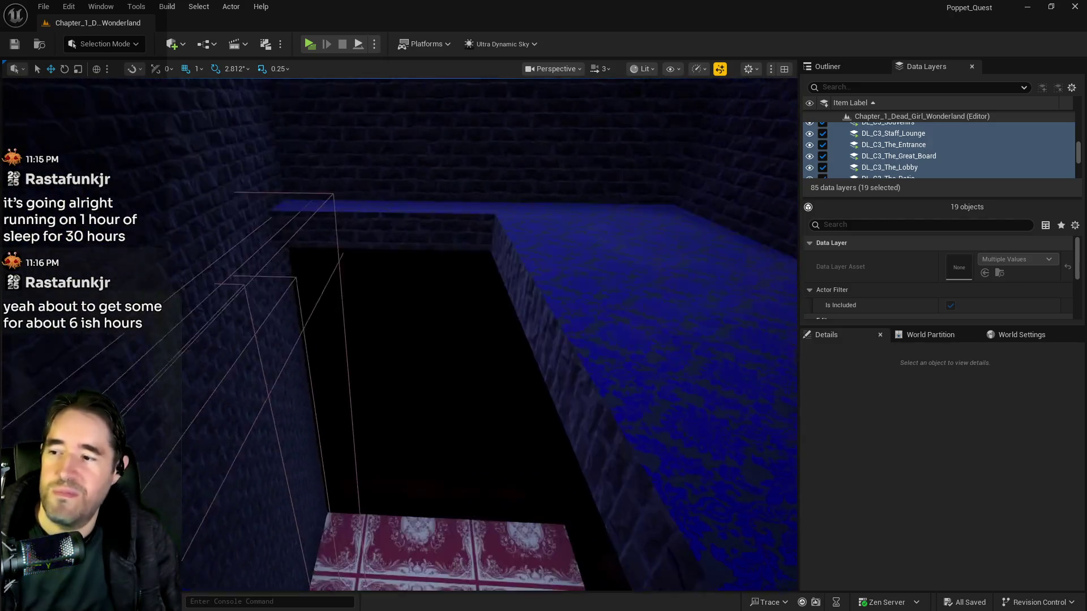
# Select the 16 chapter 4 data layers from DL_C4_Abandoned_Area onward and load them.
pyautogui.scroll(-2, 899, 140)
pyautogui.scroll(-3, 899, 140)
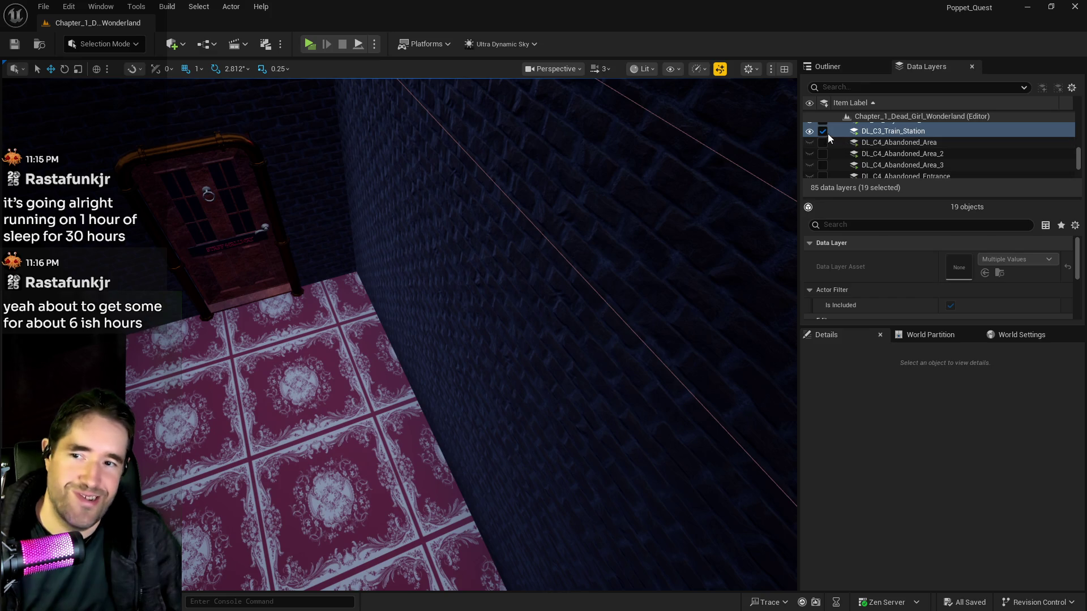
pyautogui.scroll(3, 892, 145)
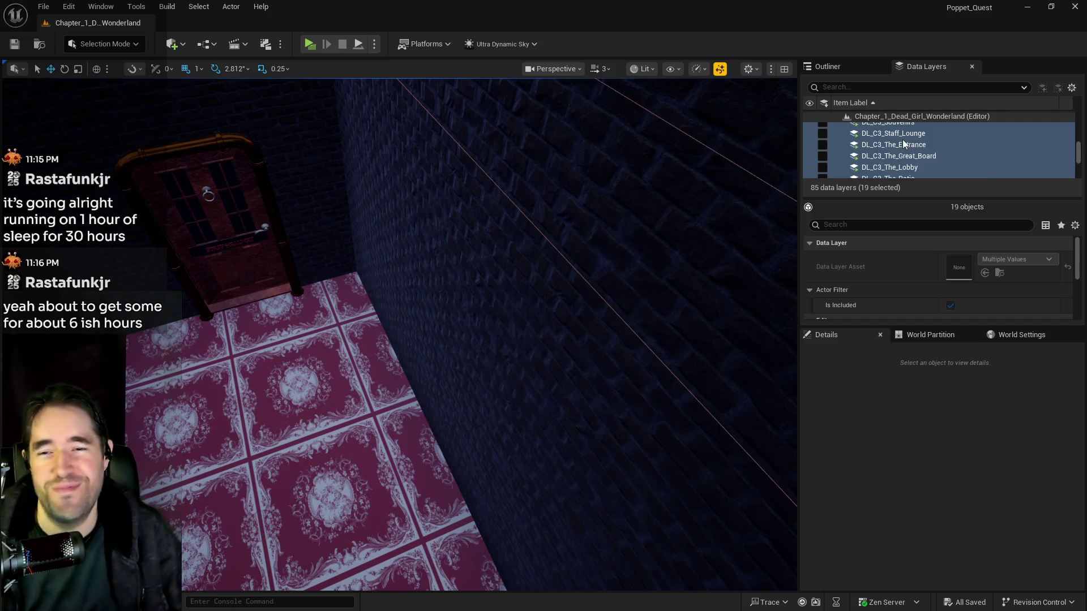
pyautogui.scroll(-5, 917, 162)
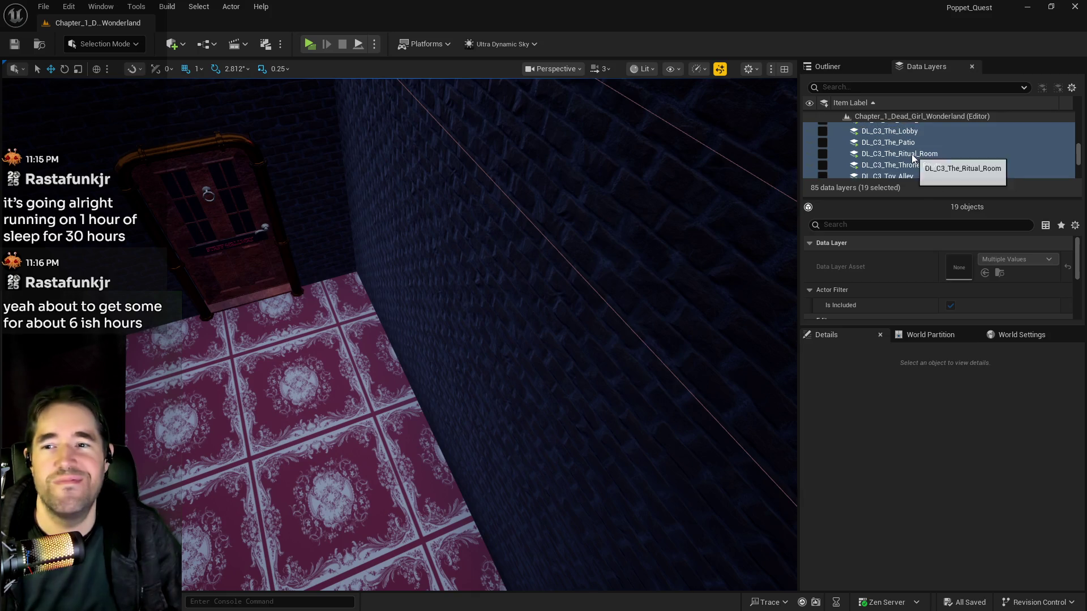
pyautogui.click(904, 146)
pyautogui.scroll(-5, 904, 148)
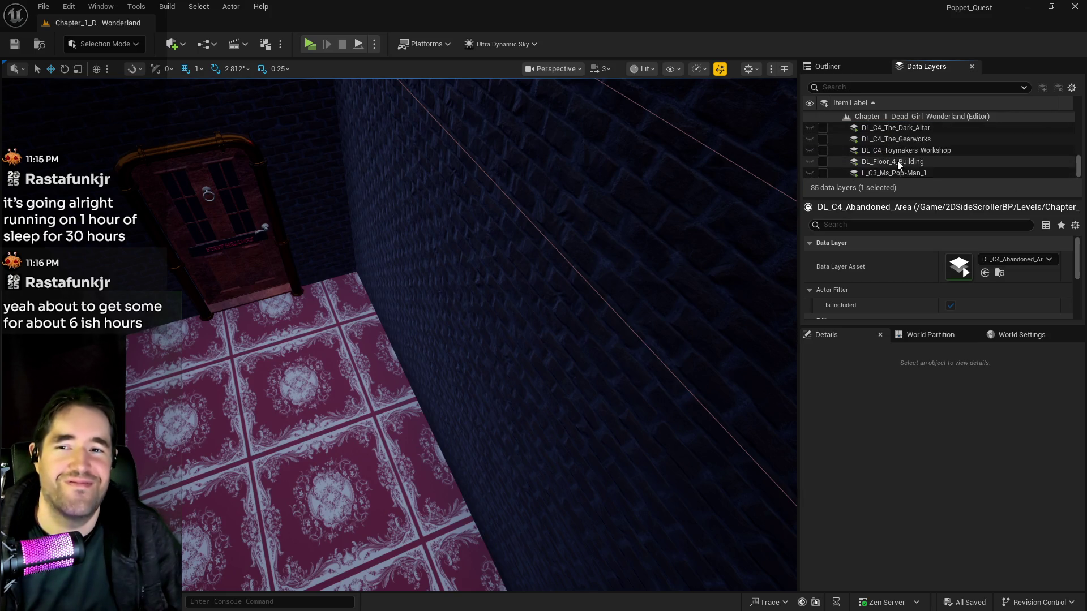
pyautogui.keyDown('shift'); pyautogui.click(914, 154); pyautogui.keyUp('shift')
pyautogui.click(822, 150)
pyautogui.scroll(3, 823, 154)
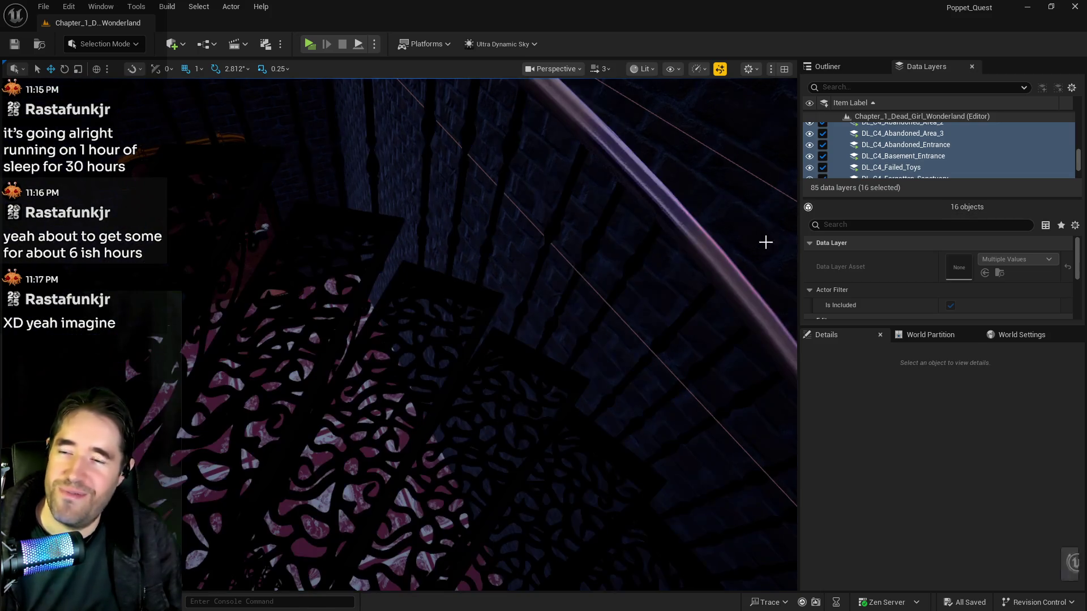
# Fly the viewport past the stairs and red door to the Mysterious Toymaking Box sign.
pyautogui.moveTo(765, 242); pyautogui.dragTo(765, 242)
pyautogui.moveTo(637, 284); pyautogui.dragTo(636, 284)
pyautogui.moveTo(533, 192); pyautogui.dragTo(534, 192)
pyautogui.moveTo(438, 397); pyautogui.dragTo(439, 397)
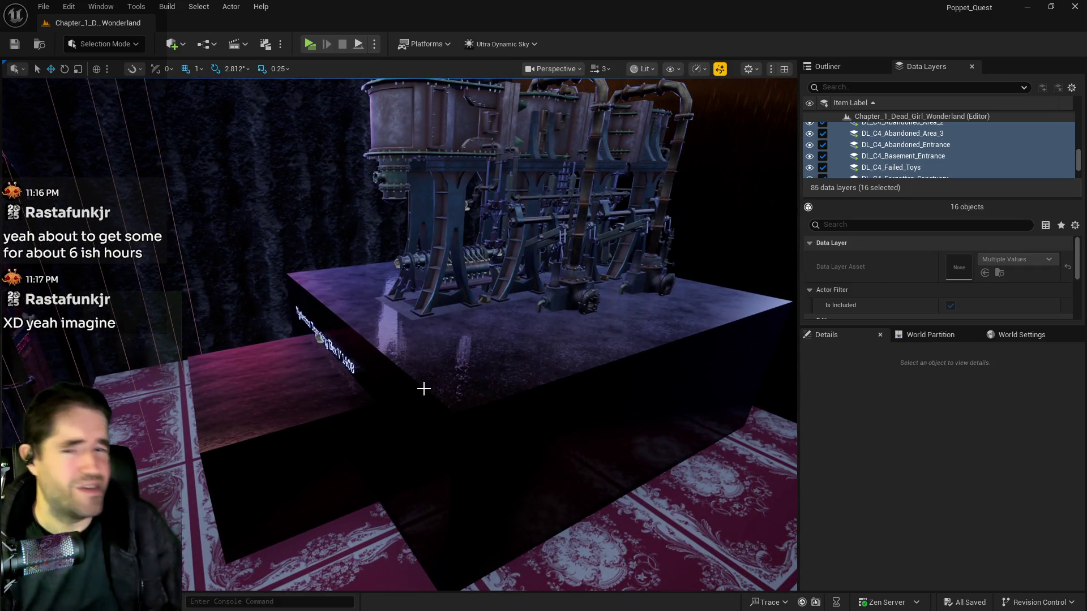
pyautogui.moveTo(527, 306); pyautogui.dragTo(527, 307)
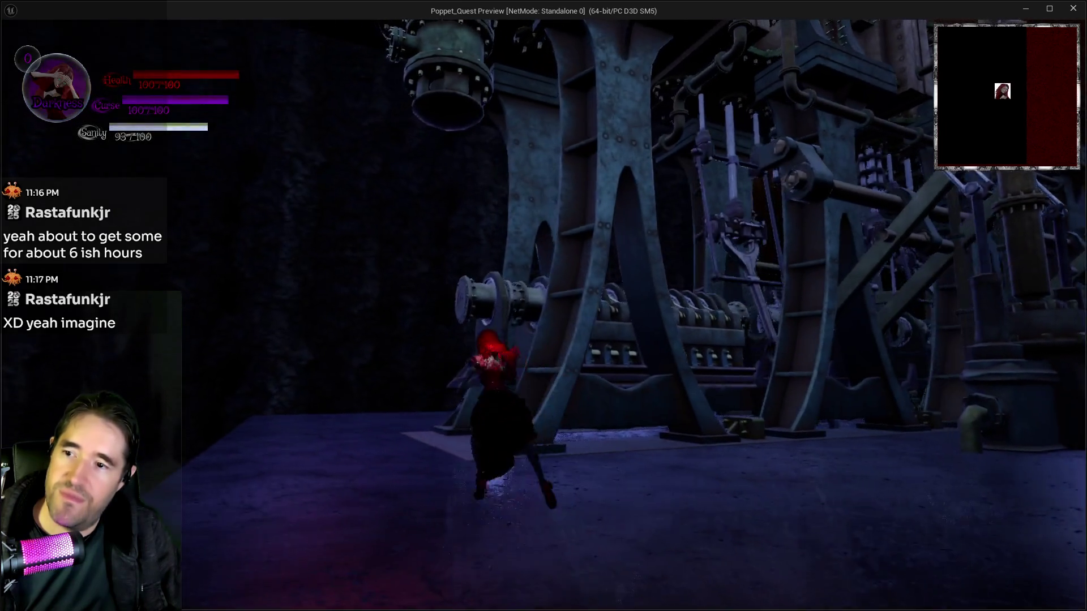
# Walk the character around the machinery, Toymaking Box and Staff Hallway carpet, then Alt+Tab to the editor.
pyautogui.press('w')
pyautogui.press('w')
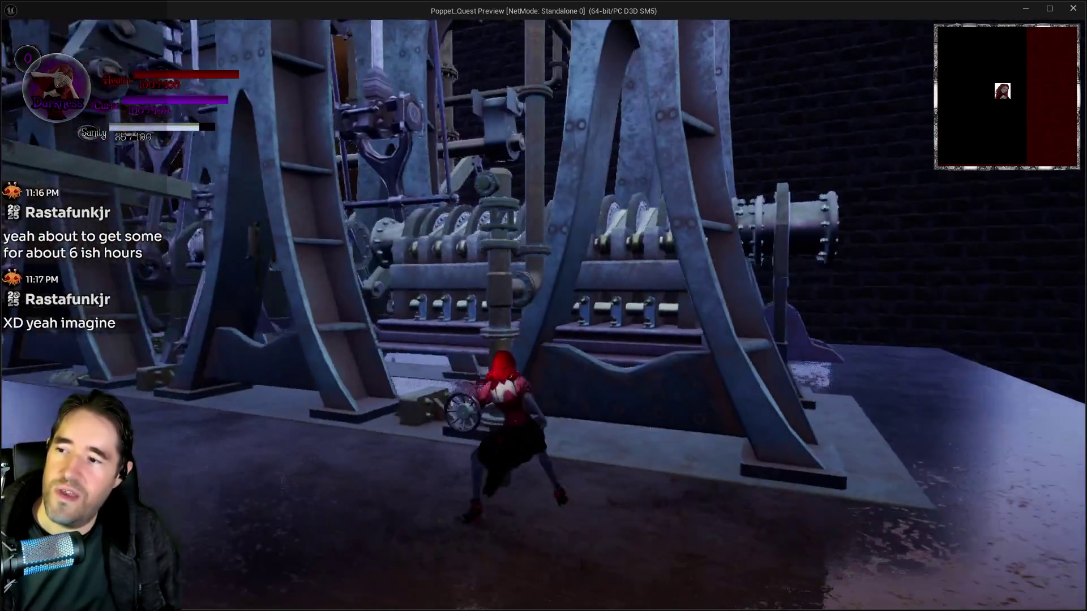
pyautogui.press('w')
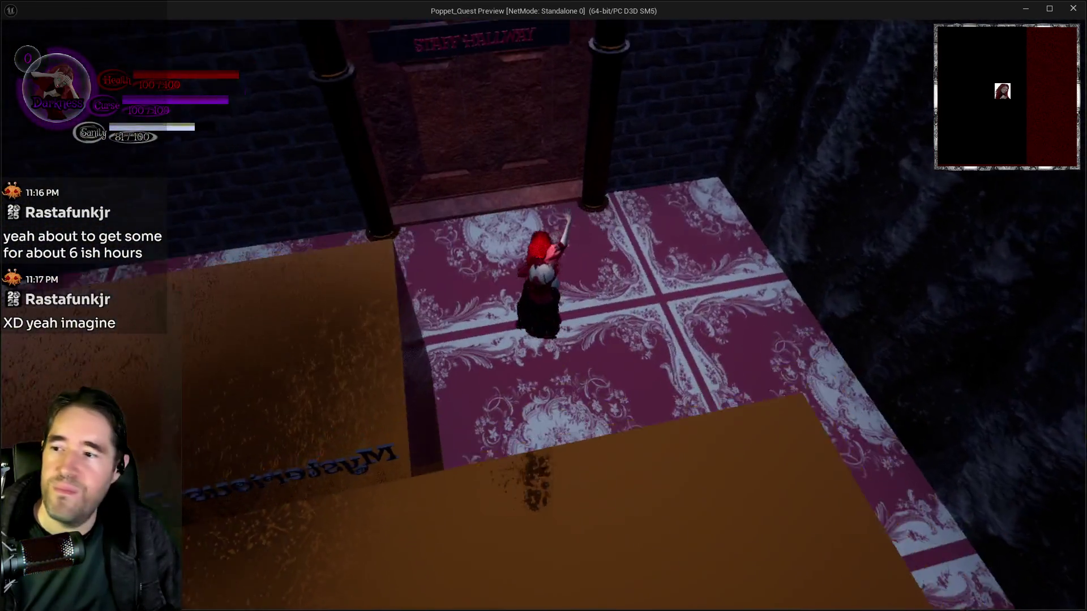
pyautogui.press('w')
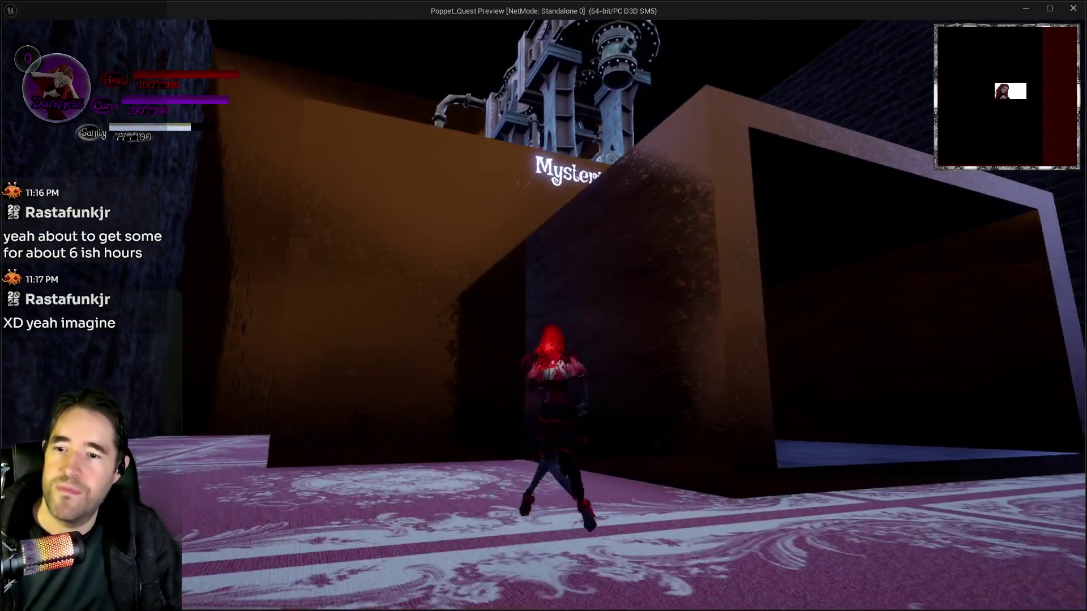
pyautogui.press('w')
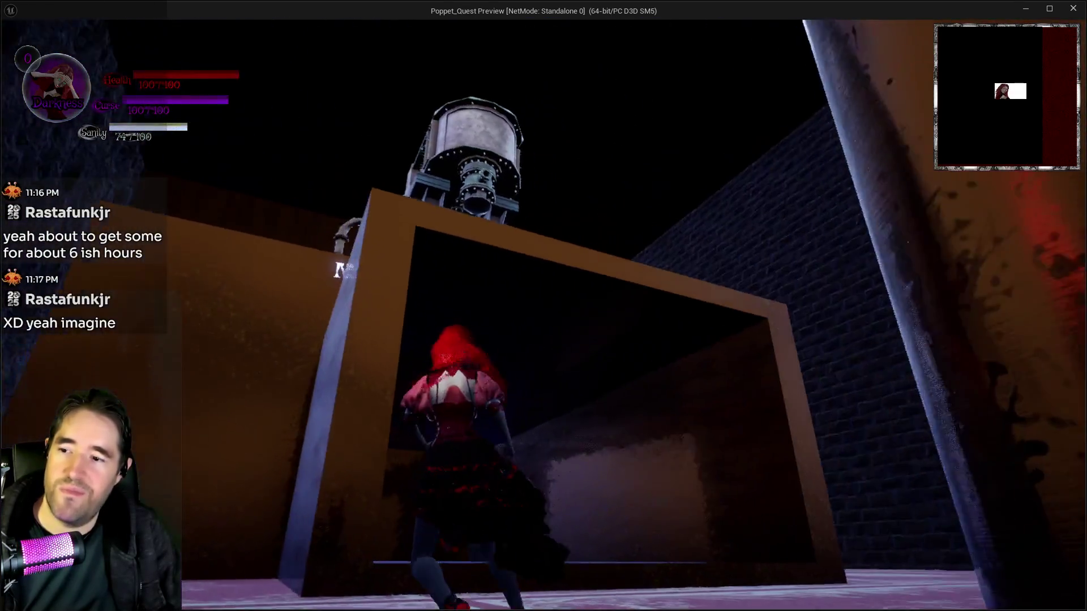
pyautogui.press('w')
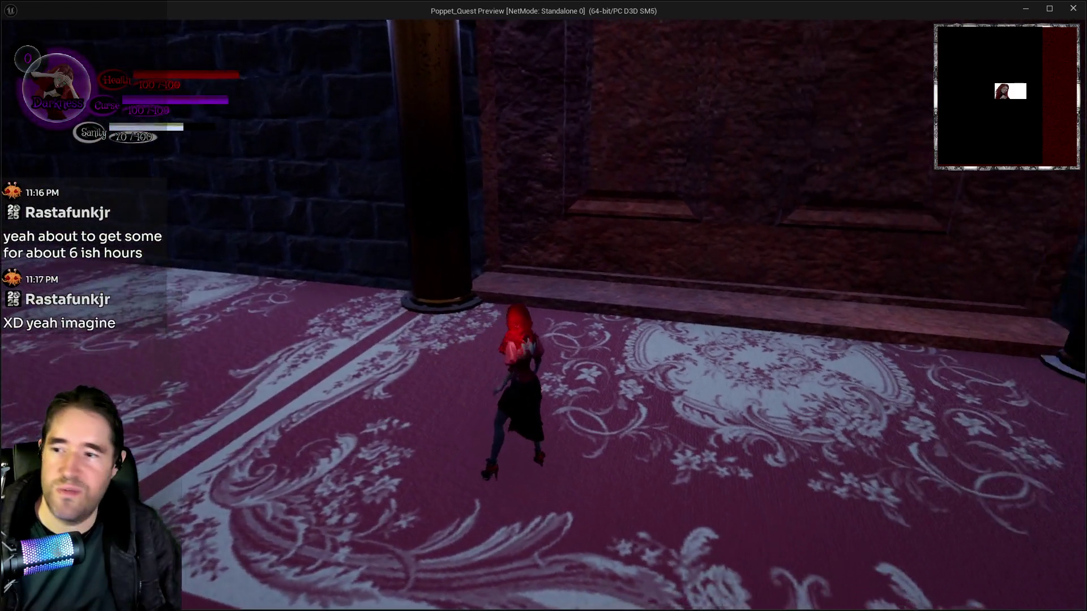
pyautogui.hotkey('alt', 'Tab')
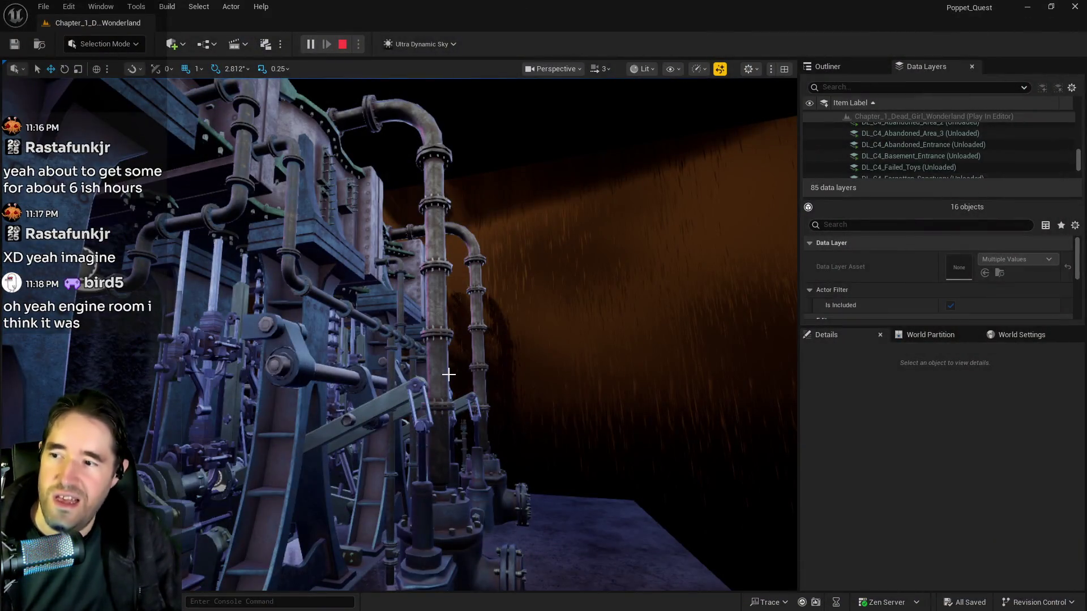
# Stop the session and fly the viewport past the rock wall and exit door to the foggy arched doorway.
pyautogui.press('Escape')
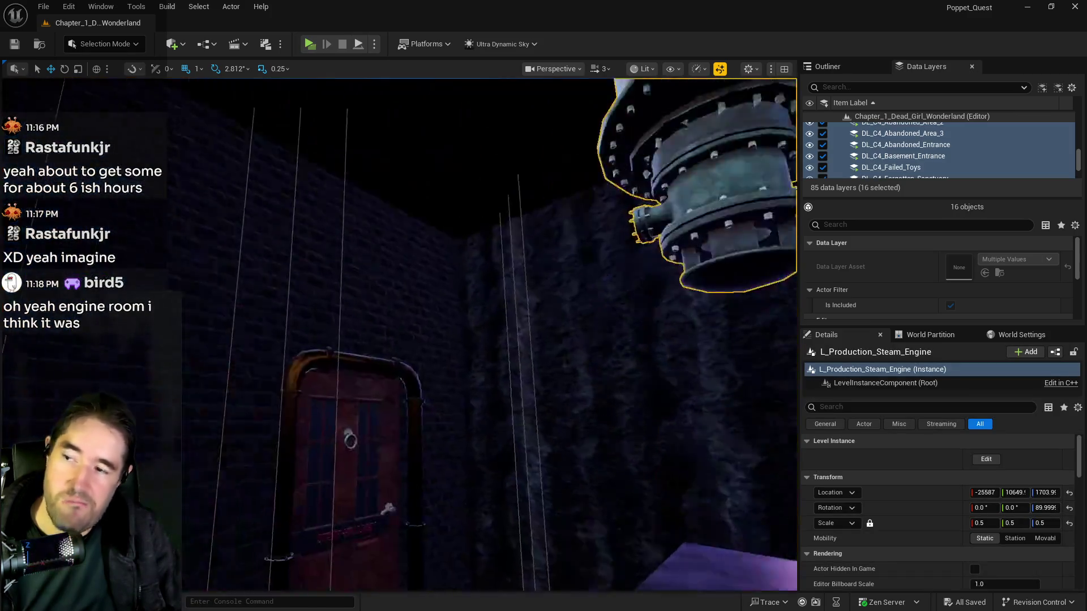
pyautogui.moveTo(424, 364)
pyautogui.mouseDown()
pyautogui.moveTo(430, 422)
pyautogui.moveTo(496, 434)
pyautogui.mouseUp()
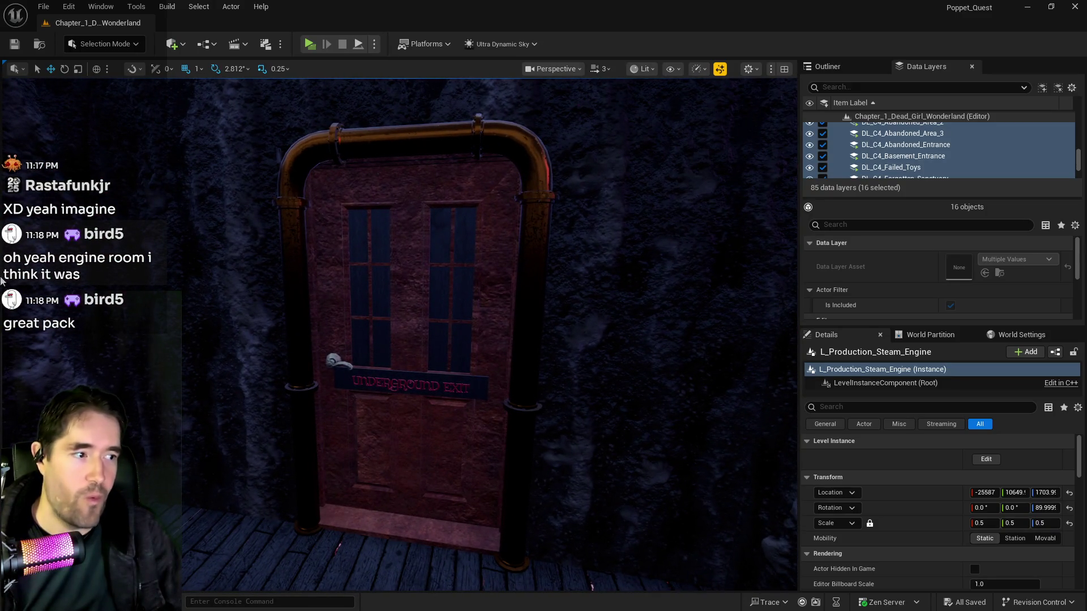
pyautogui.moveTo(140, 276)
pyautogui.mouseDown()
pyautogui.moveTo(170, 275)
pyautogui.moveTo(136, 276)
pyautogui.moveTo(141, 266)
pyautogui.moveTo(138, 282)
pyautogui.mouseUp()
pyautogui.moveTo(242, 305)
pyautogui.mouseDown()
pyautogui.moveTo(288, 305)
pyautogui.moveTo(293, 294)
pyautogui.moveTo(263, 294)
pyautogui.moveTo(332, 185)
pyautogui.moveTo(121, 344)
pyautogui.mouseUp()
pyautogui.moveTo(354, 323); pyautogui.dragTo(354, 322)
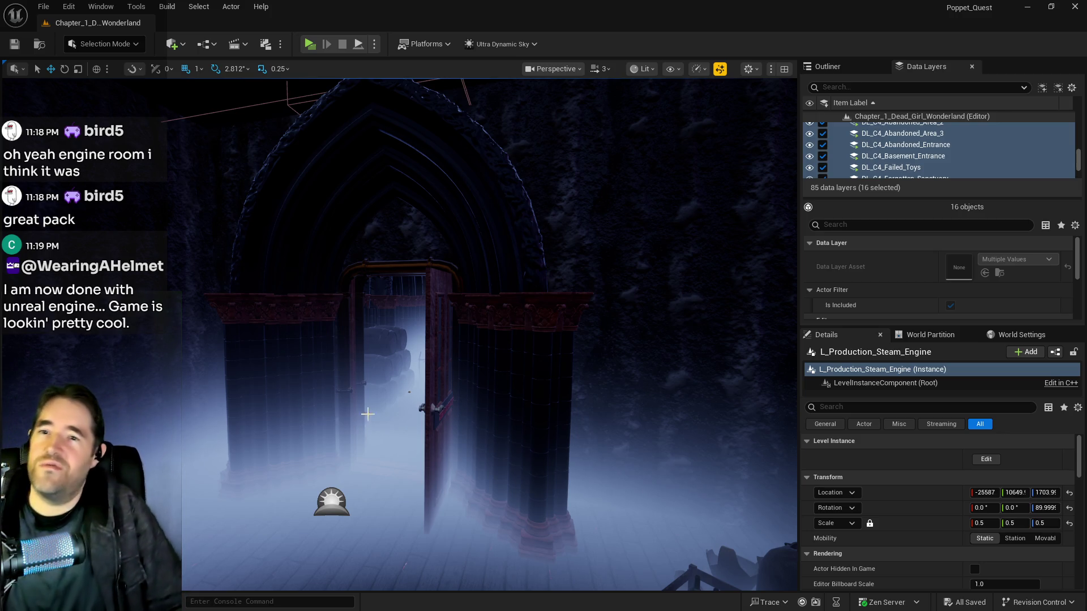
# Load the SteampunkWorkshop > Maps > DemoMap level and tilt the view down to its buildings.
pyautogui.click(44, 7)
pyautogui.moveTo(83, 91)
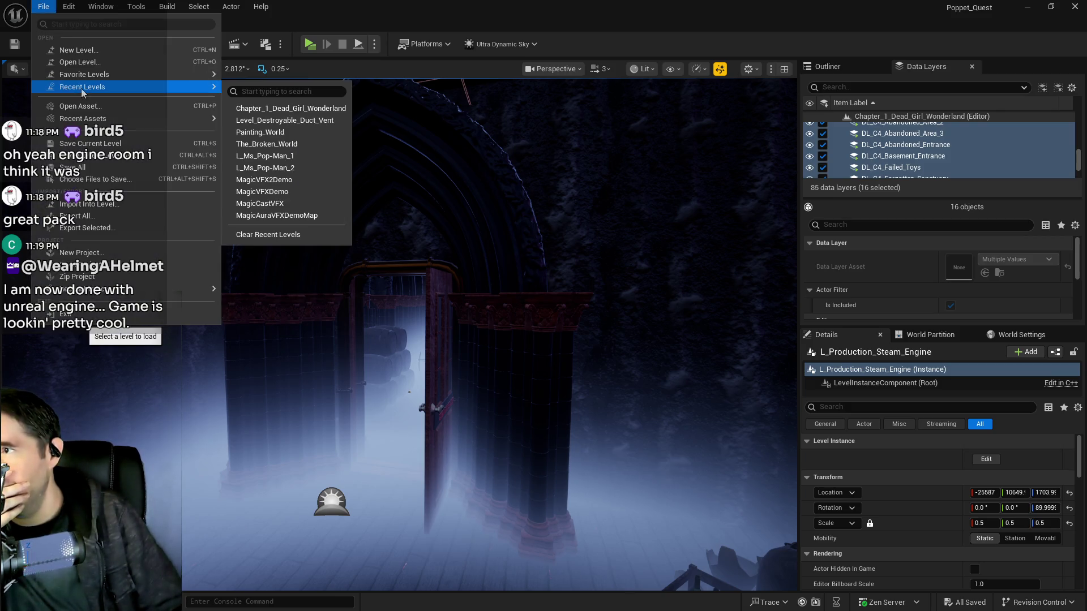
pyautogui.click(79, 61)
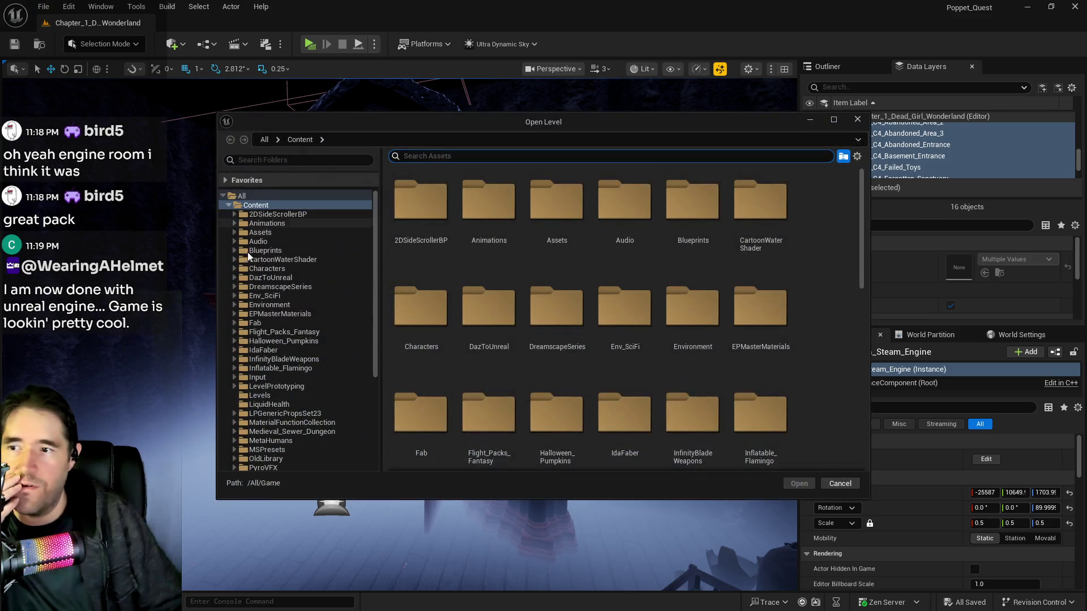
pyautogui.scroll(-6, 235, 294)
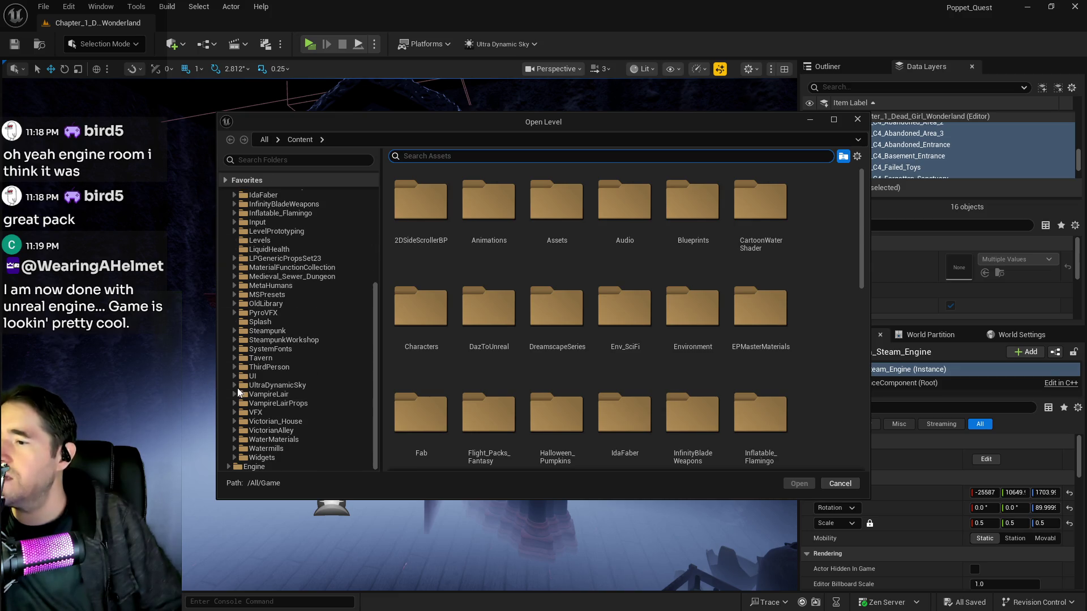
pyautogui.click(233, 339)
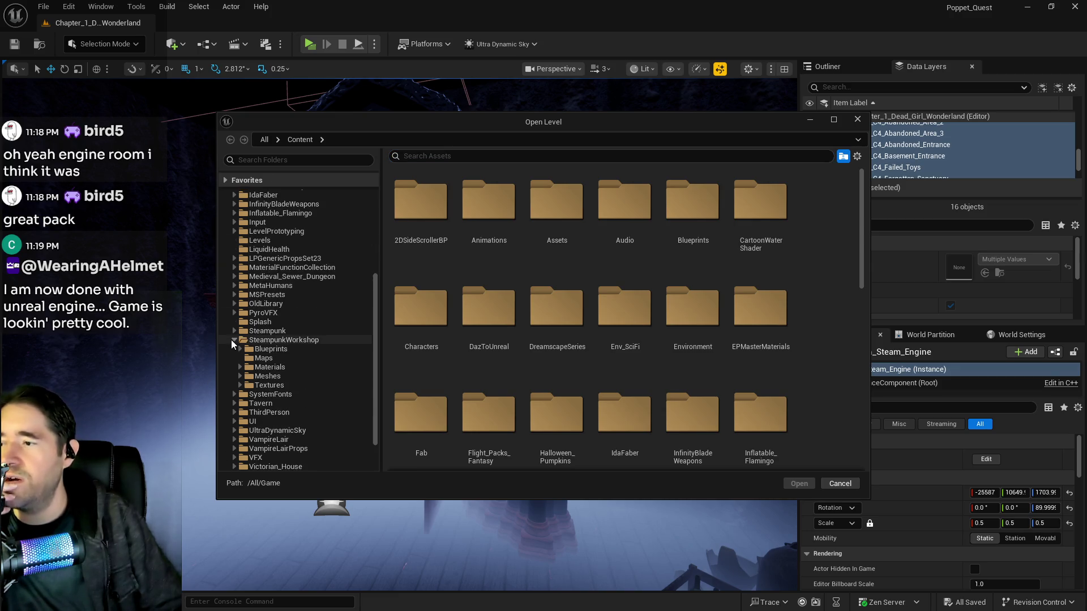
pyautogui.click(263, 358)
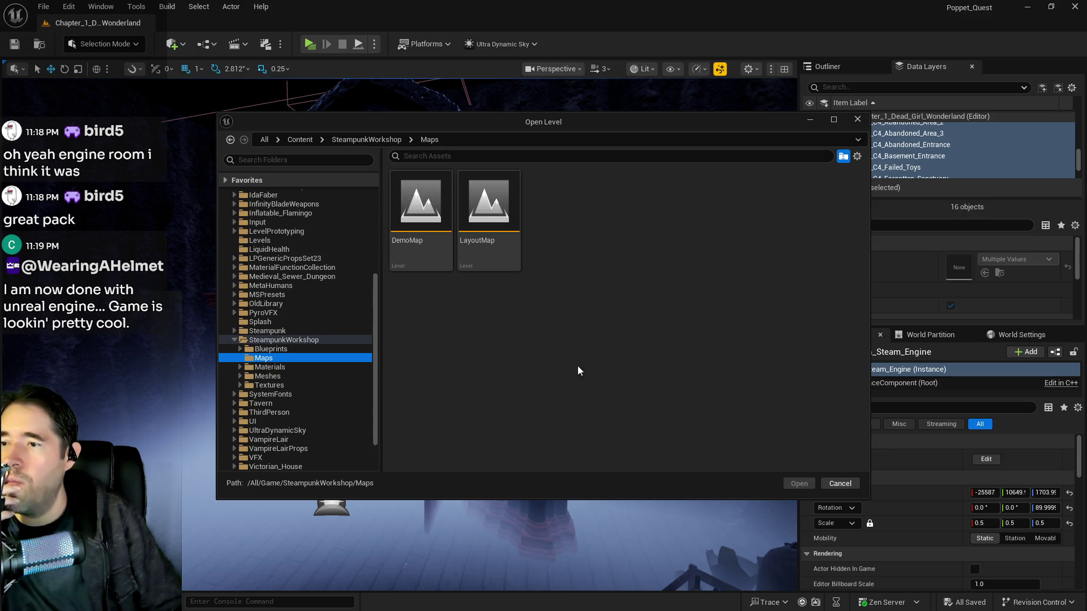
pyautogui.click(437, 212)
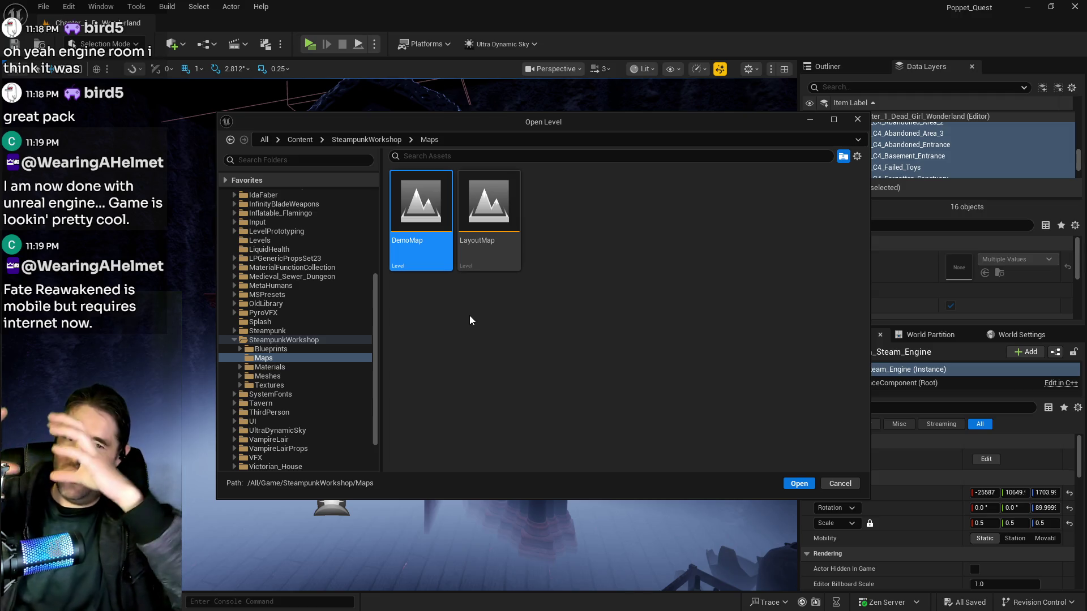
pyautogui.press('Return')
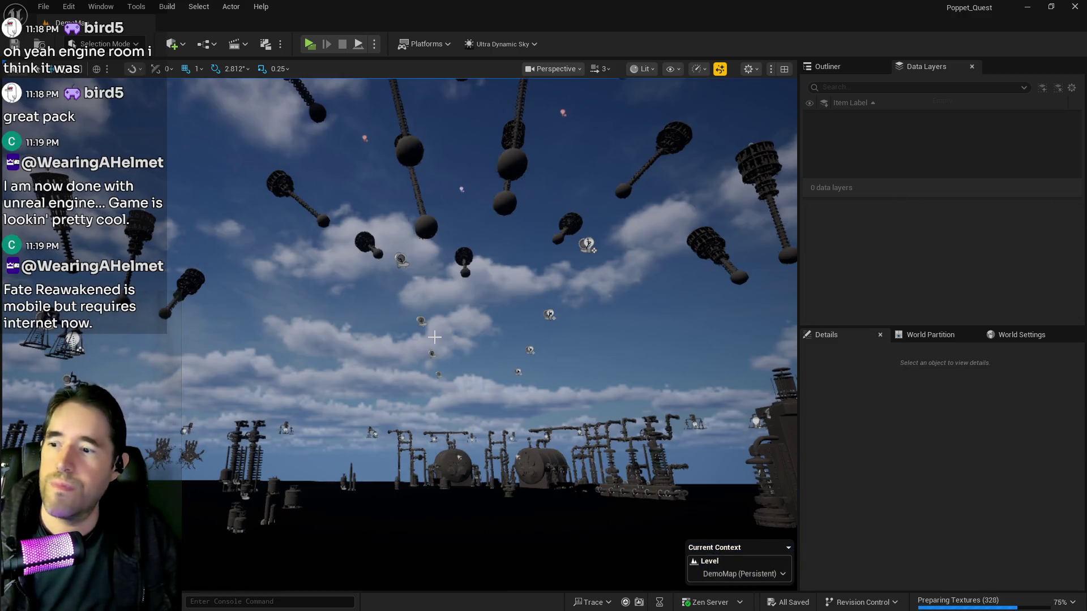
pyautogui.moveTo(435, 338); pyautogui.dragTo(436, 430)
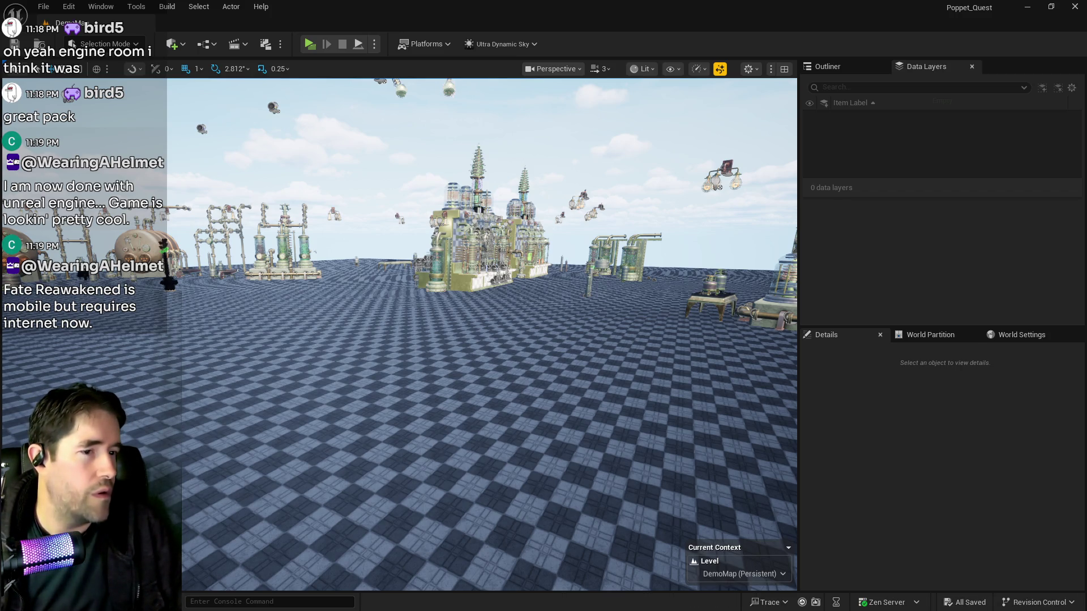
pyautogui.hotkey('alt', 'Tab')
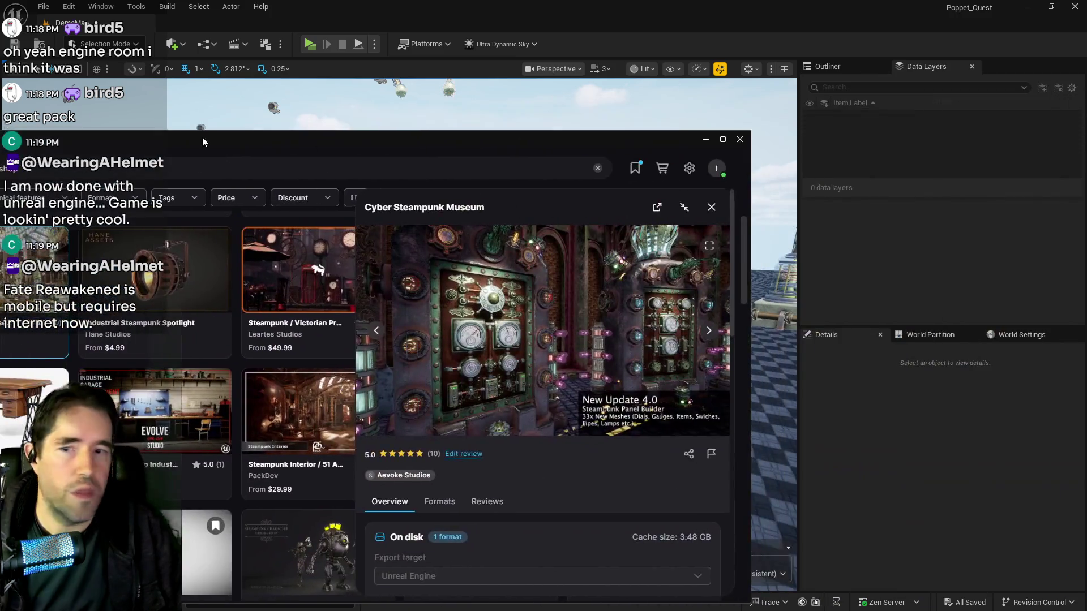
# Maximize the Fab window, enlarge the product preview and page through the first gallery images.
pyautogui.doubleClick(253, 124)
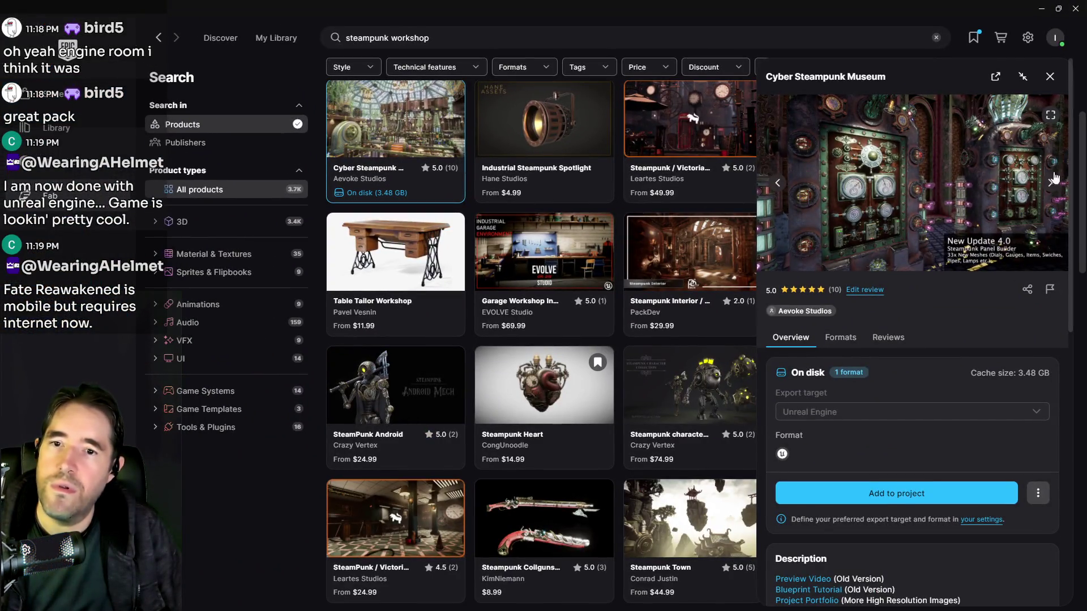
pyautogui.click(1051, 119)
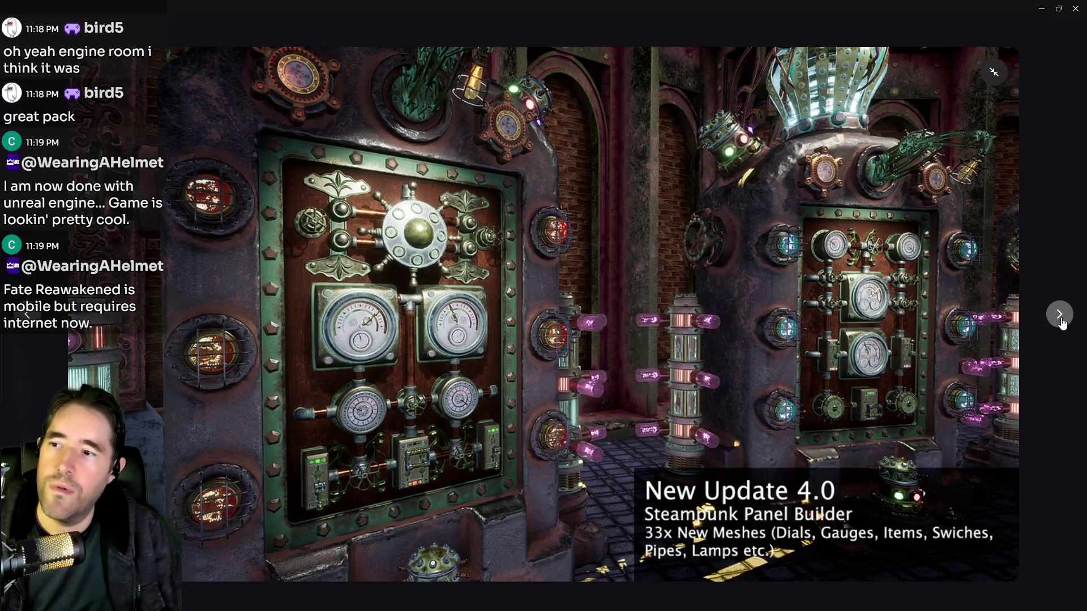
pyautogui.click(1061, 320)
pyautogui.click(1061, 320)
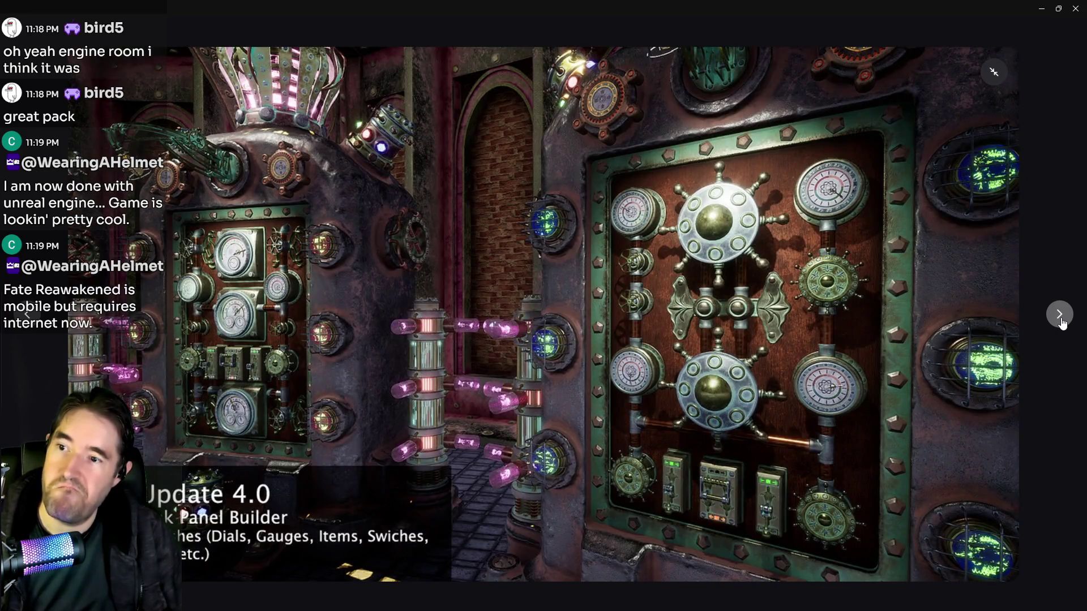
pyautogui.click(1062, 321)
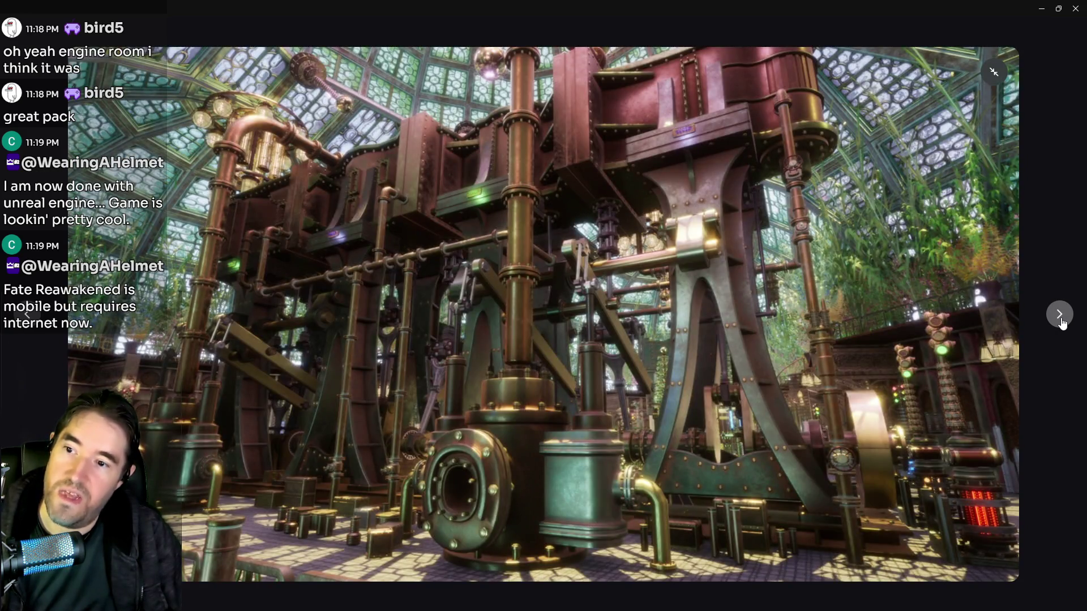
pyautogui.click(1062, 320)
pyautogui.click(1061, 320)
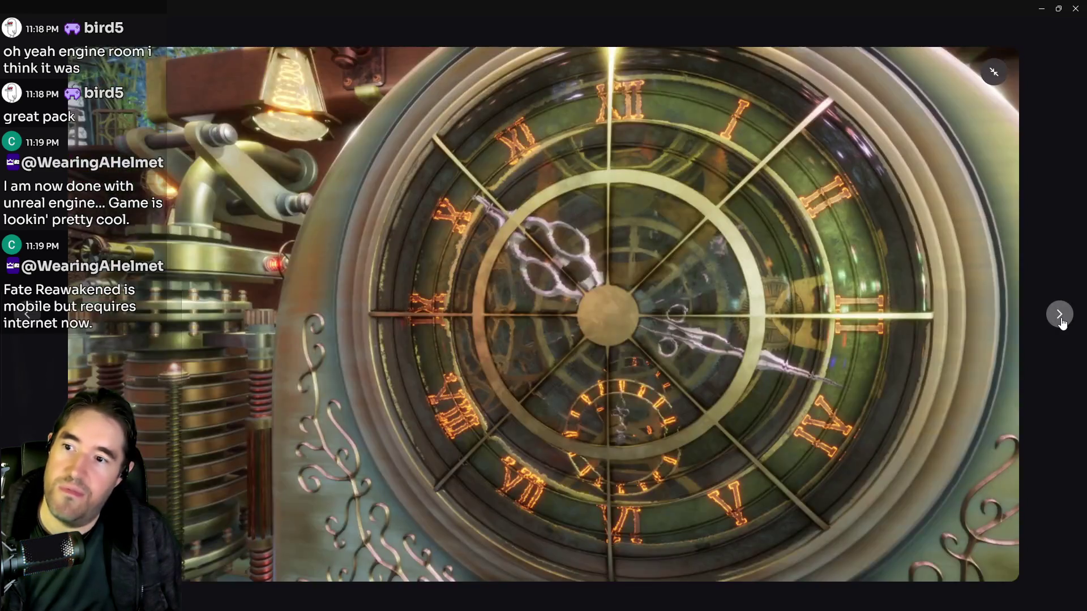
pyautogui.click(1062, 320)
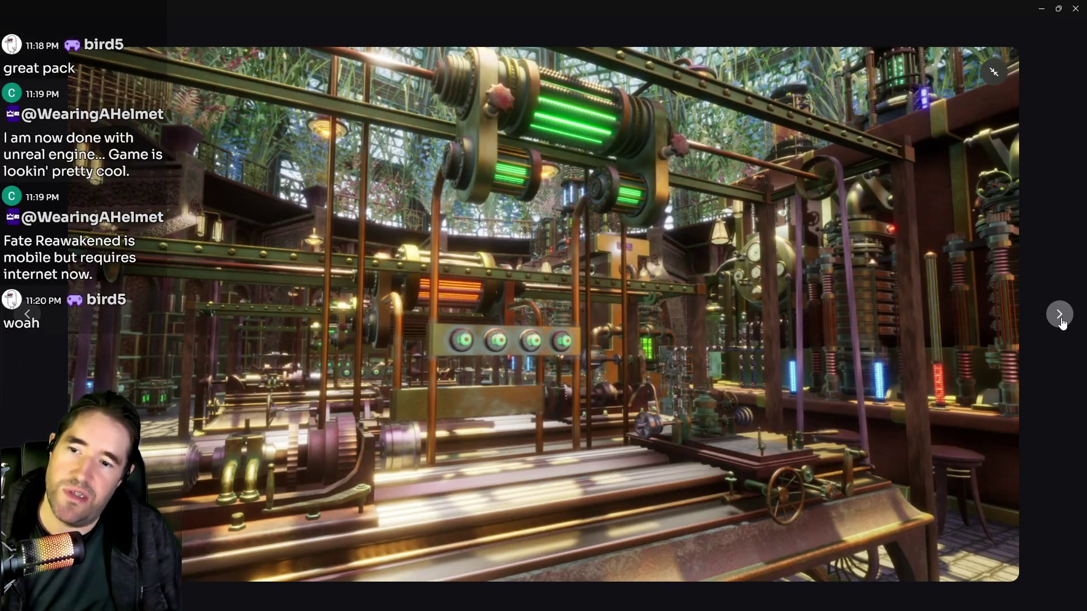
pyautogui.click(1061, 320)
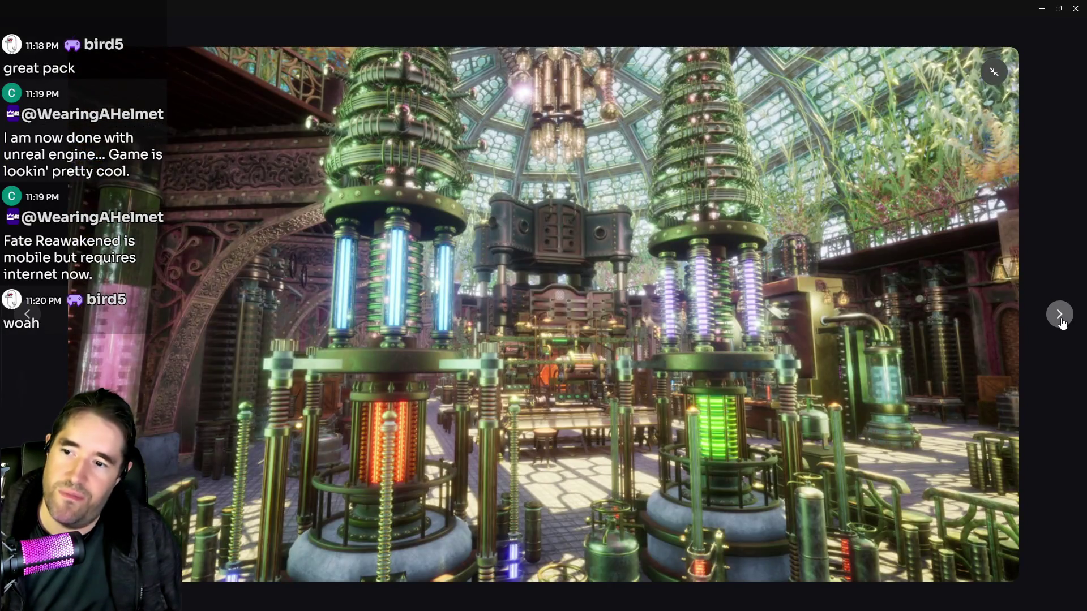
pyautogui.click(1061, 320)
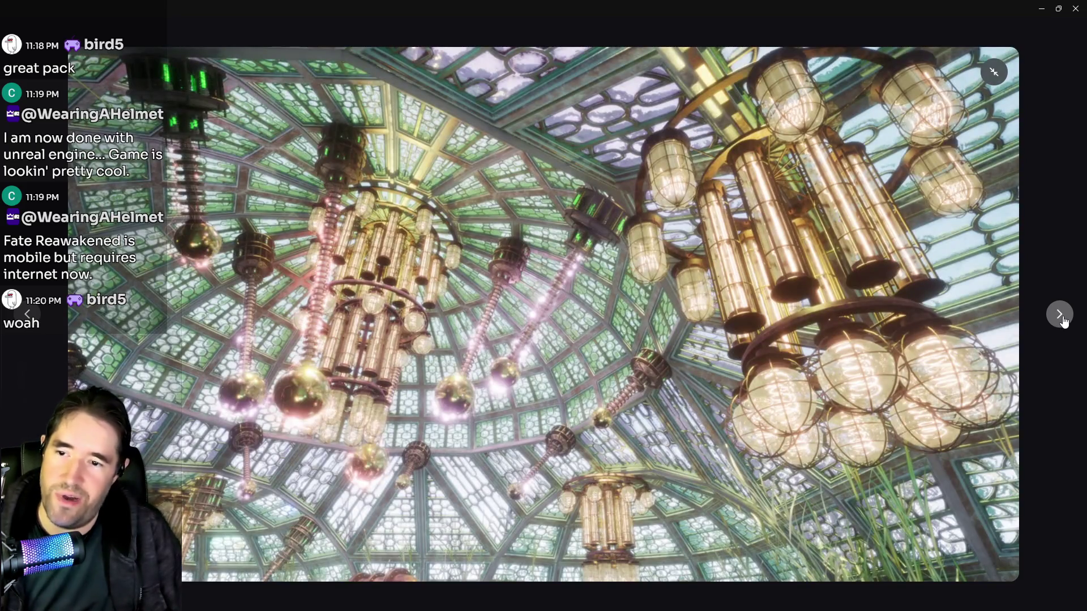
pyautogui.click(1062, 321)
pyautogui.click(1062, 320)
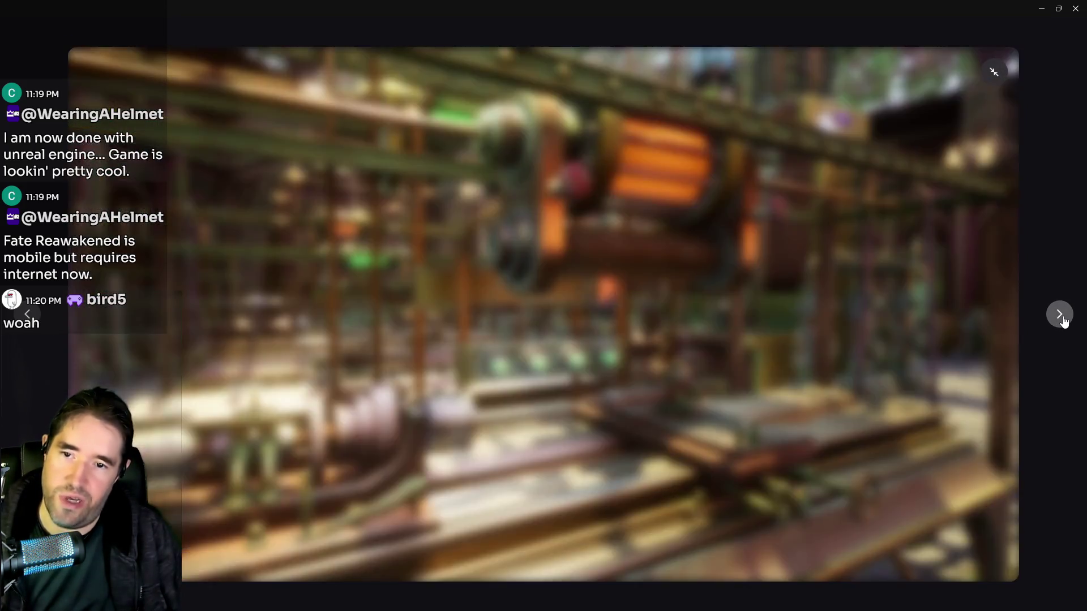
pyautogui.click(1061, 320)
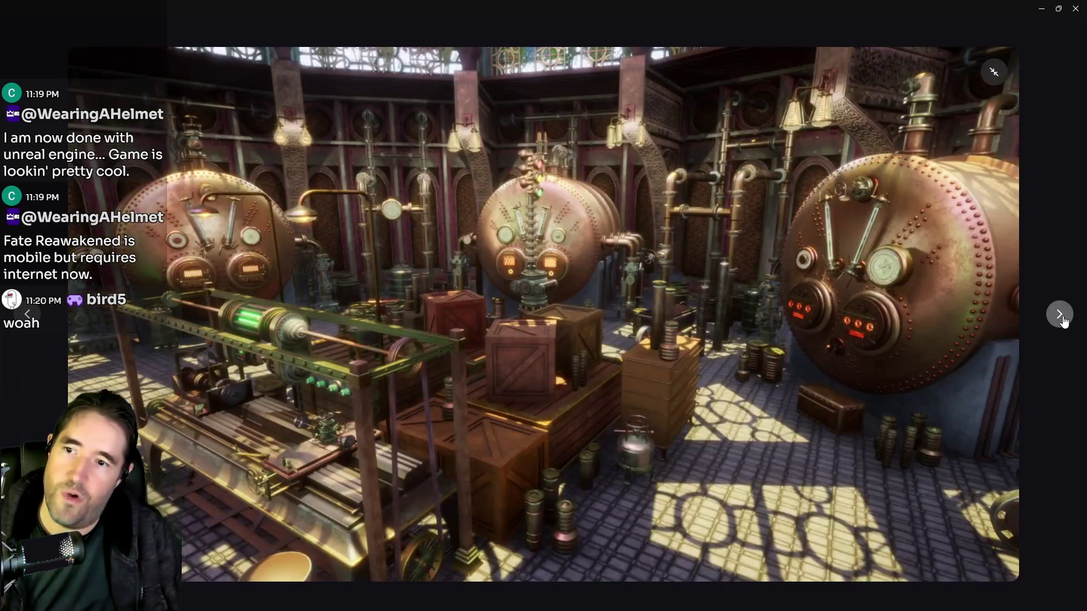
# Page on to the Tesla Coils, Boilers and Steam Engine overview image, then close the viewer.
pyautogui.click(1060, 316)
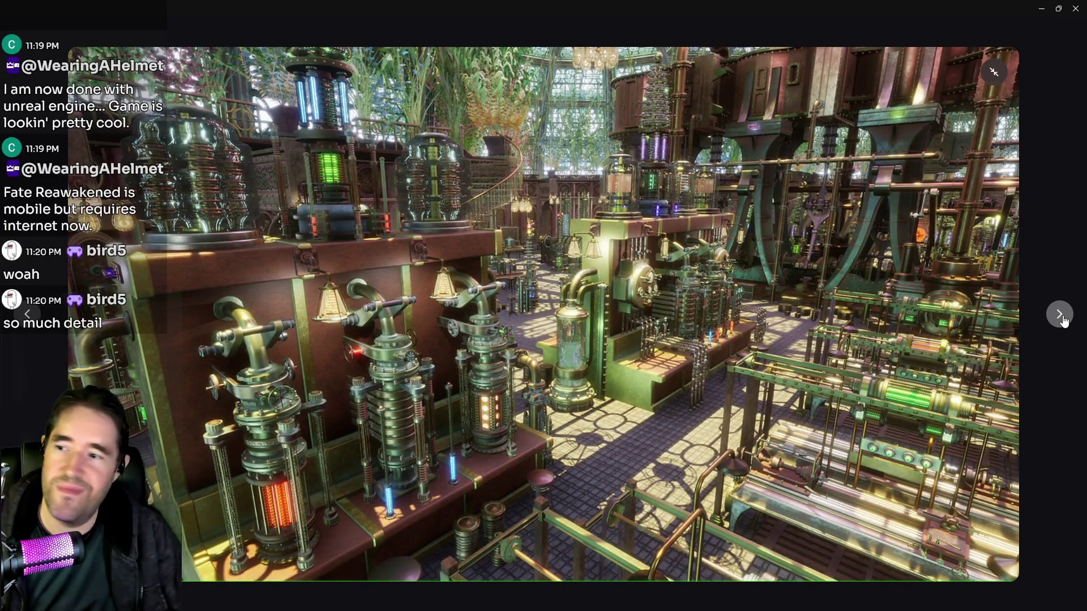
pyautogui.click(1060, 315)
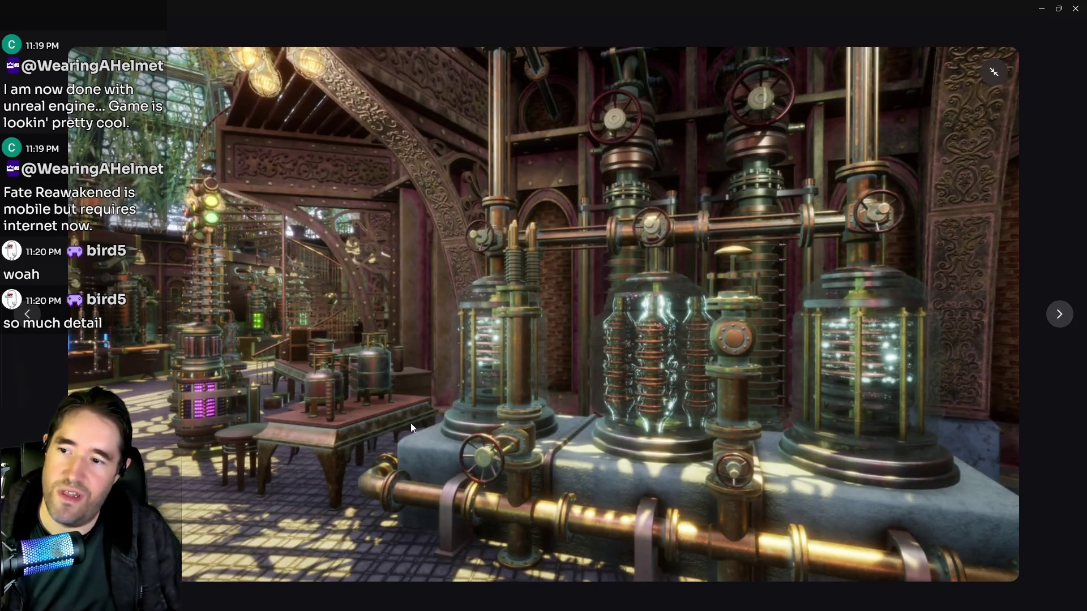
pyautogui.click(1053, 319)
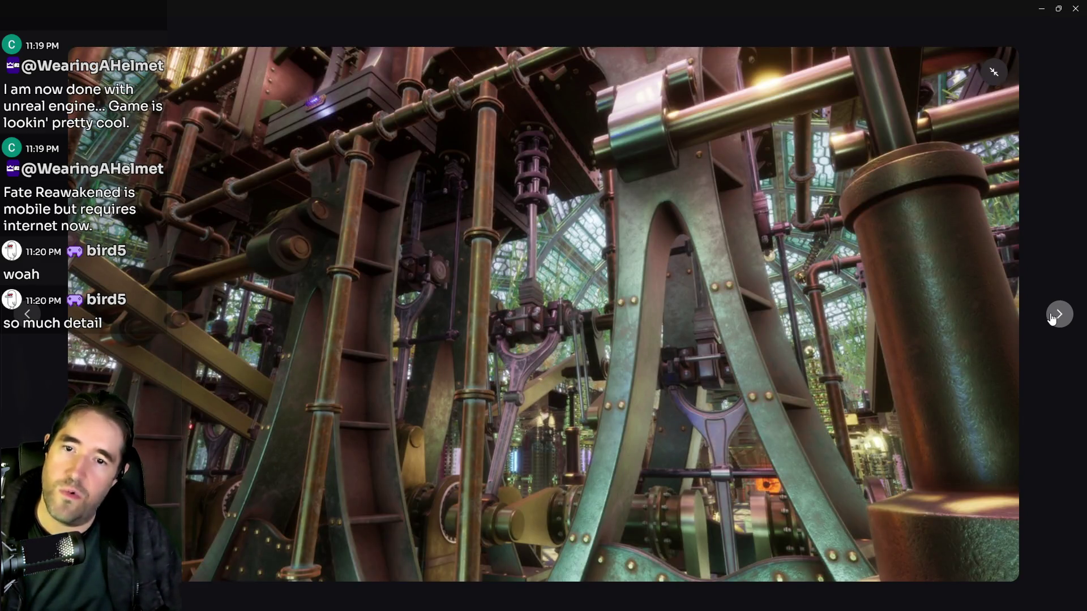
pyautogui.click(1052, 318)
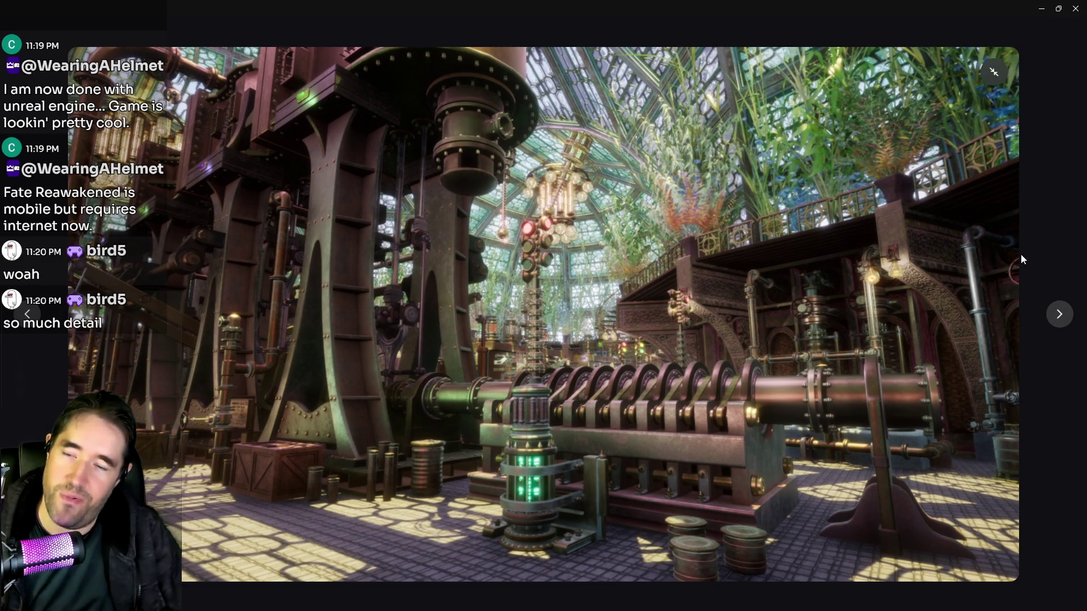
pyautogui.click(1058, 327)
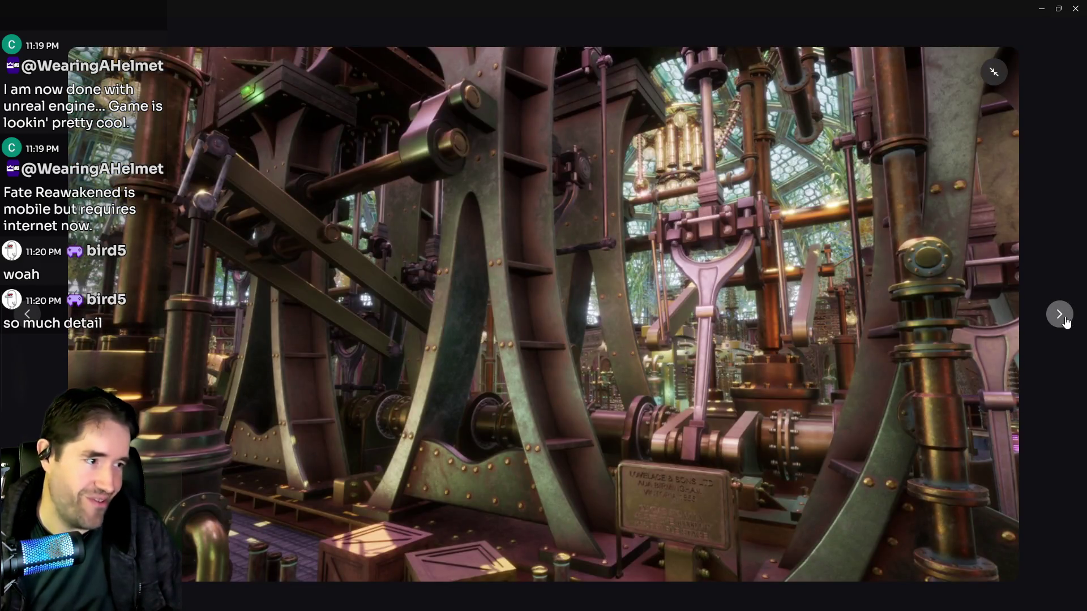
pyautogui.click(1056, 322)
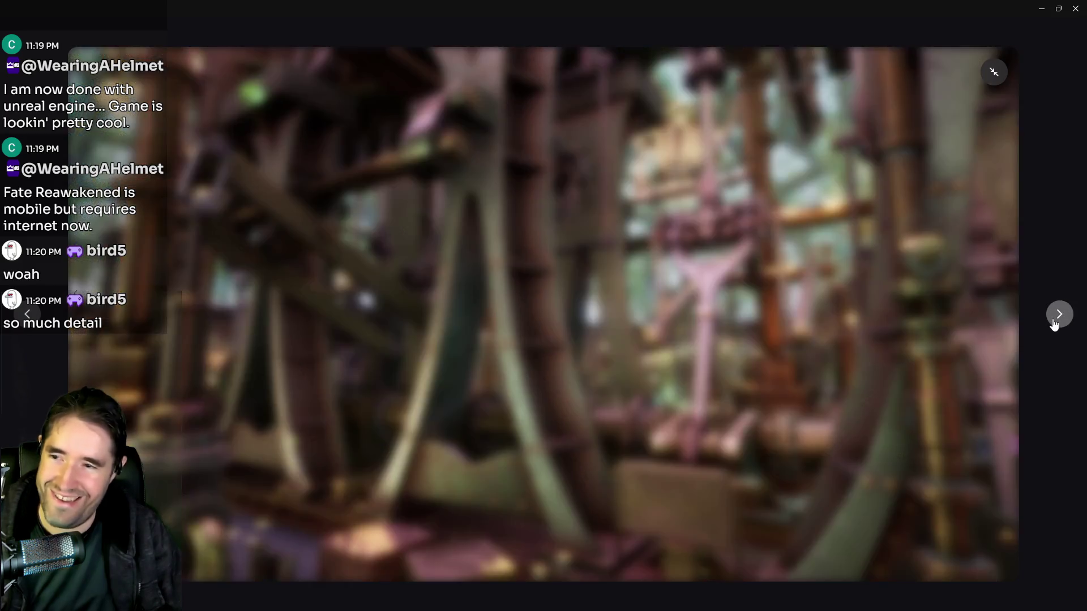
pyautogui.click(1060, 324)
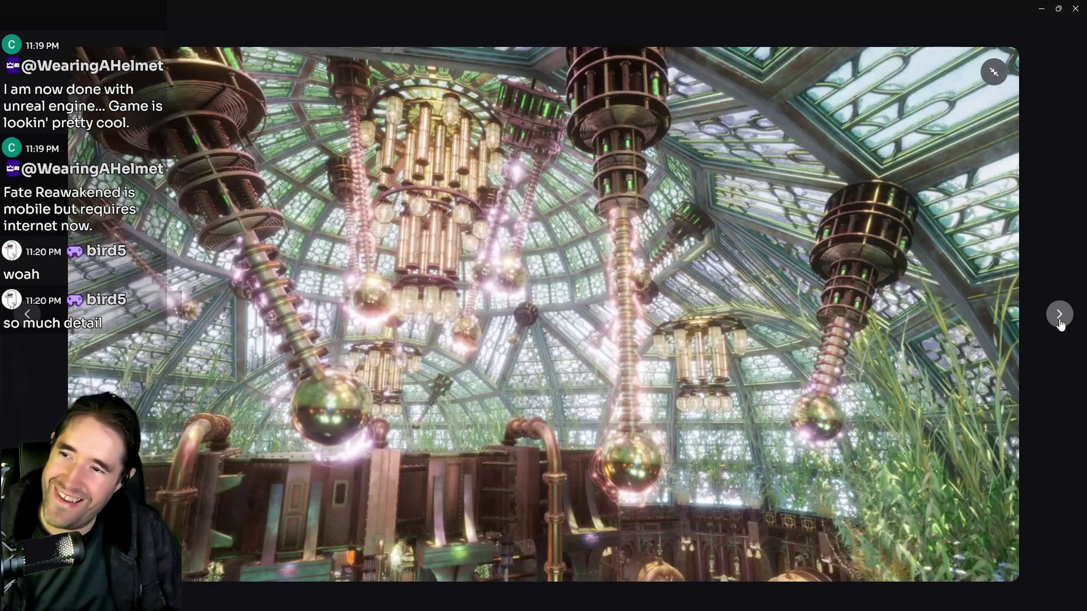
pyautogui.click(1060, 324)
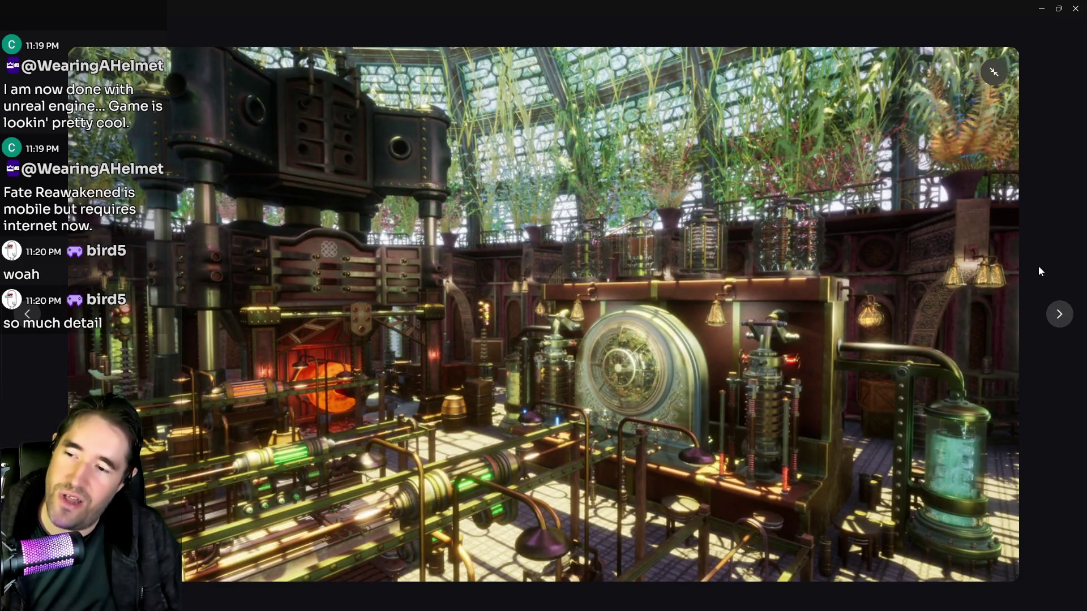
pyautogui.click(1059, 316)
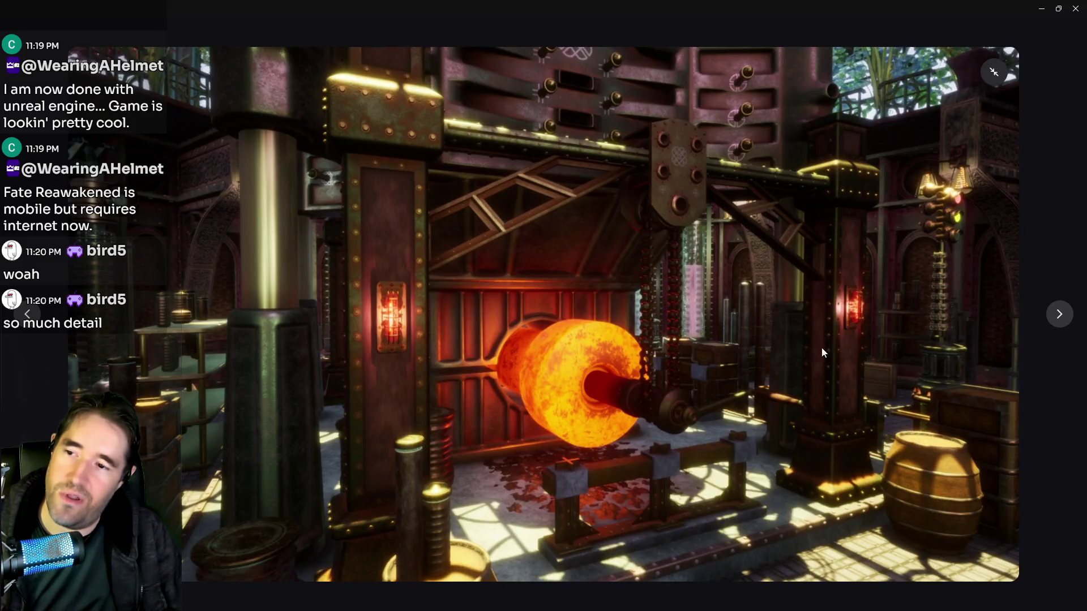
pyautogui.click(1054, 316)
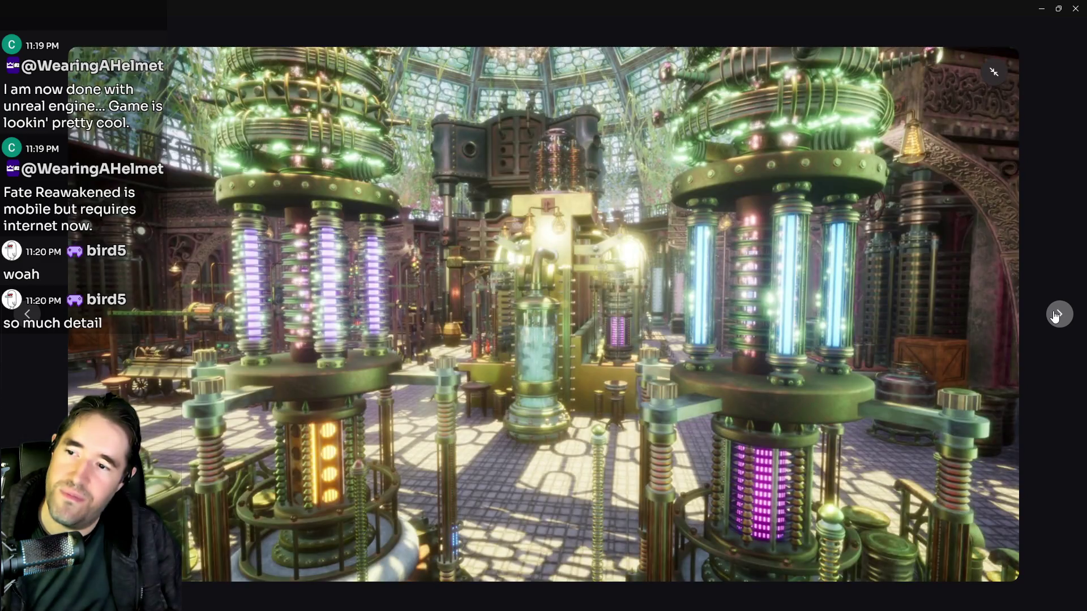
pyautogui.click(1054, 316)
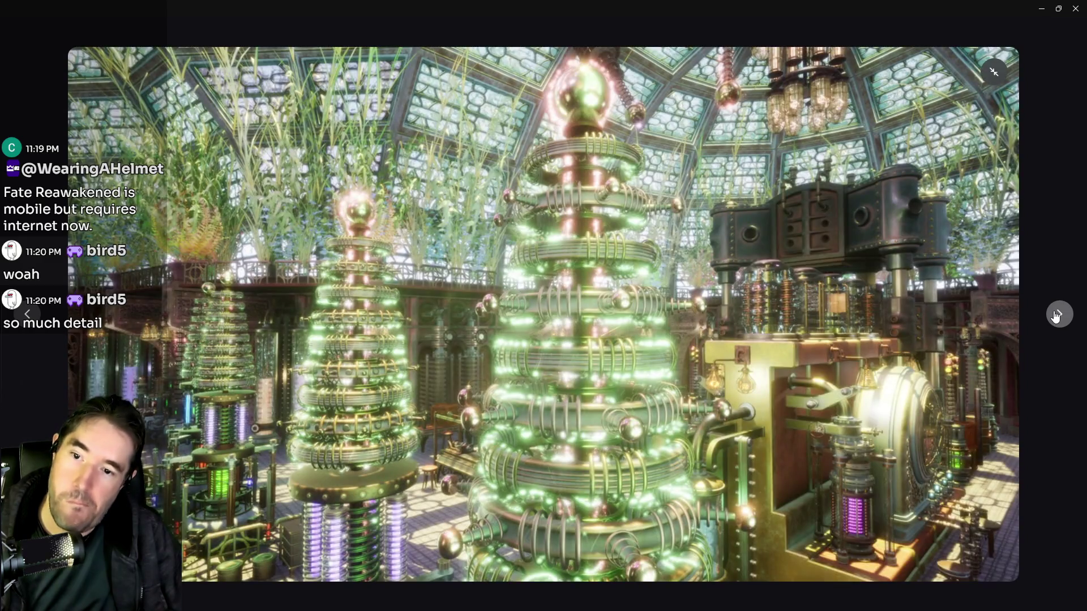
pyautogui.click(1055, 316)
pyautogui.click(1056, 315)
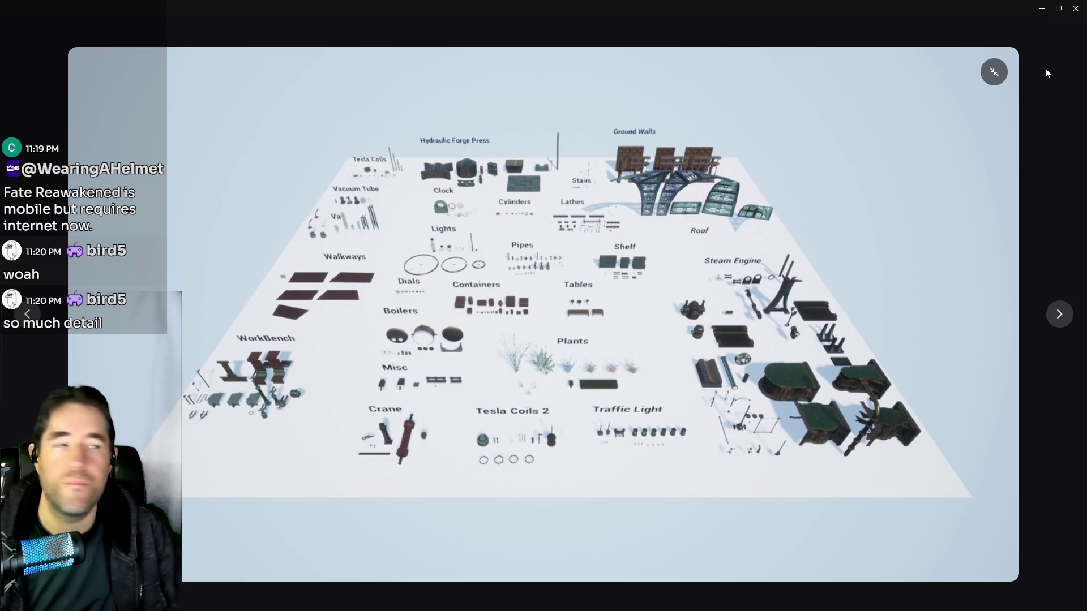
pyautogui.click(1069, 19)
# Close the image viewer and maximize the fab.com browser window.
pyautogui.click(786, 129)
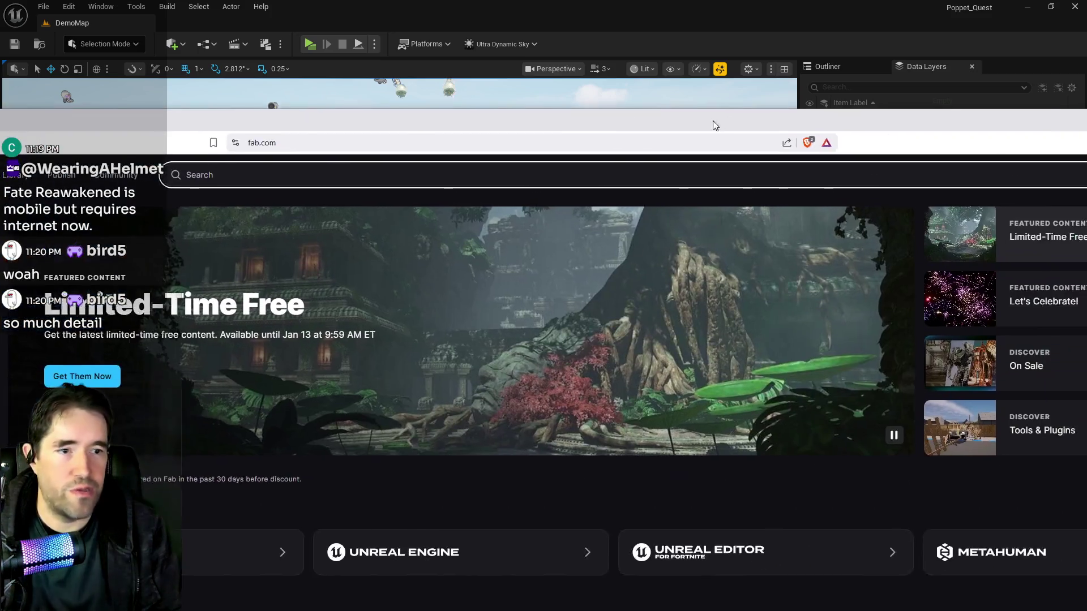
pyautogui.moveTo(712, 121); pyautogui.dragTo(673, 86)
pyautogui.doubleClick(673, 88)
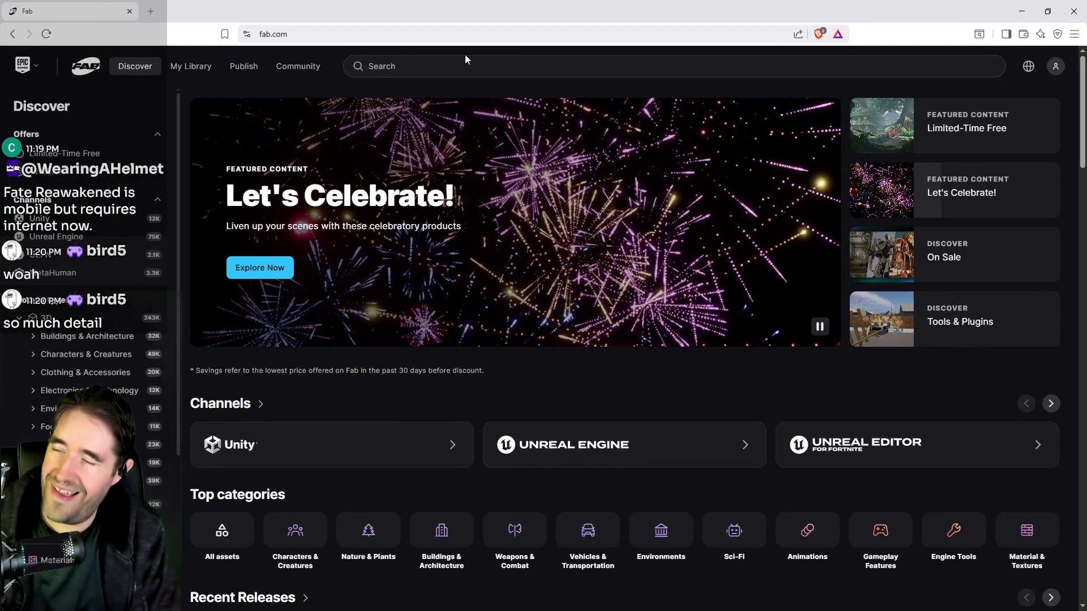
# Search fab.com for 'steampunk workshop' and scroll the results.
pyautogui.click(482, 66)
pyautogui.write('stea')
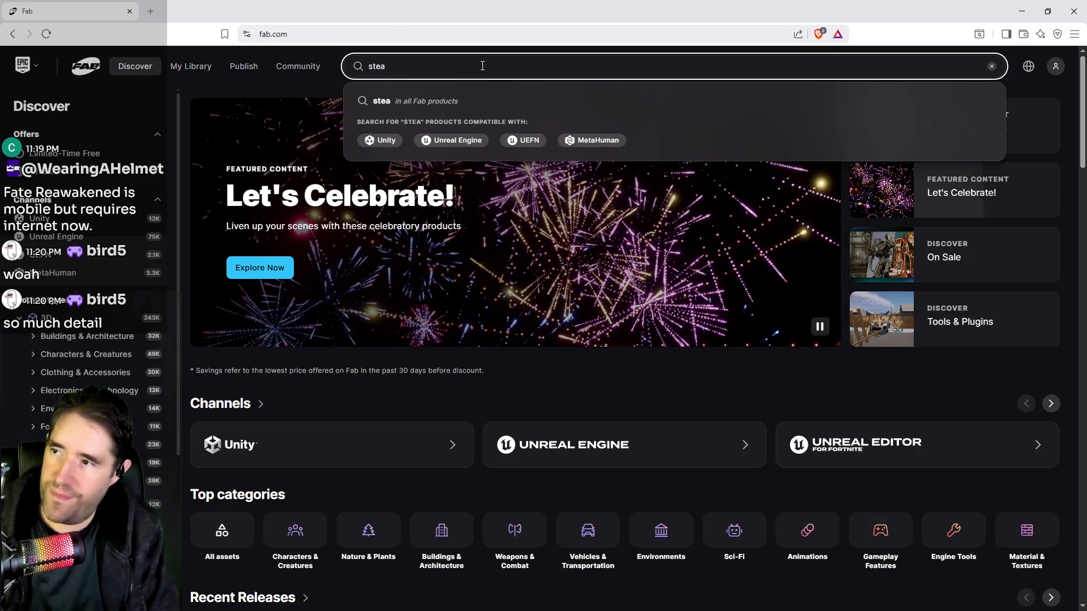
pyautogui.write('mpunk workshop')
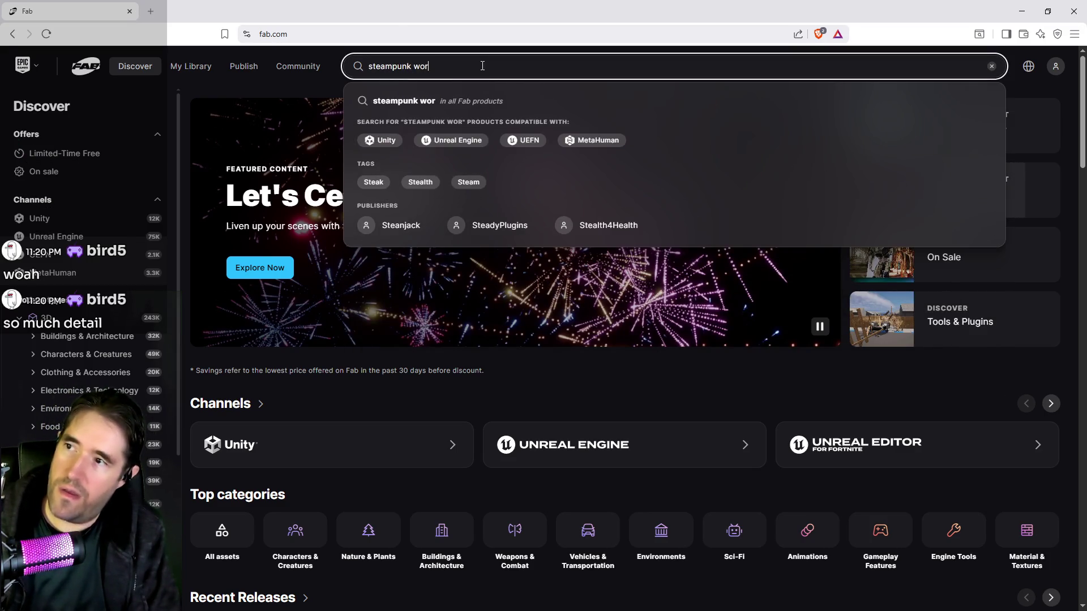
pyautogui.press('Return')
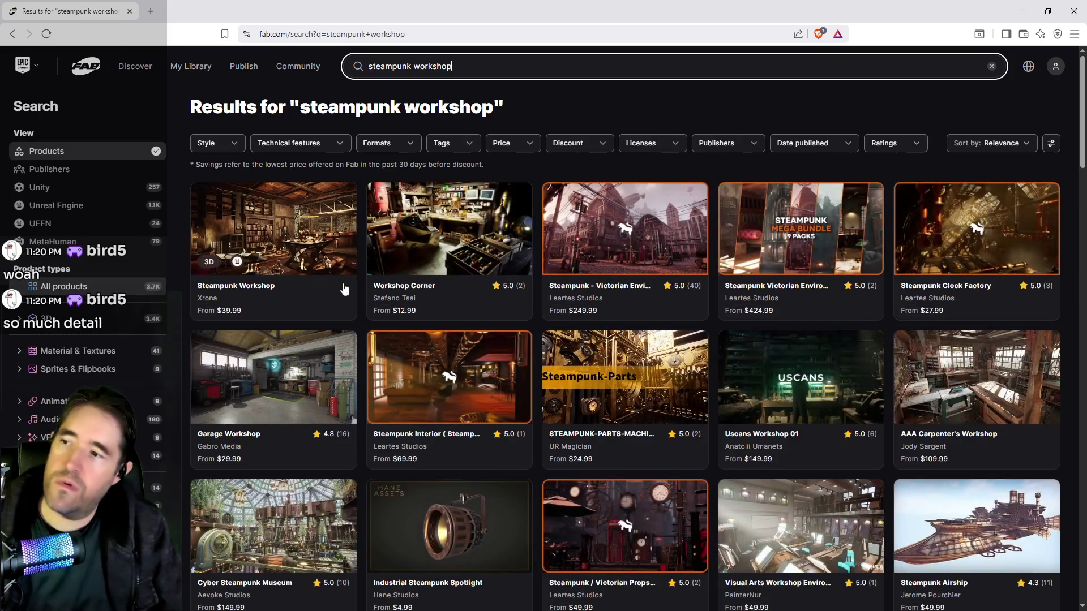
pyautogui.scroll(-3, 306, 340)
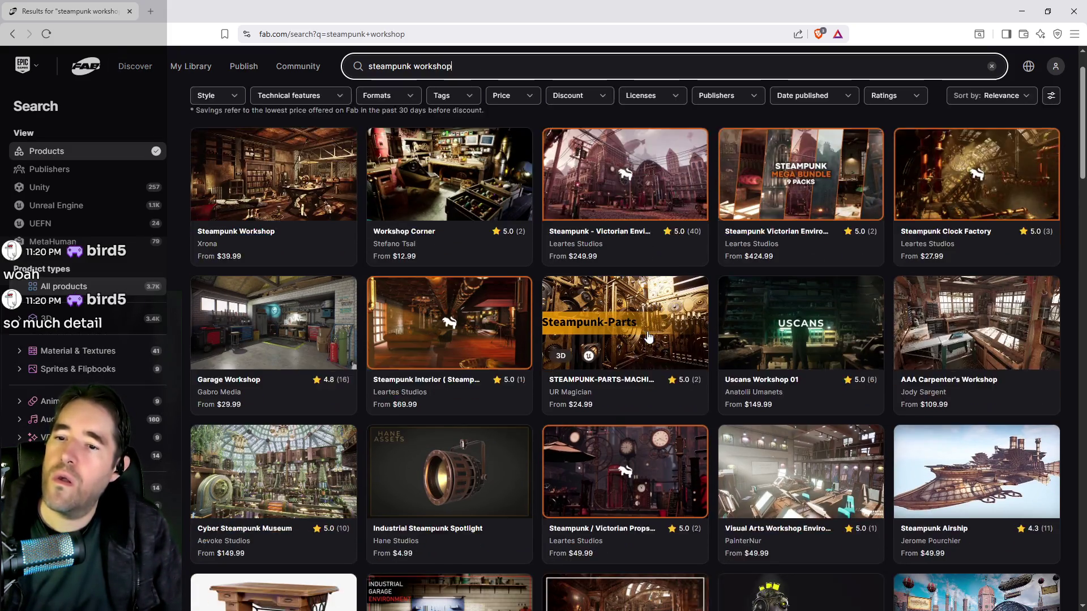
# Open the Cyber Steampunk Museum listing and review its $149.99 Personal and Professional licenses.
pyautogui.click(300, 338)
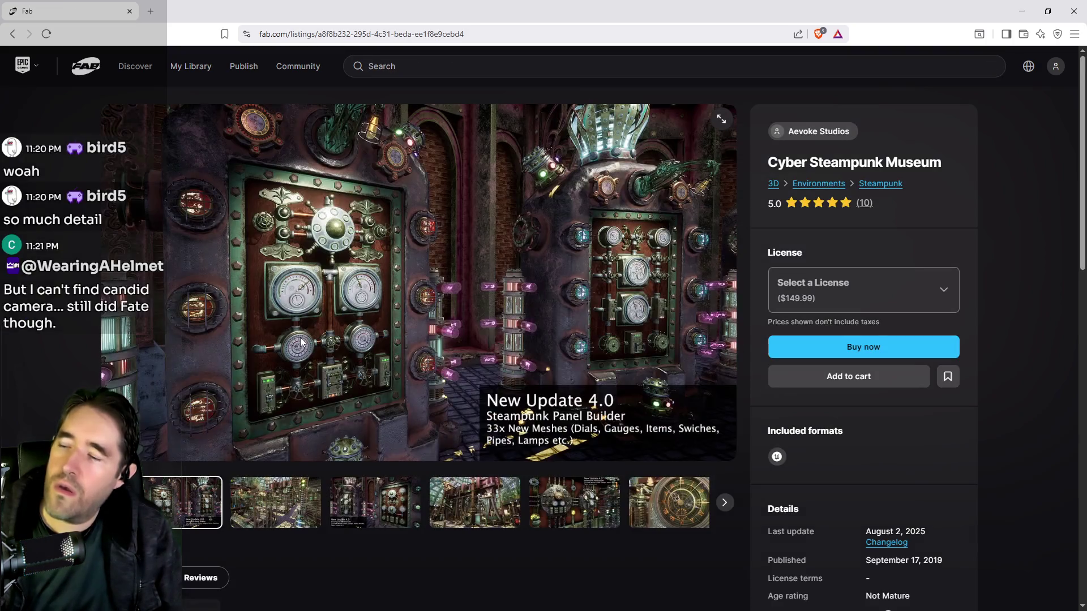
pyautogui.click(818, 294)
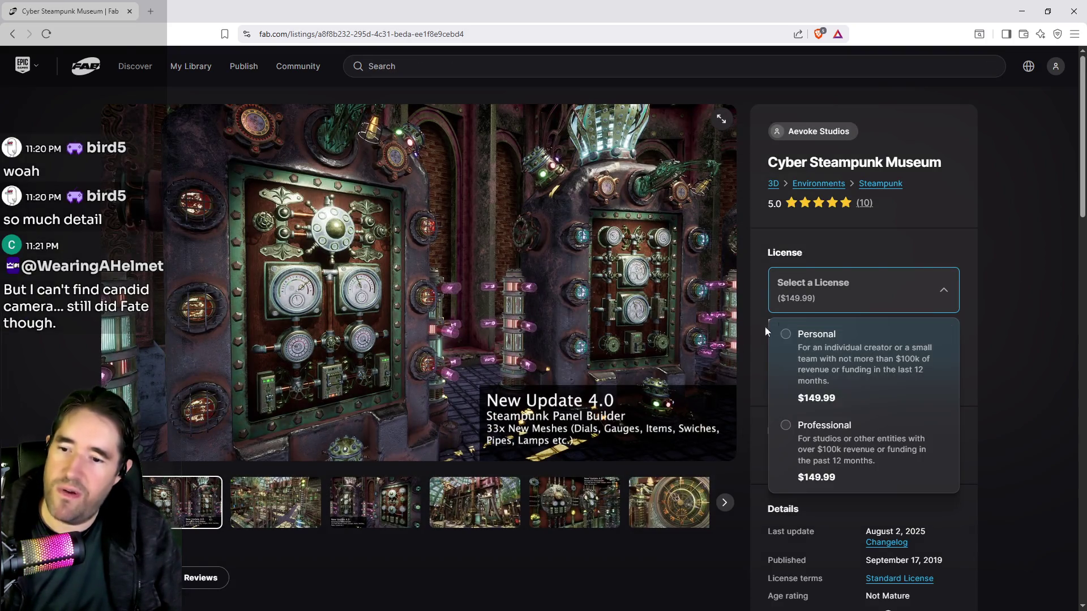
pyautogui.click(1008, 306)
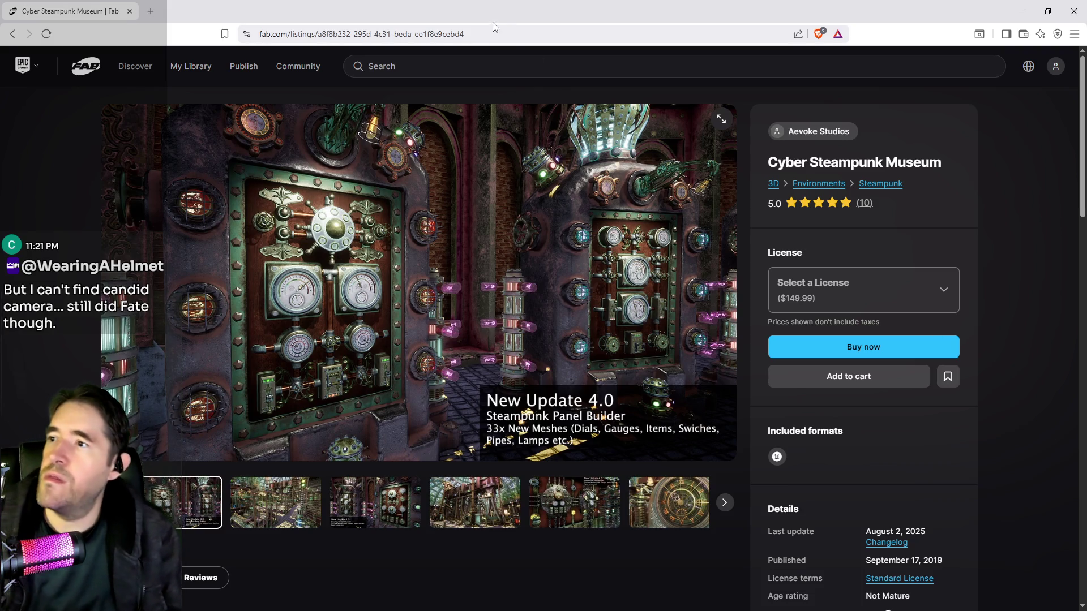
pyautogui.hotkey('alt', 'Tab')
# Fly to the coil towers, select BP_SmallPipe22 and show the Outliner actor list.
pyautogui.moveTo(521, 327)
pyautogui.mouseDown()
pyautogui.moveTo(543, 309)
pyautogui.moveTo(532, 305)
pyautogui.mouseUp()
pyautogui.moveTo(223, 419)
pyautogui.mouseDown()
pyautogui.moveTo(309, 455)
pyautogui.moveTo(342, 425)
pyautogui.mouseUp()
pyautogui.click(342, 425)
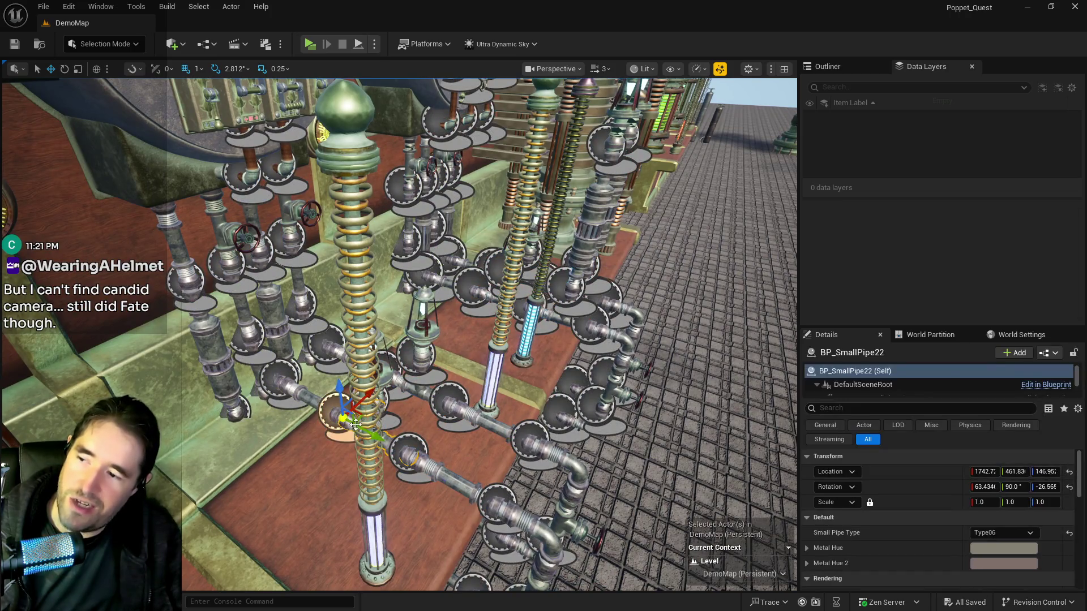
pyautogui.click(840, 67)
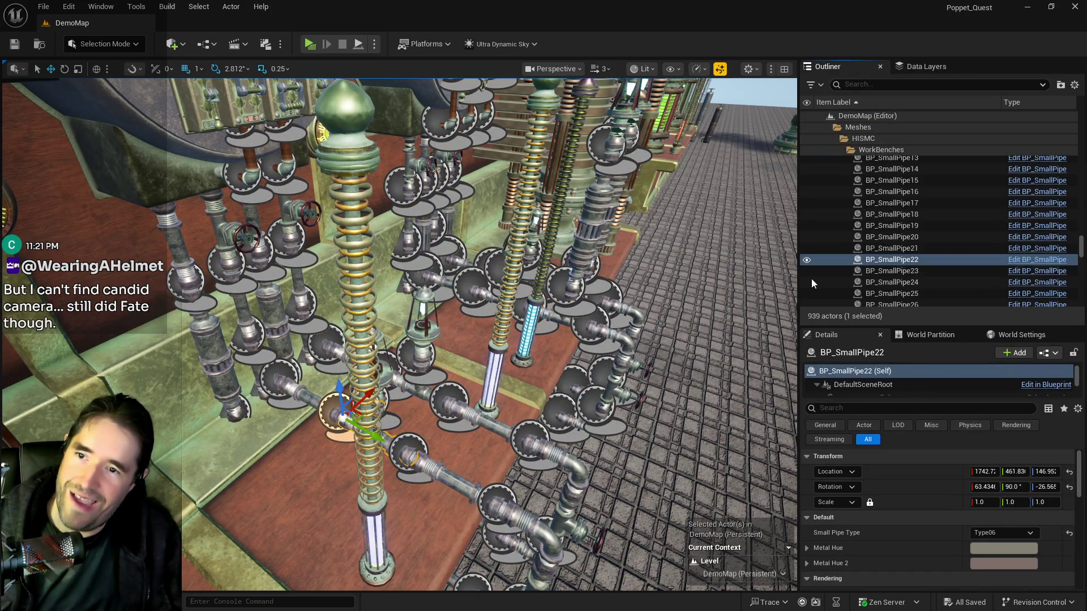
# Check BP_SmallPipe25's Small Pipe Type options, leaving it at Type03, and fly back out.
pyautogui.click(441, 470)
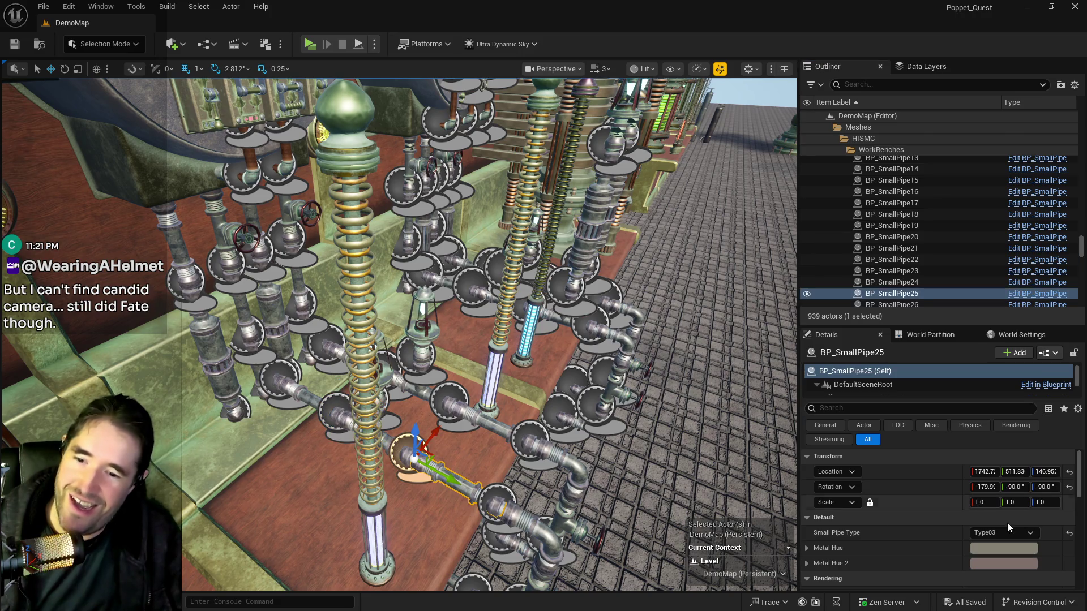
pyautogui.click(1026, 531)
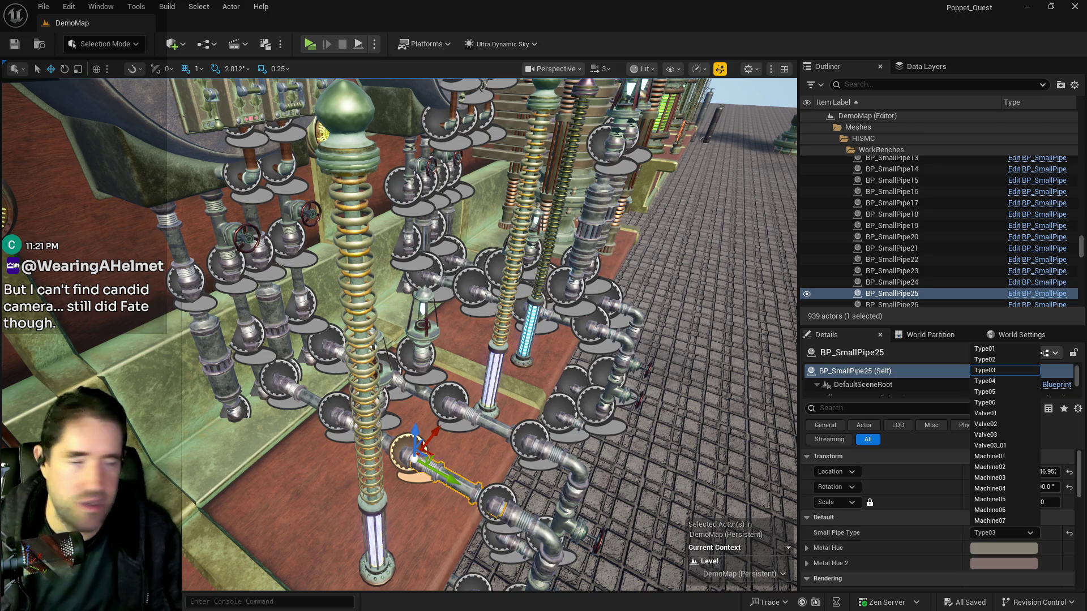
pyautogui.press('Escape')
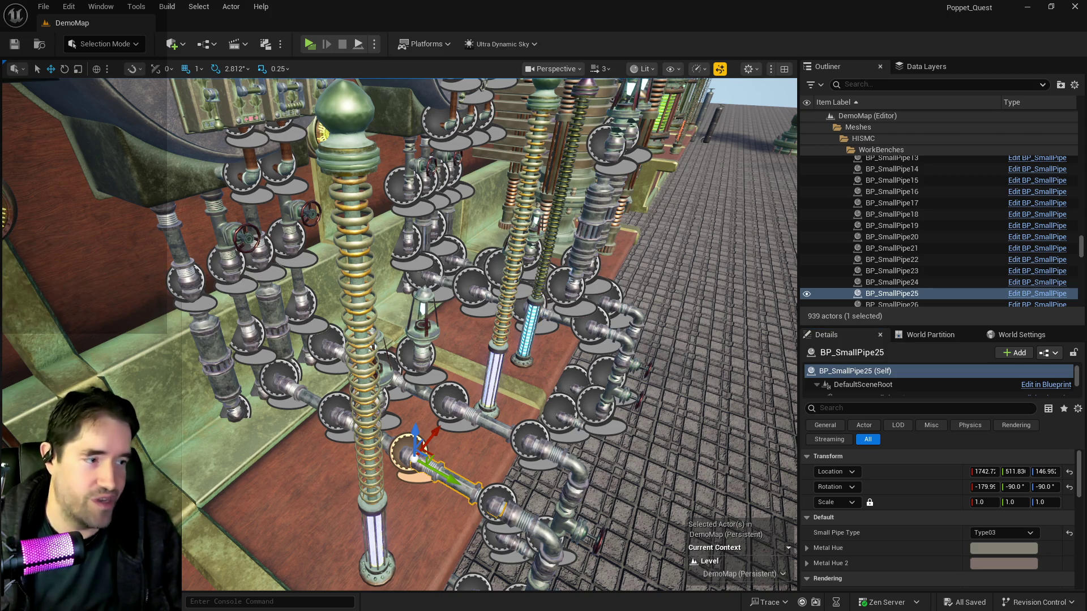
pyautogui.moveTo(514, 211); pyautogui.dragTo(513, 210)
# Play-test standalone, running the character up onto the pipe workbench machine, then exit with Escape.
pyautogui.click(44, 6)
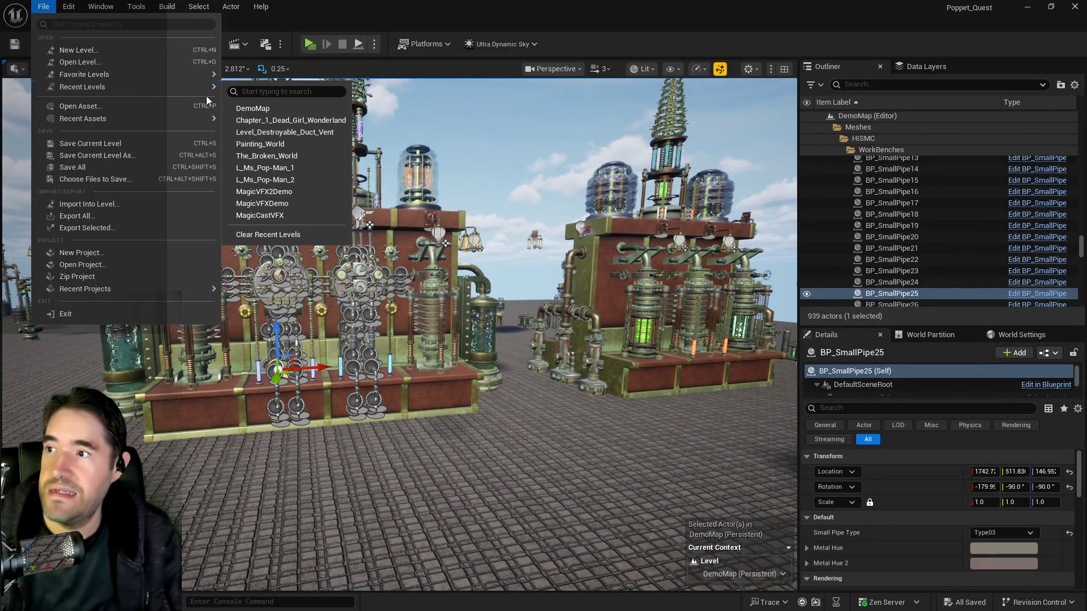
pyautogui.moveTo(430, 317); pyautogui.dragTo(430, 317)
pyautogui.moveTo(534, 306); pyautogui.dragTo(534, 306)
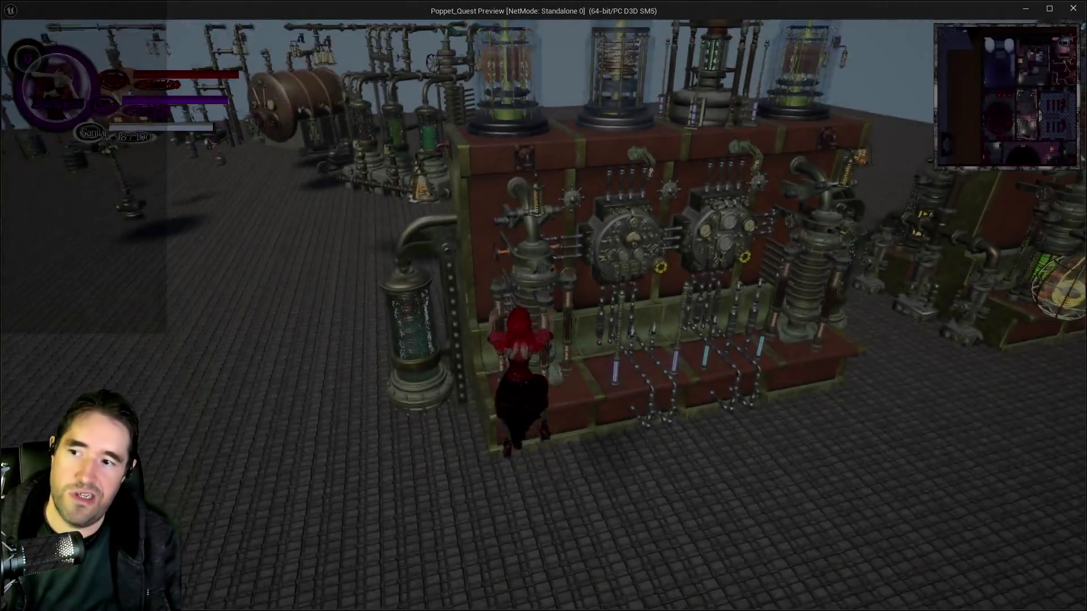
pyautogui.press('w')
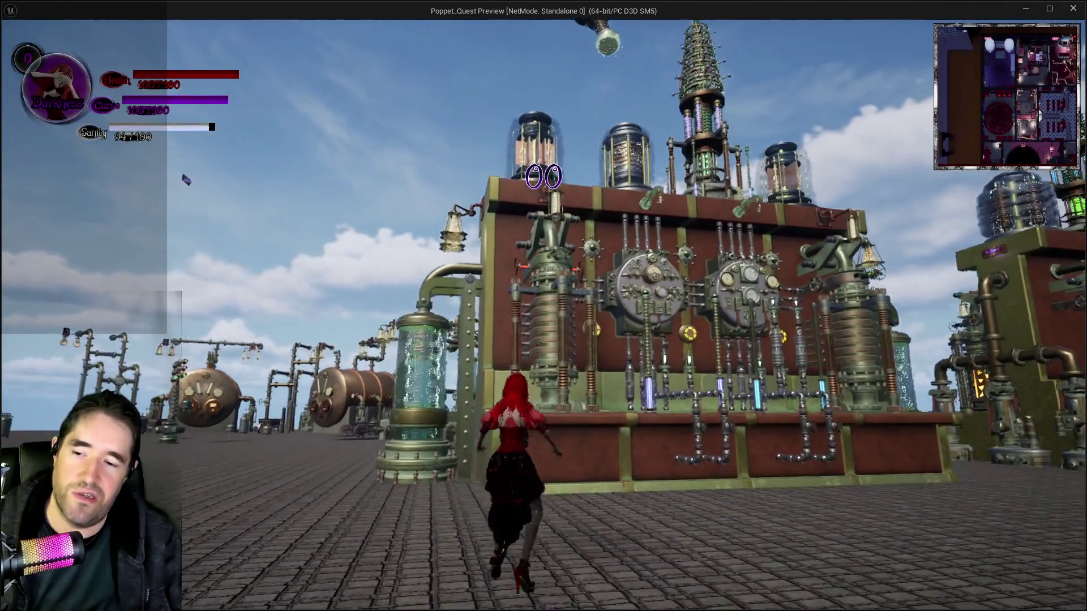
pyautogui.press('w')
pyautogui.press('w')
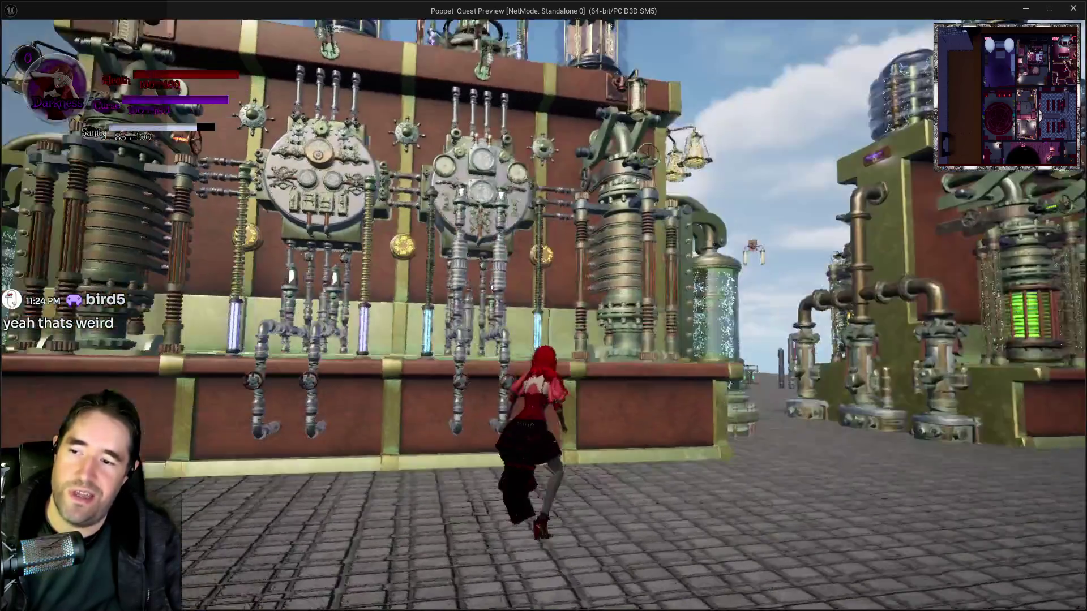
pyautogui.press('Escape')
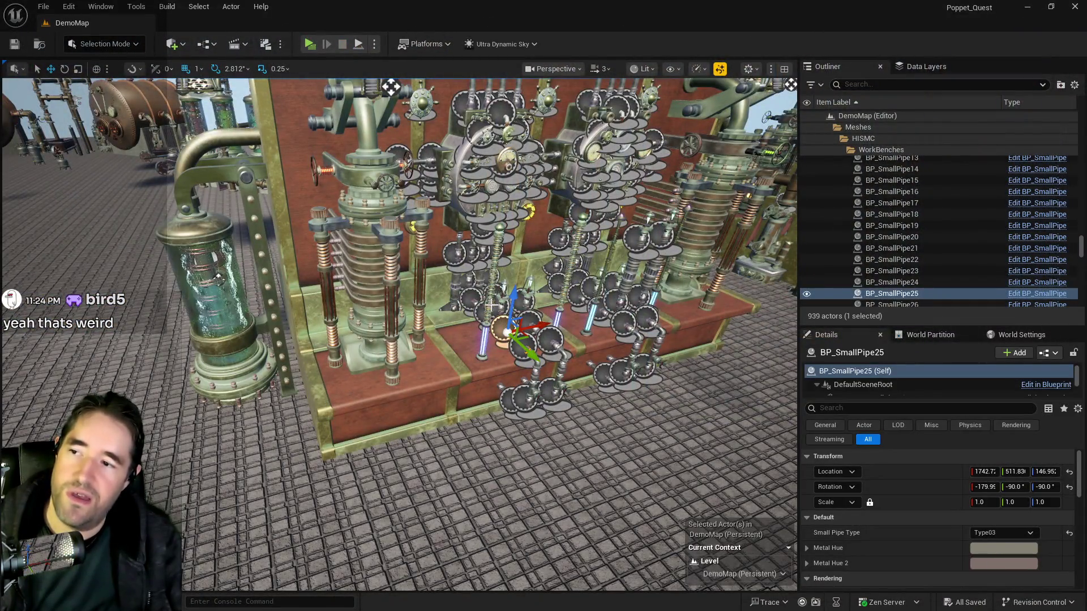
# Orbit along the DemoMap workbench row, frame the pipe machinery, then open File > Recent Levels.
pyautogui.scroll(-6, 480, 262)
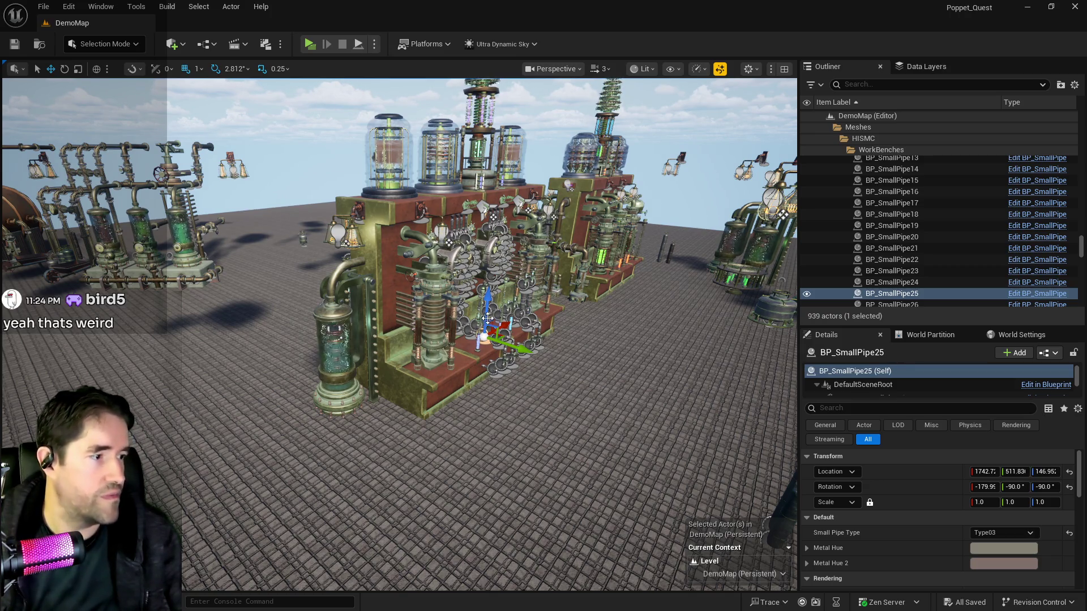
pyautogui.scroll(5, 552, 315)
pyautogui.scroll(-4, 566, 294)
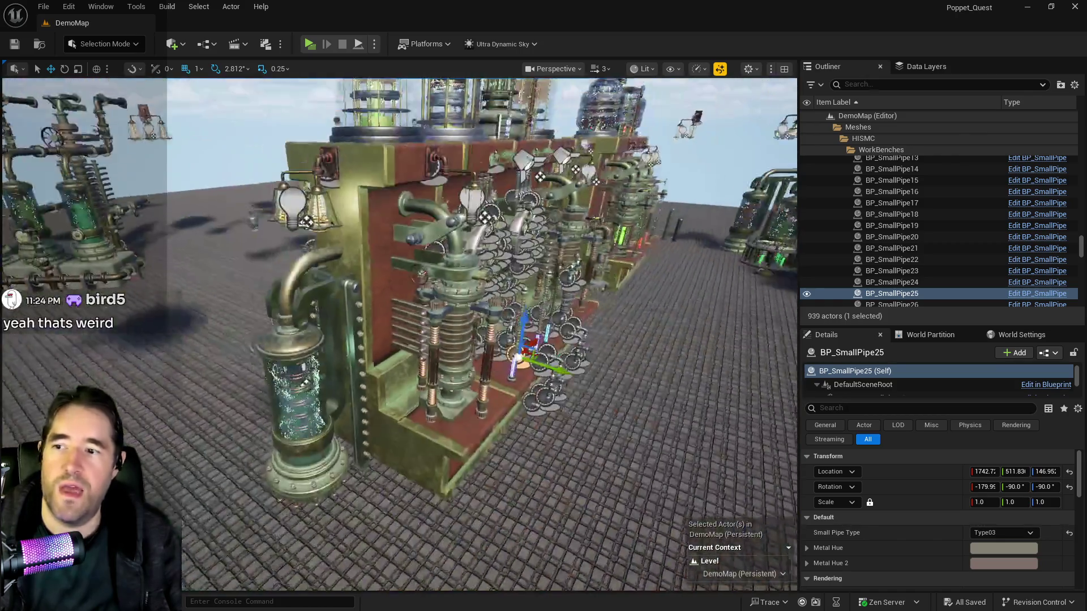
pyautogui.moveTo(600, 229); pyautogui.dragTo(634, 230)
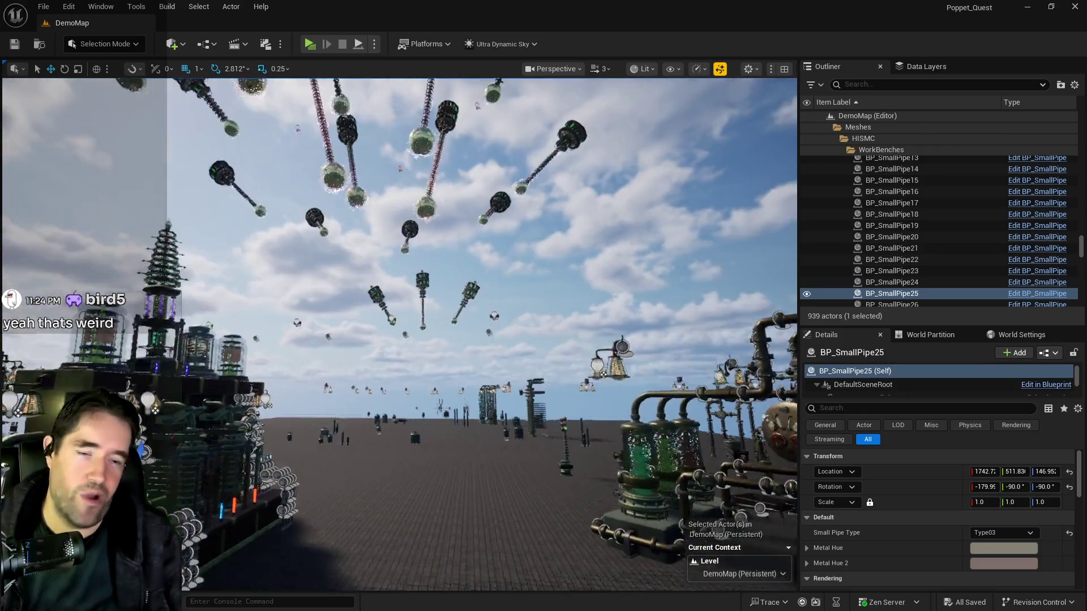
pyautogui.press('f')
pyautogui.scroll(3, 536, 314)
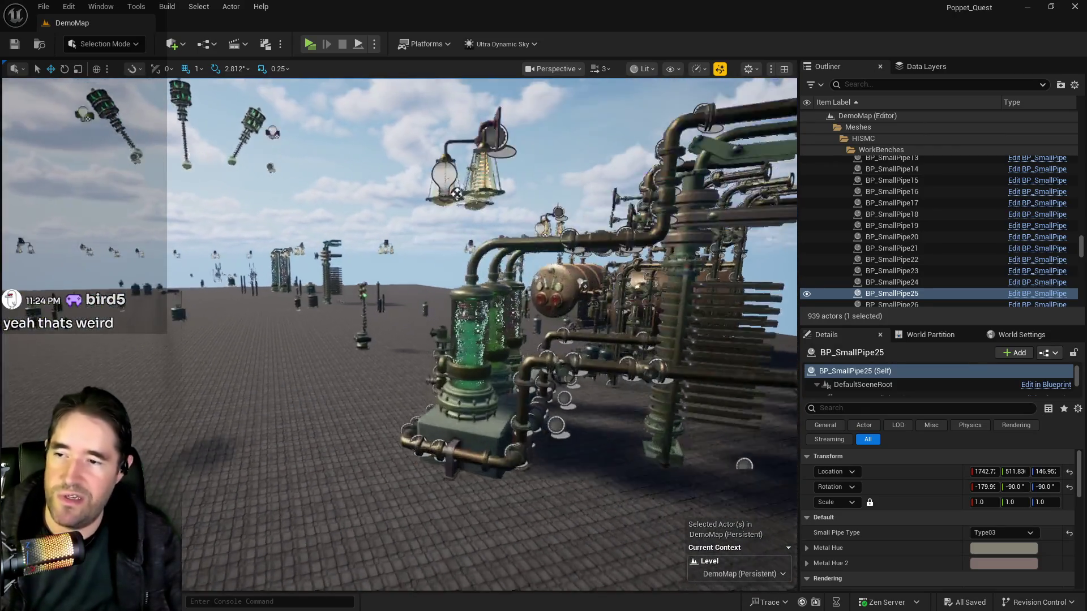
pyautogui.moveTo(536, 314); pyautogui.dragTo(484, 413)
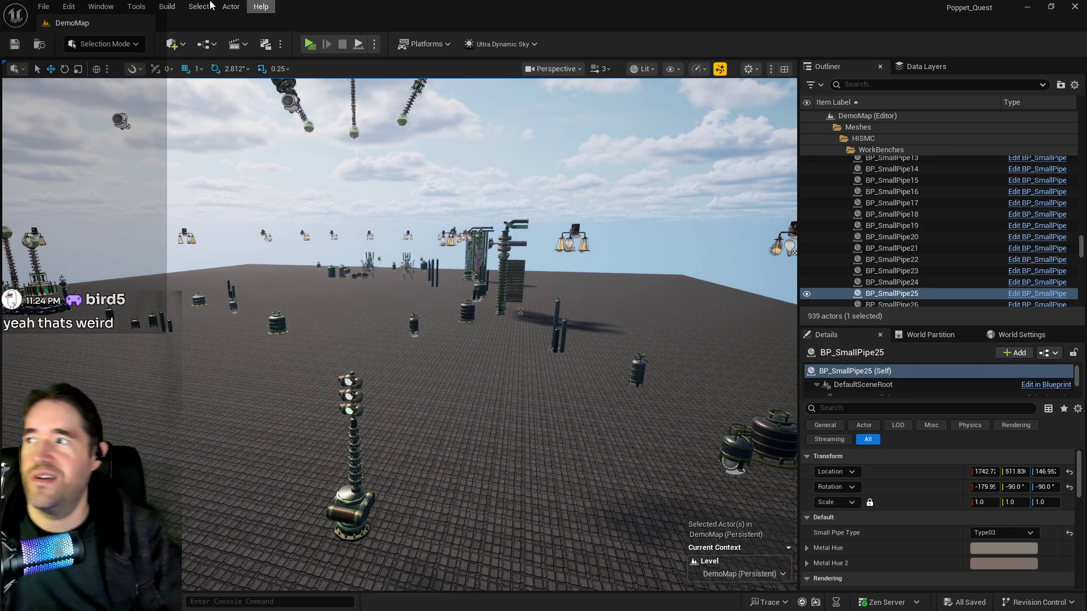
pyautogui.click(45, 7)
# Reopen Chapter_1_Dead_Girl_Wonderland from recent levels and pull the camera back from the arch.
pyautogui.moveTo(92, 88)
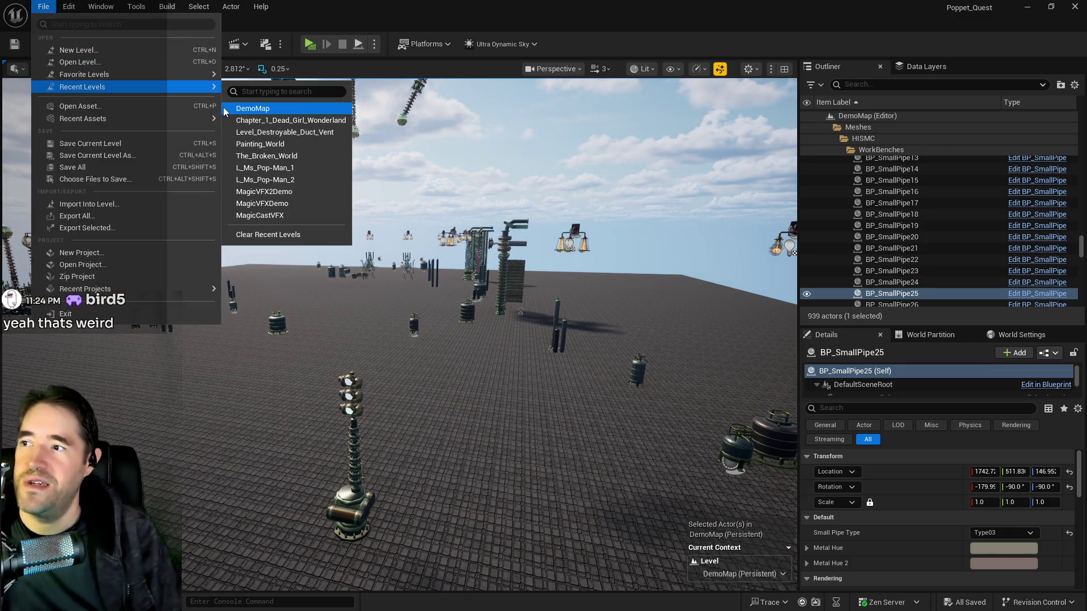
pyautogui.click(253, 118)
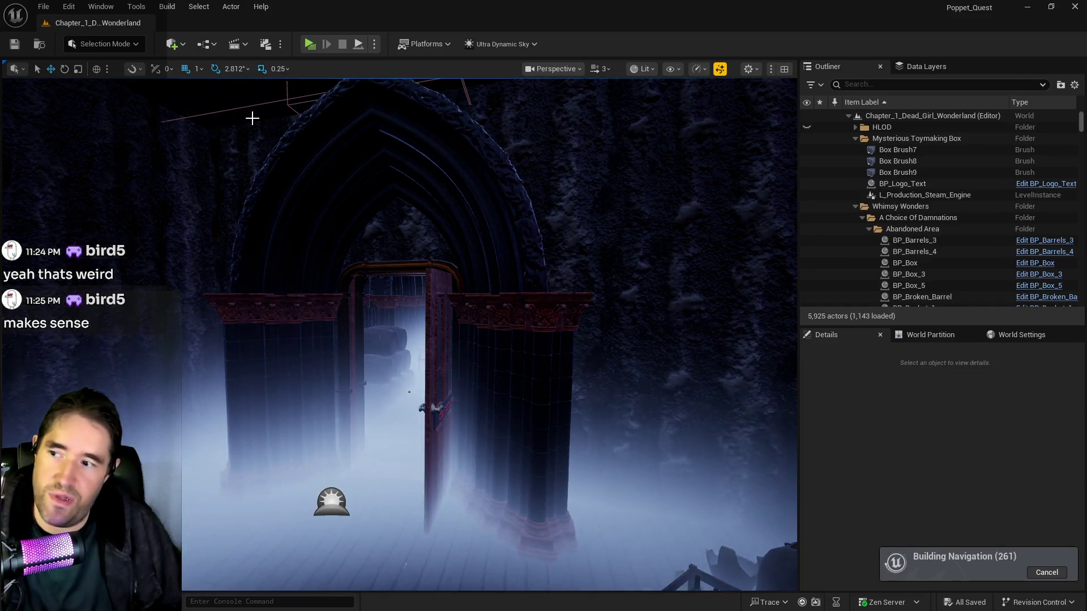
pyautogui.moveTo(430, 257); pyautogui.dragTo(396, 317)
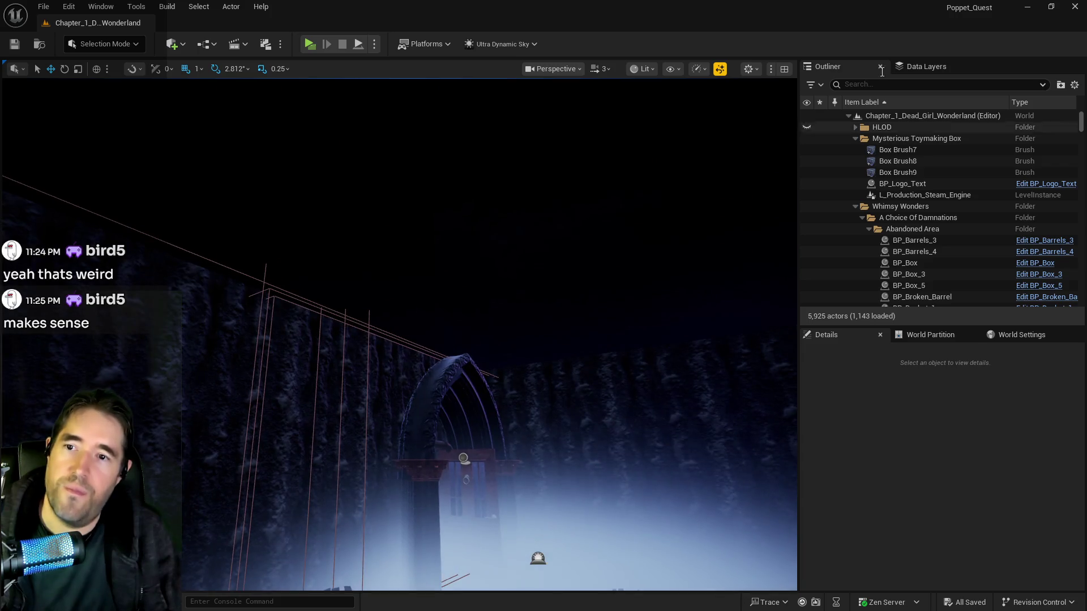
pyautogui.click(920, 65)
# Shift-select the sixteen DL_C4 data layers from DL_C4_Abandoned_Area and unload them.
pyautogui.scroll(-10, 883, 148)
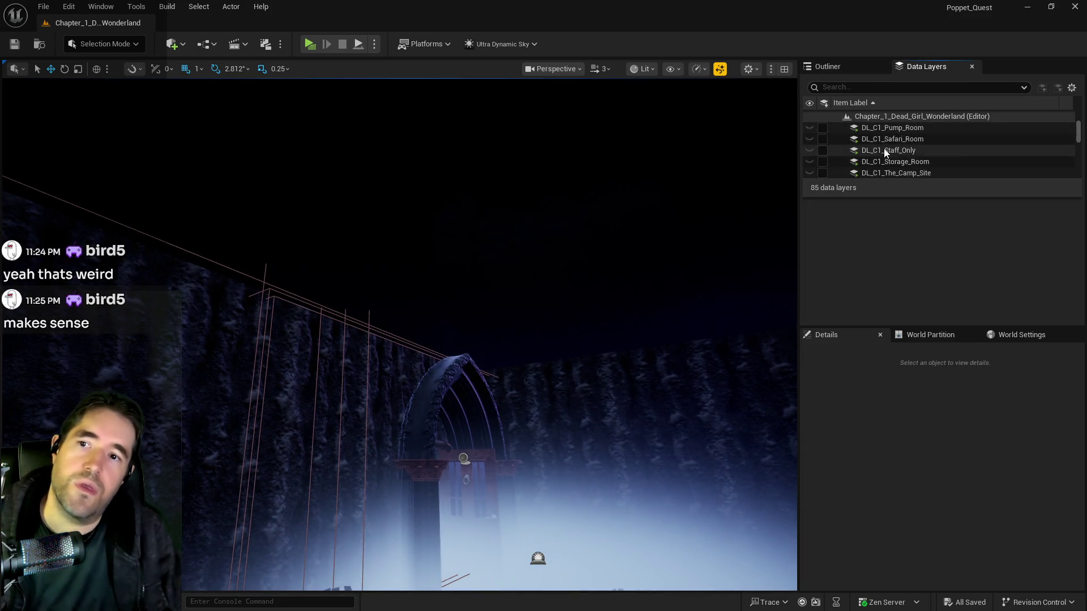
pyautogui.scroll(-5, 885, 147)
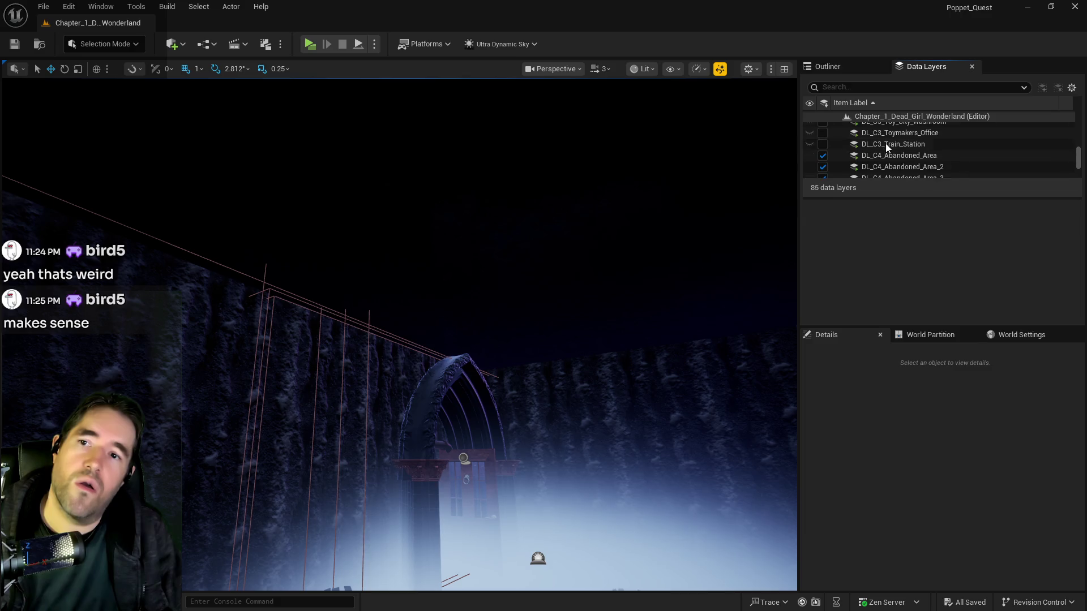
pyautogui.click(887, 151)
pyautogui.scroll(-1, 888, 155)
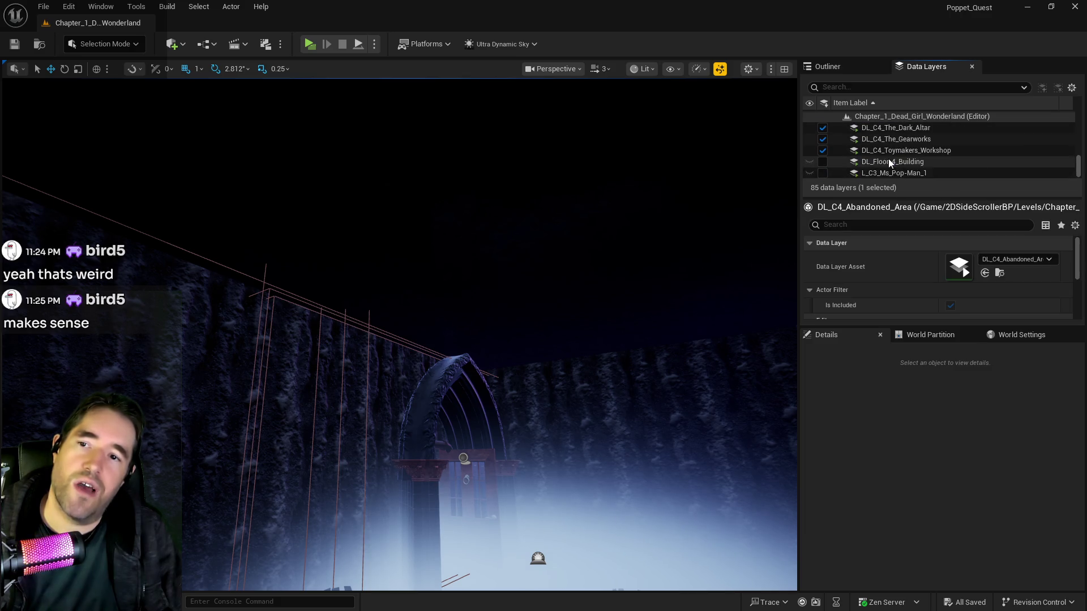
pyautogui.scroll(-3, 888, 158)
pyautogui.keyDown('shift'); pyautogui.click(820, 164); pyautogui.keyUp('shift')
pyautogui.click(821, 165)
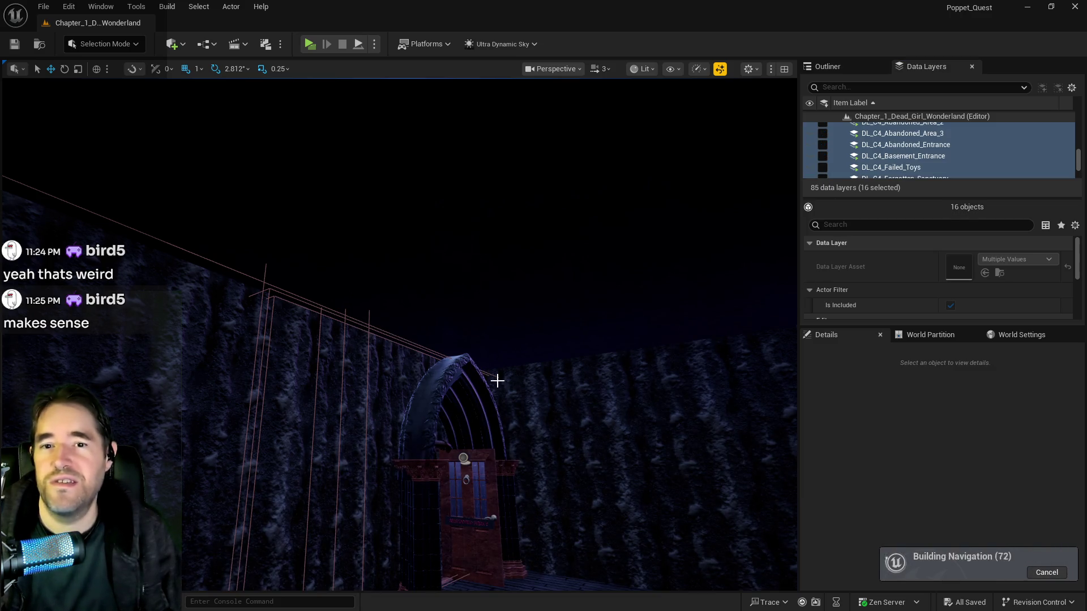
# Load the DL_C3_Haunted_Gallery data layer.
pyautogui.moveTo(524, 405); pyautogui.dragTo(524, 405)
pyautogui.press('s')
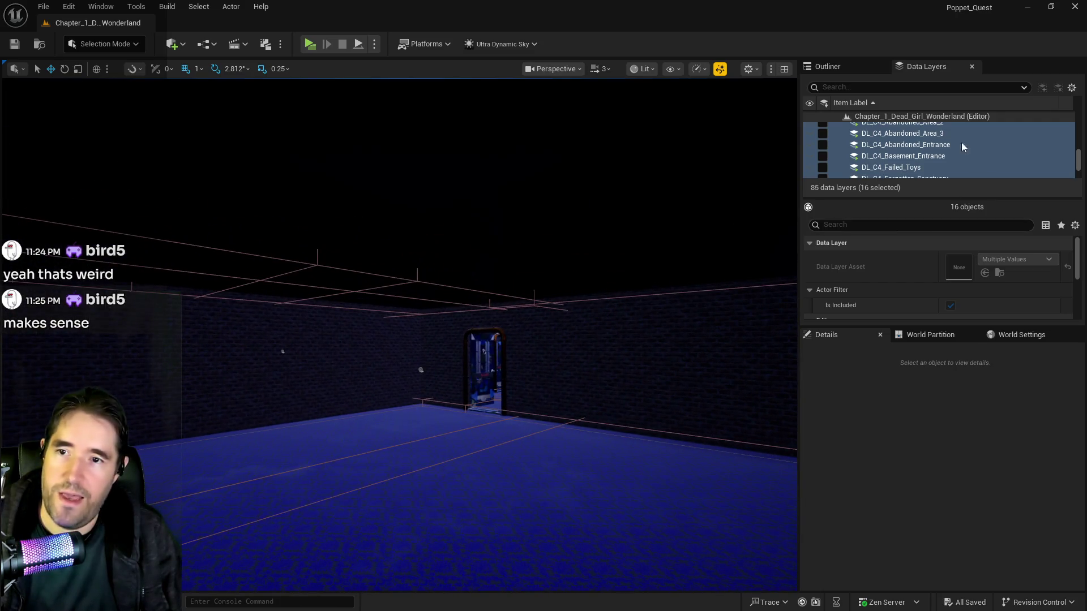
pyautogui.scroll(3, 966, 141)
pyautogui.scroll(-3, 913, 158)
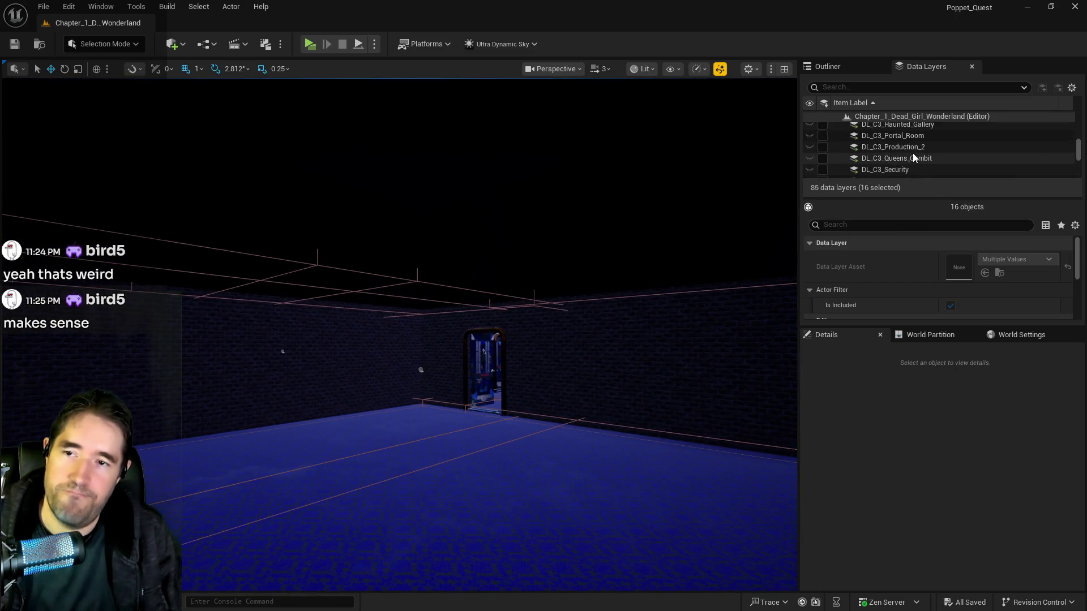
pyautogui.scroll(1, 918, 149)
pyautogui.scroll(-3, 917, 149)
pyautogui.scroll(4, 917, 149)
pyautogui.scroll(3, 918, 148)
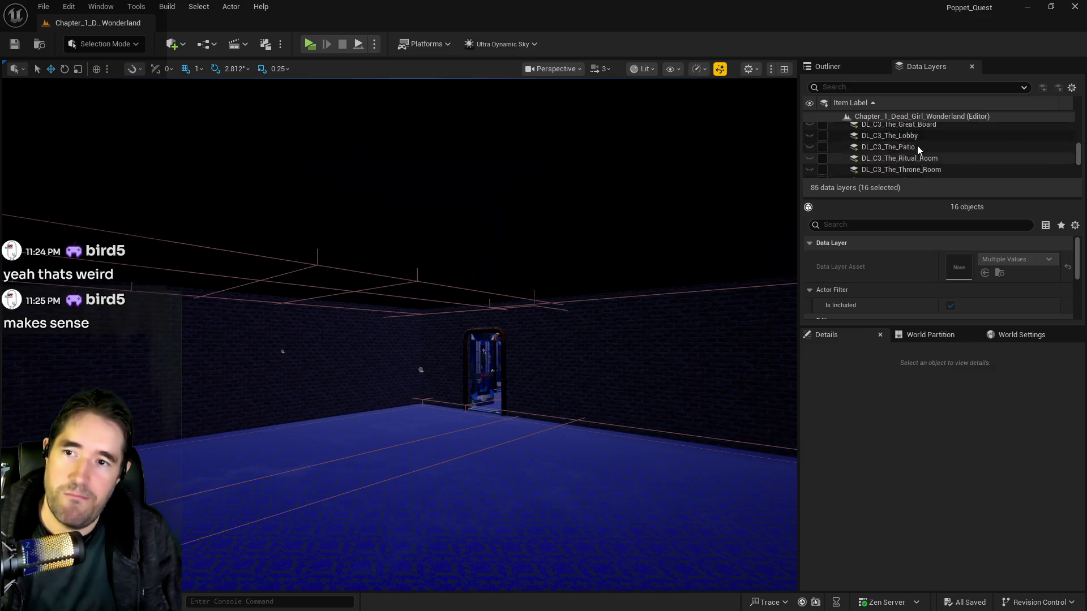
pyautogui.scroll(1, 917, 148)
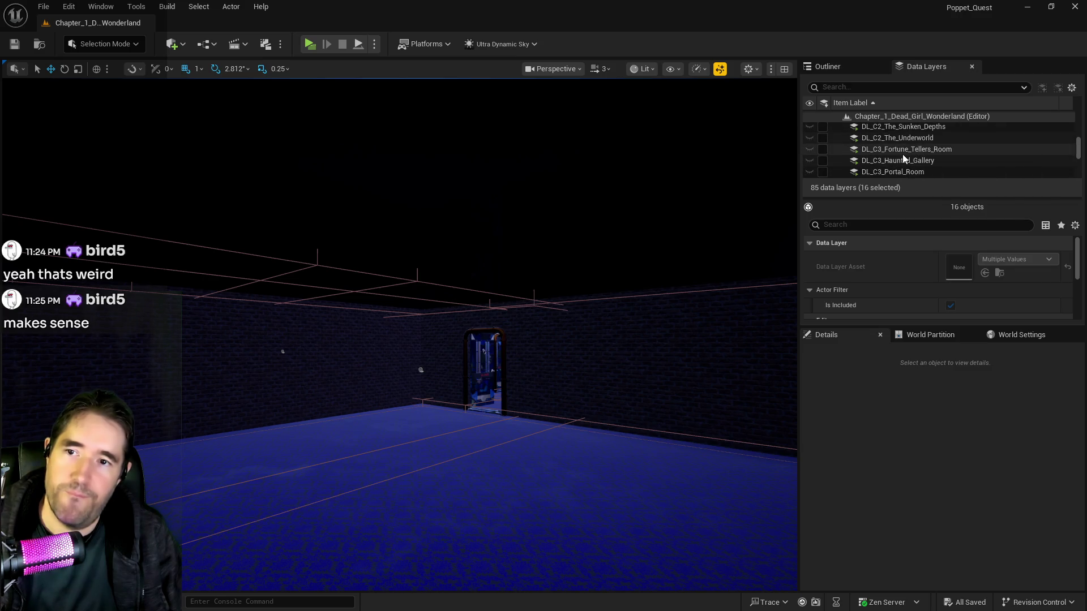
pyautogui.click(905, 149)
pyautogui.click(818, 163)
pyautogui.click(822, 161)
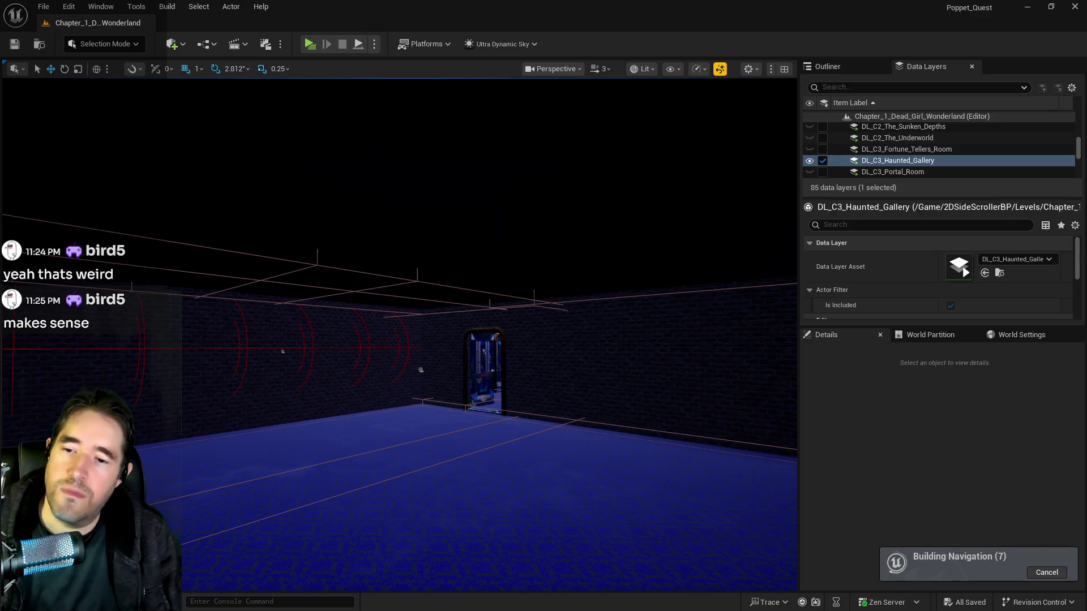
# Fly into the Haunted Gallery along the circle paintings and launch Play in Standalone Game.
pyautogui.press('w')
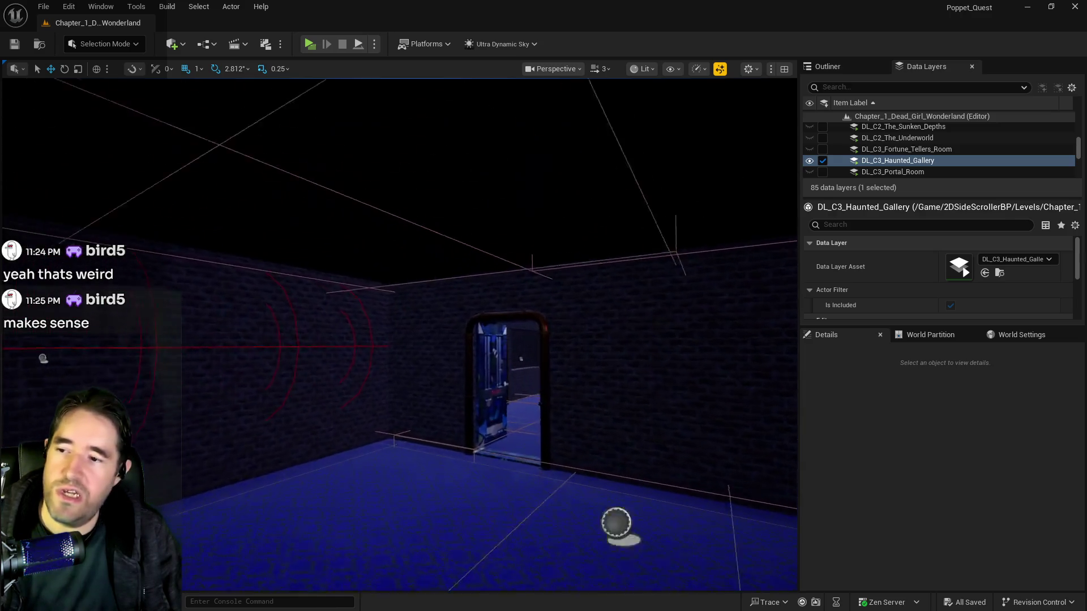
pyautogui.press('w')
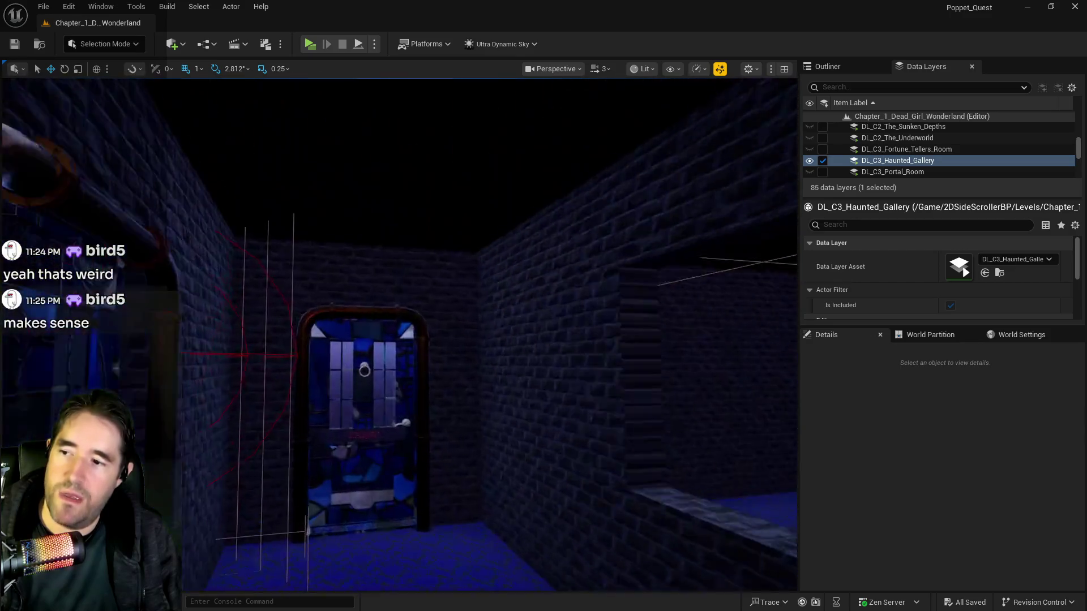
pyautogui.press('w')
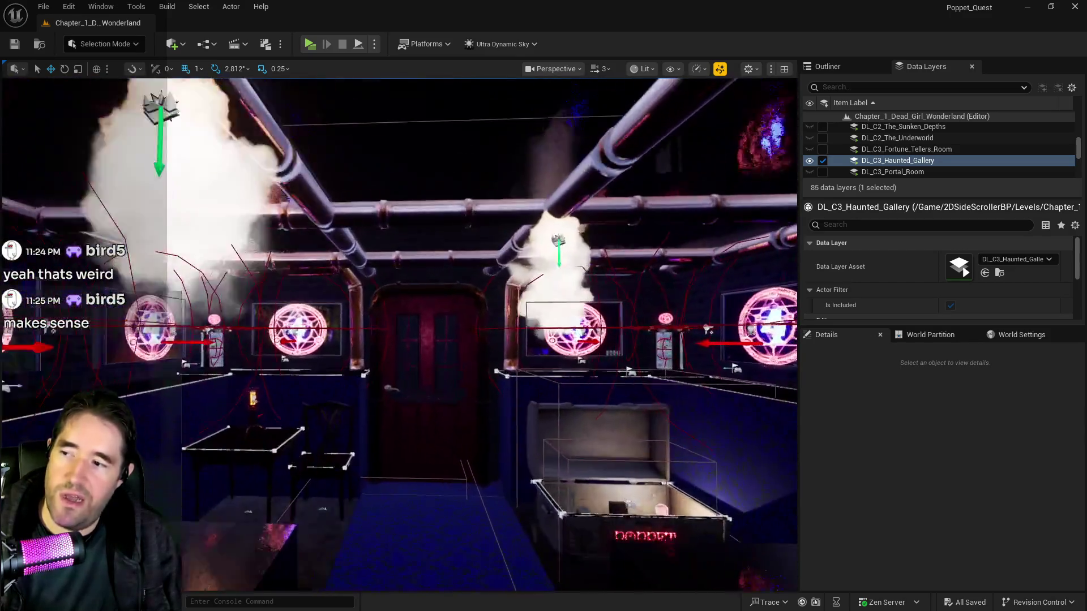
pyautogui.press('w')
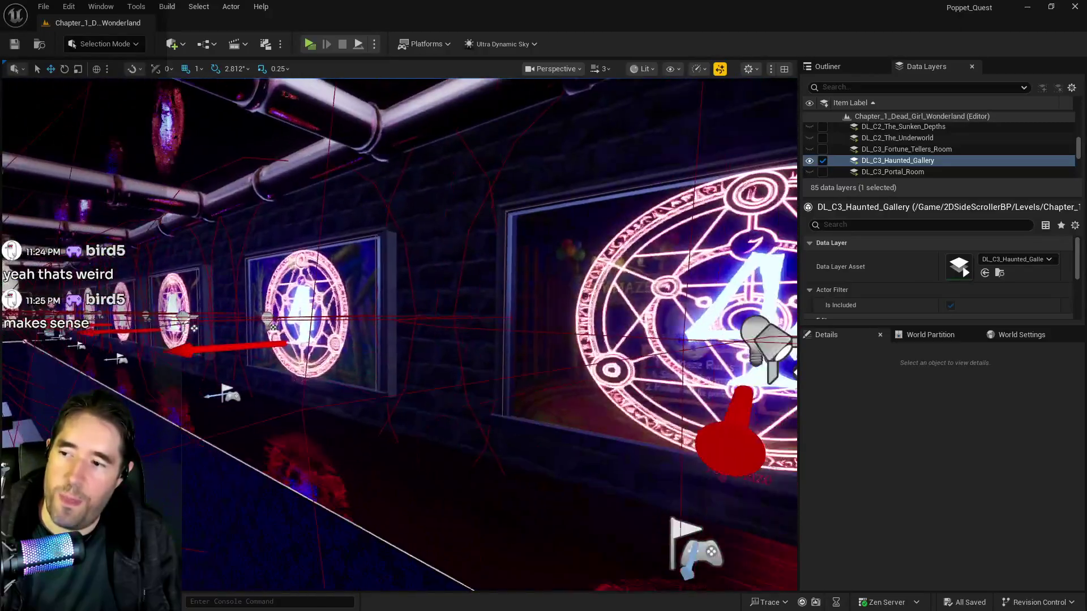
pyautogui.press('w')
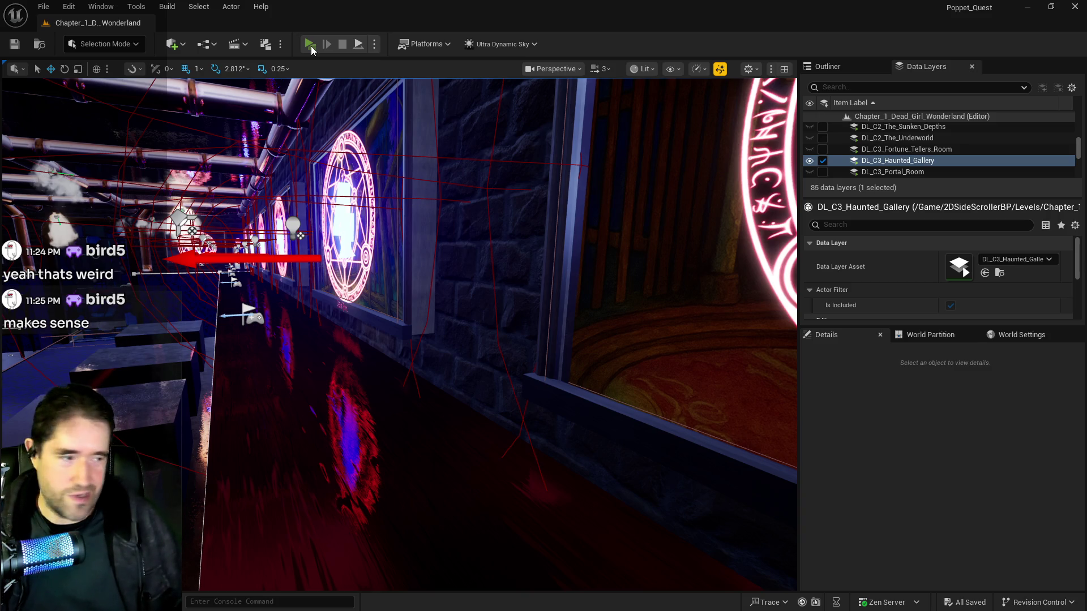
pyautogui.click(311, 45)
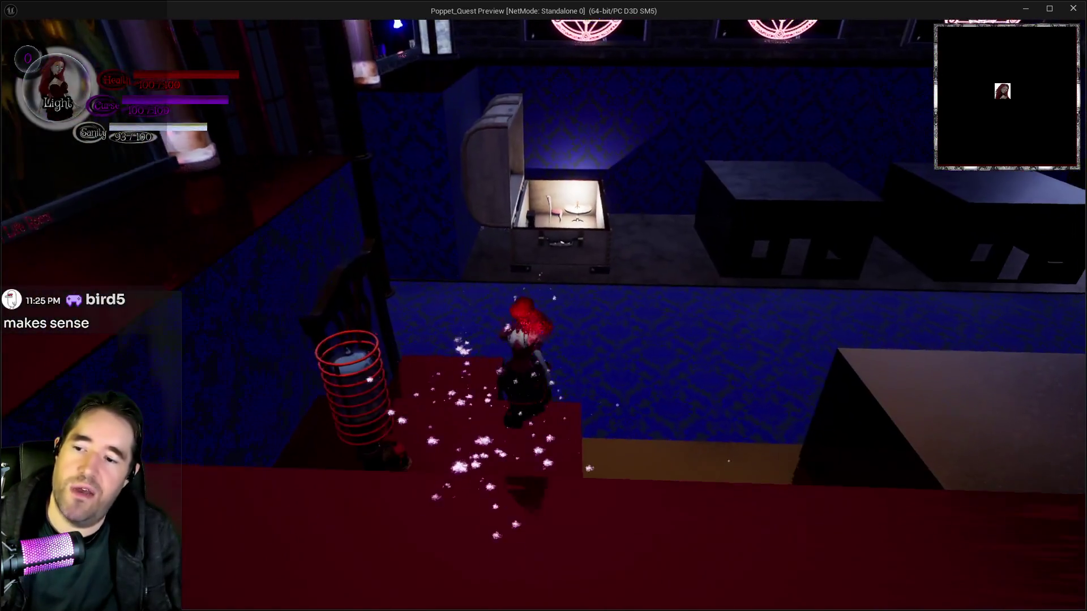
# Run Poppet through the sigil corridor and Ritual Room, down the carpeted corridor into the gallery.
pyautogui.press('w')
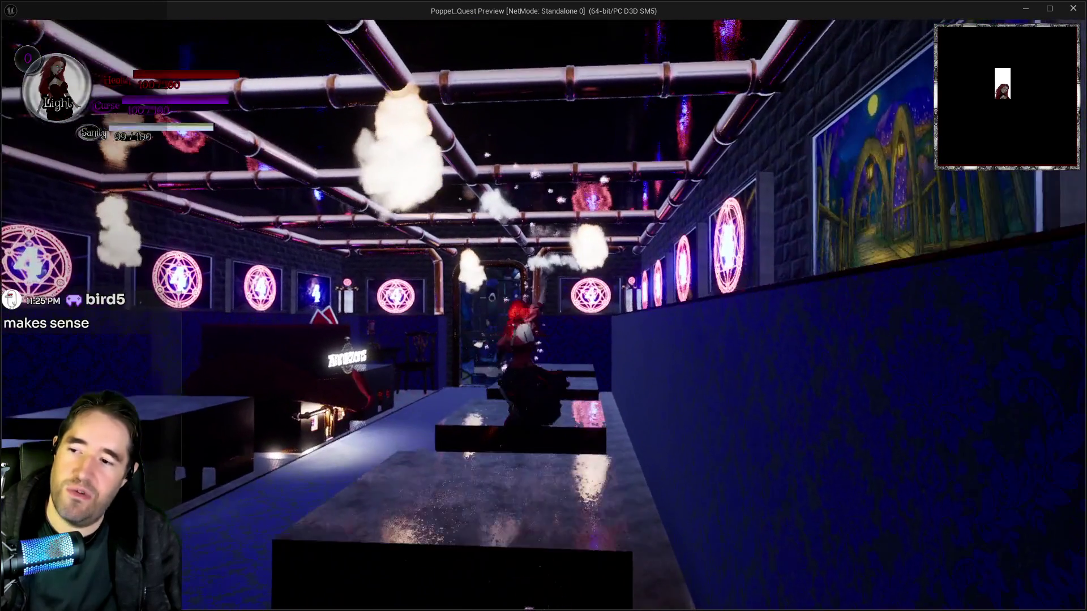
pyautogui.press('w')
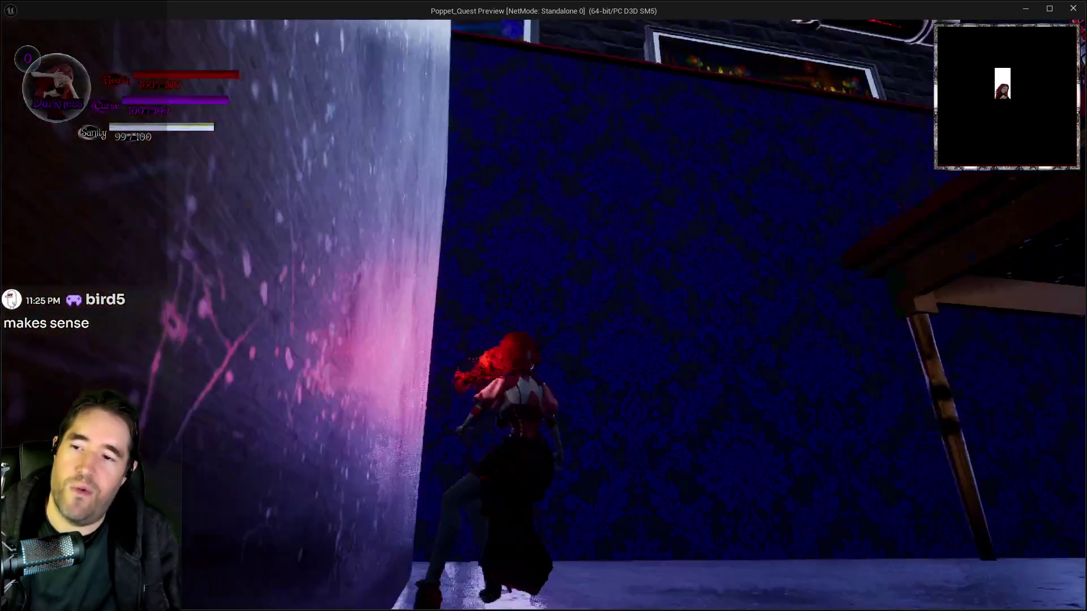
pyautogui.press('w')
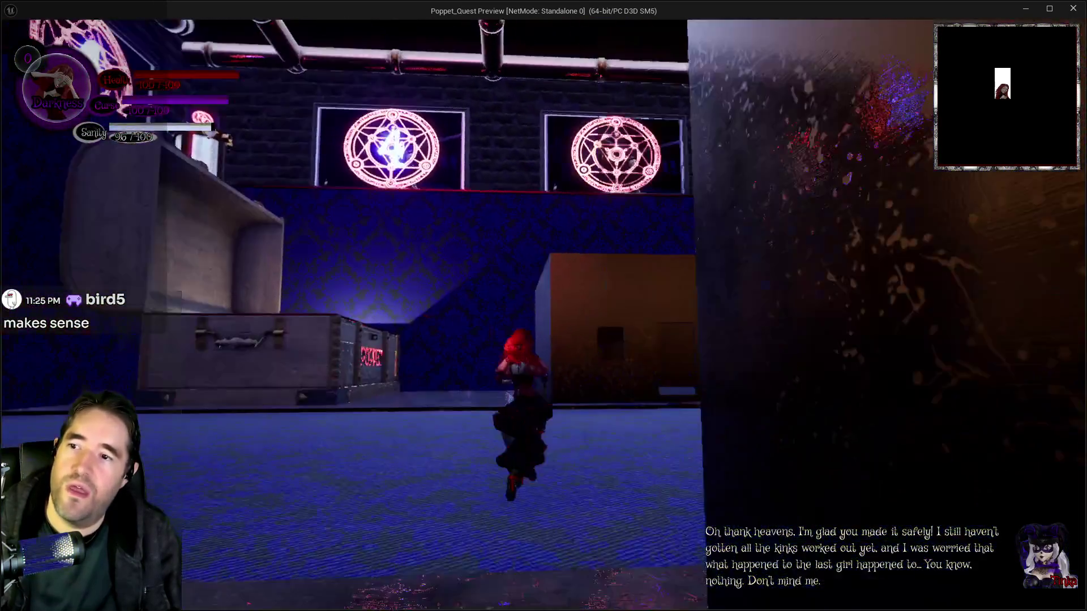
pyautogui.press('w')
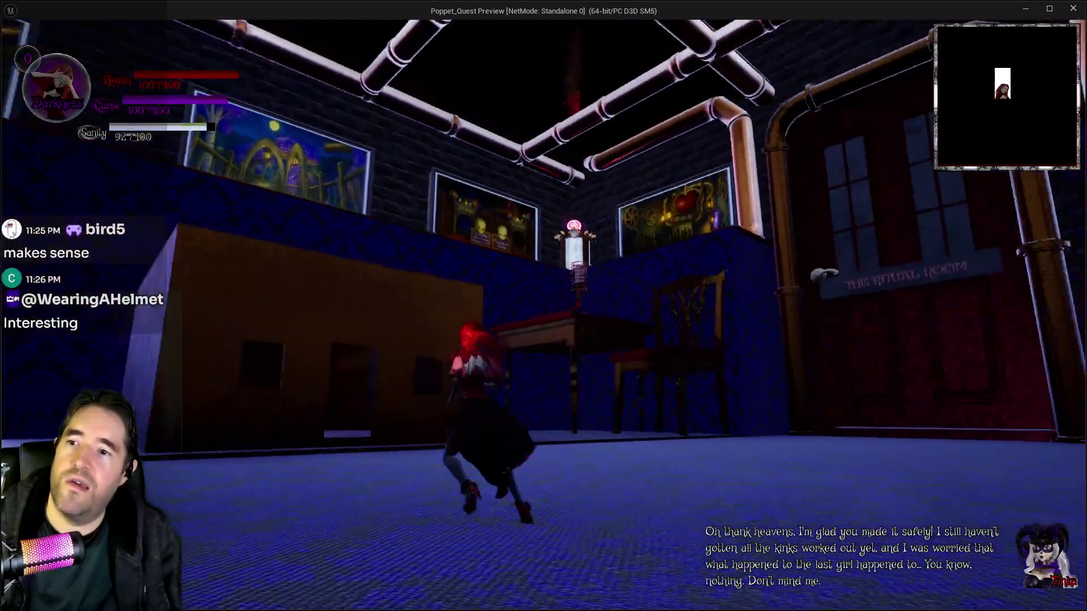
pyautogui.press('w')
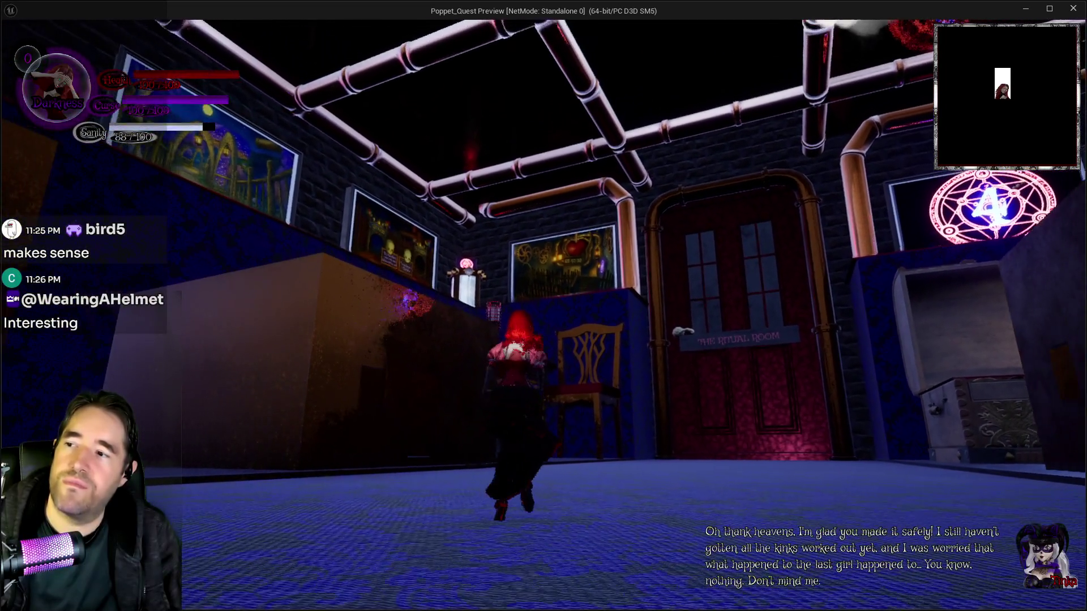
pyautogui.press('w')
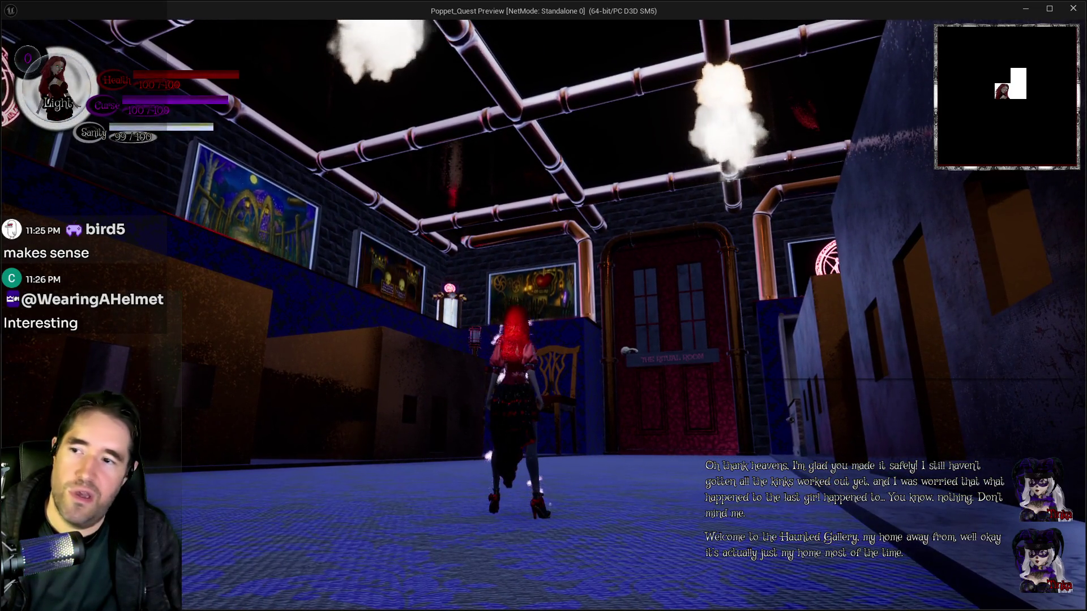
pyautogui.press('w')
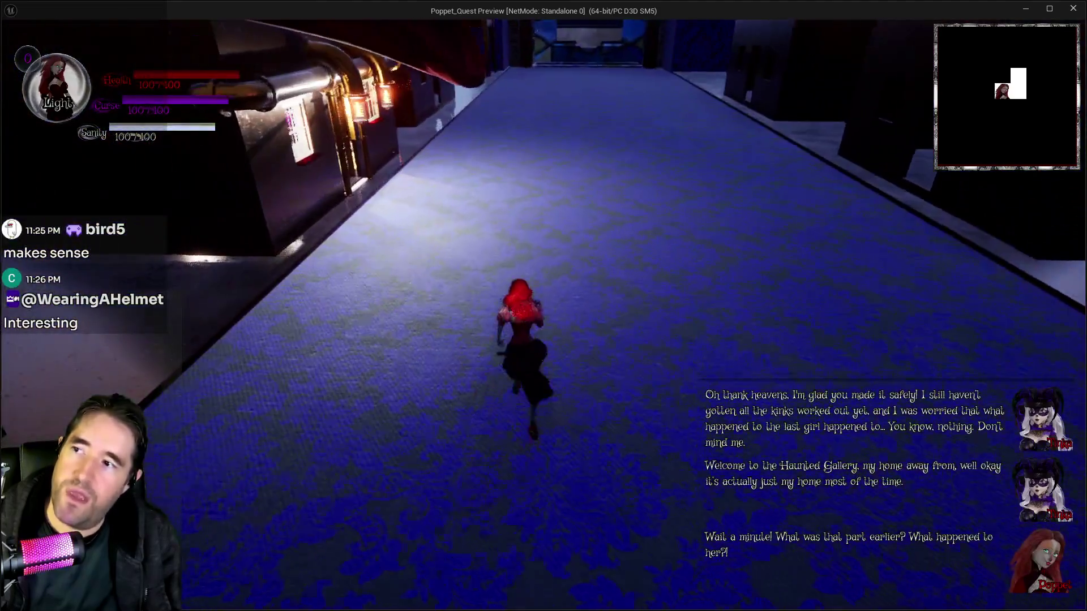
pyautogui.press('w')
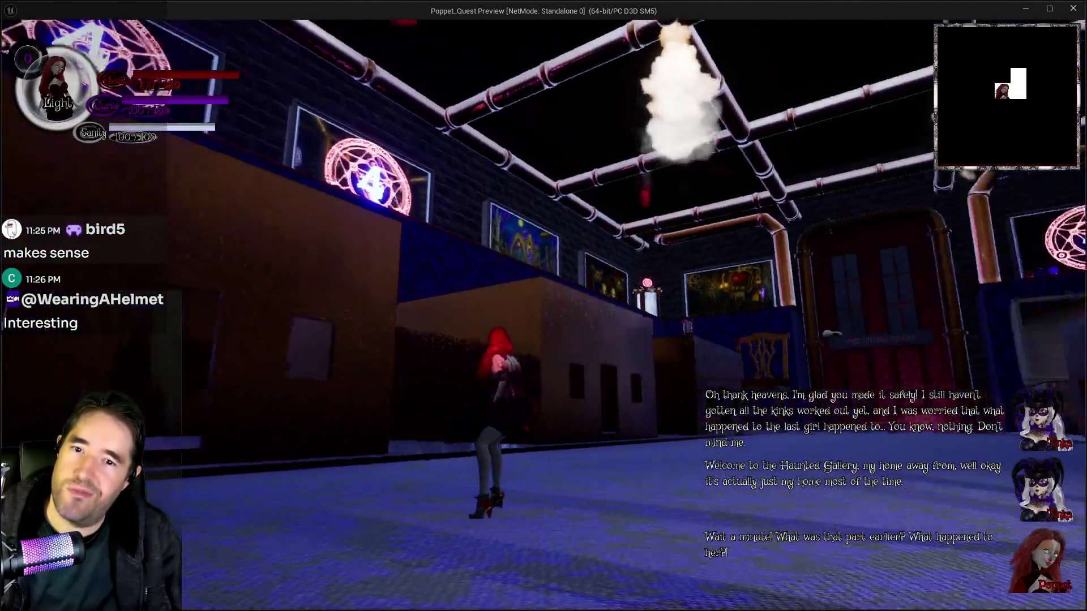
pyautogui.press('w')
pyautogui.press('w')
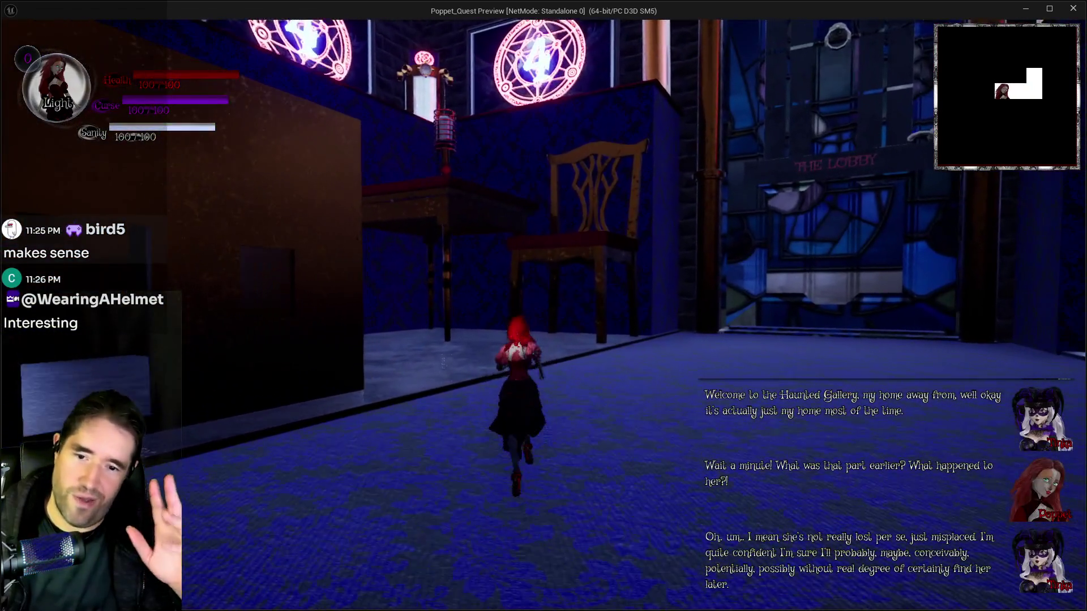
# Run past the chair and down the aisle between the display tables.
pyautogui.press('w')
pyautogui.press('w')
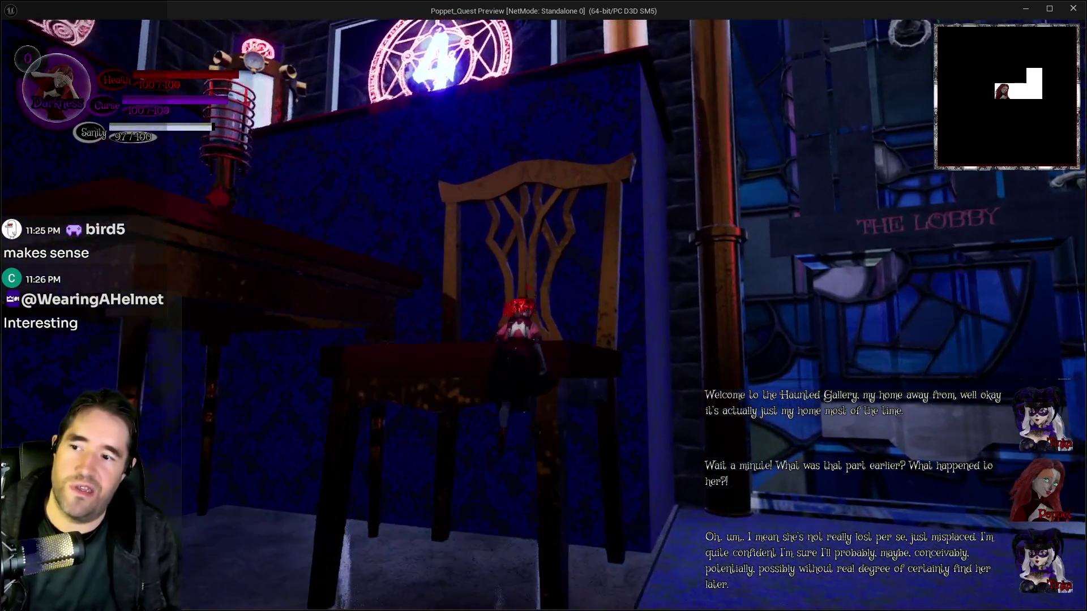
pyautogui.press('w')
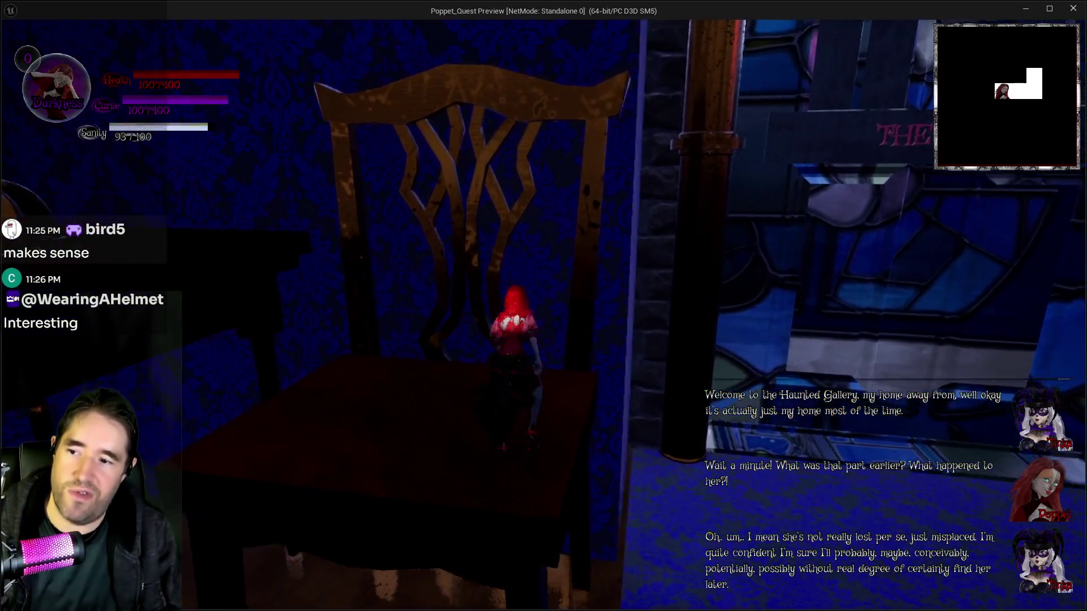
pyautogui.press('w')
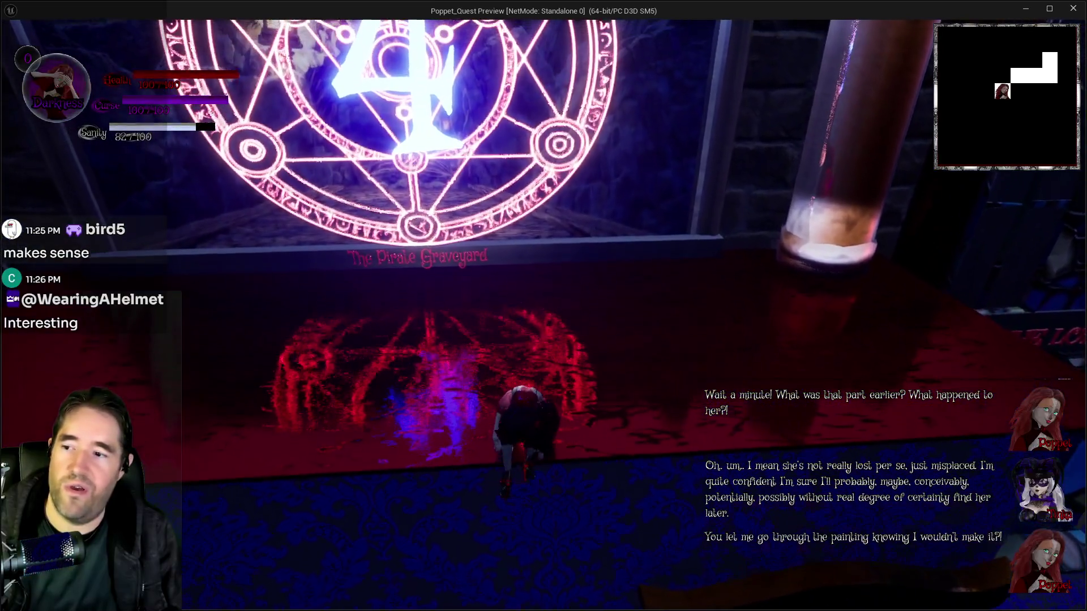
pyautogui.press('w')
pyautogui.press('w')
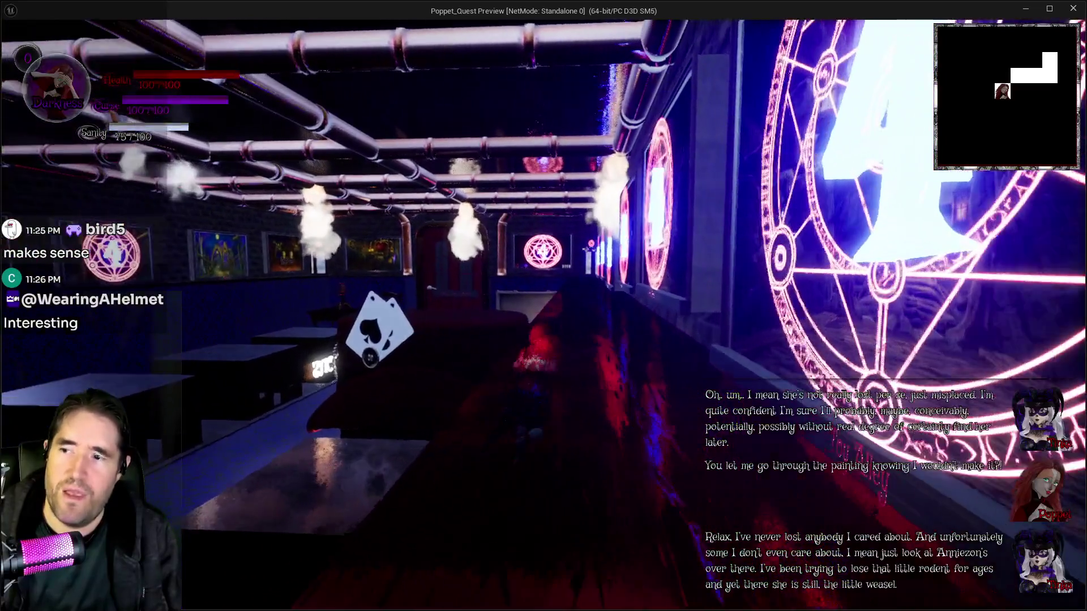
pyautogui.press('w')
pyautogui.press('w')
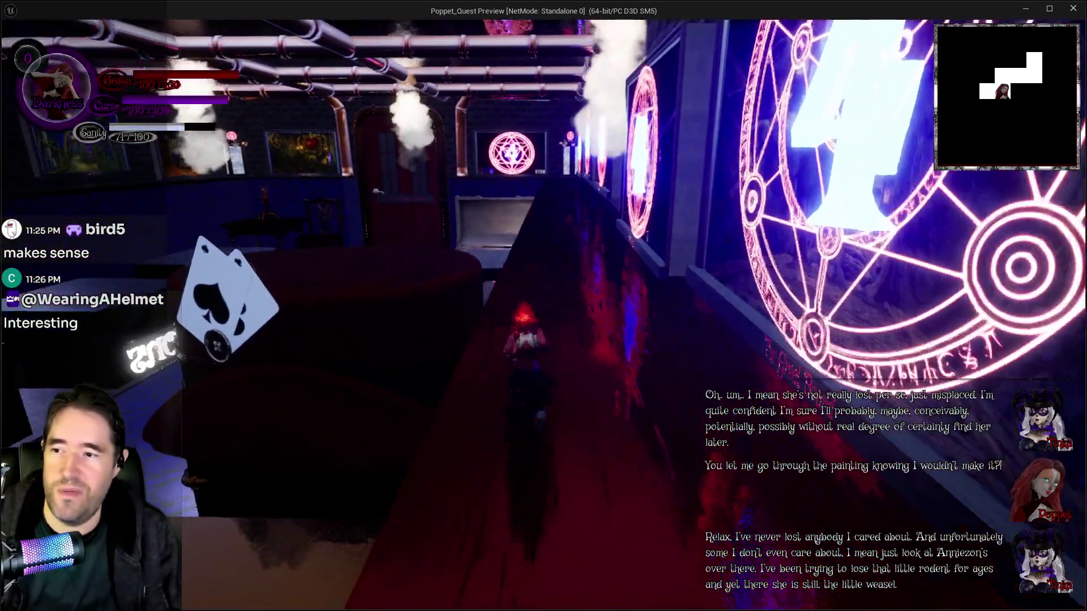
# Run along the wall of glowing paintings, past the chest, and down the hallway.
pyautogui.press('w')
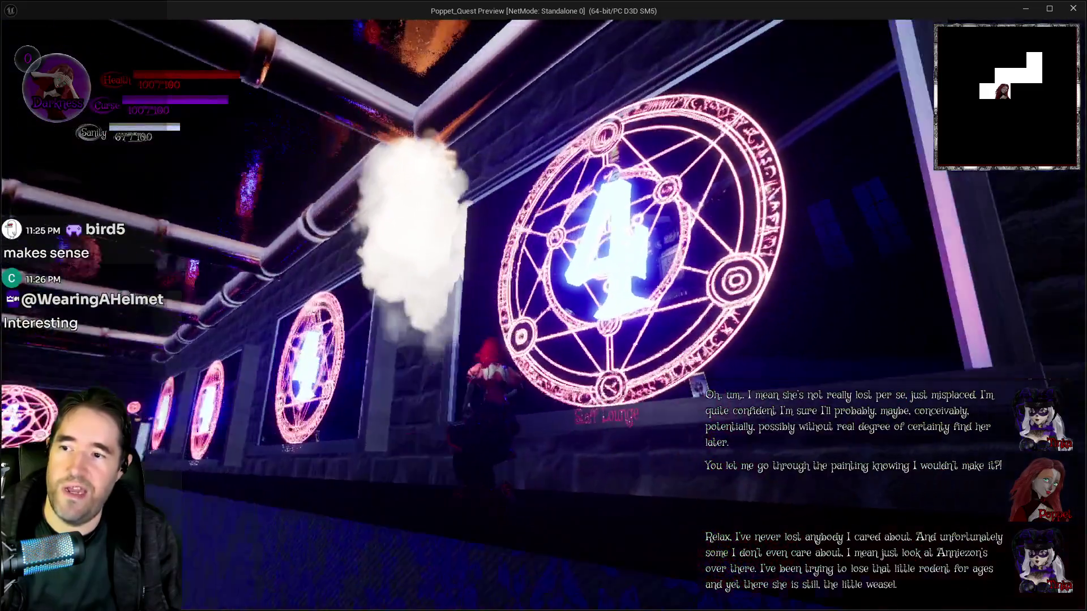
pyautogui.press('w')
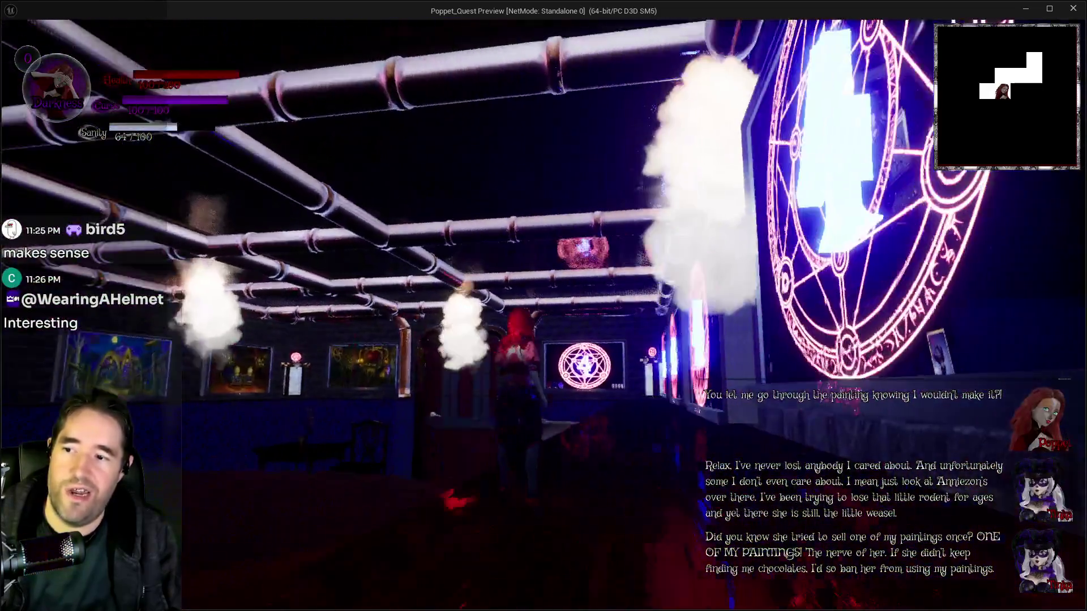
pyautogui.press('w')
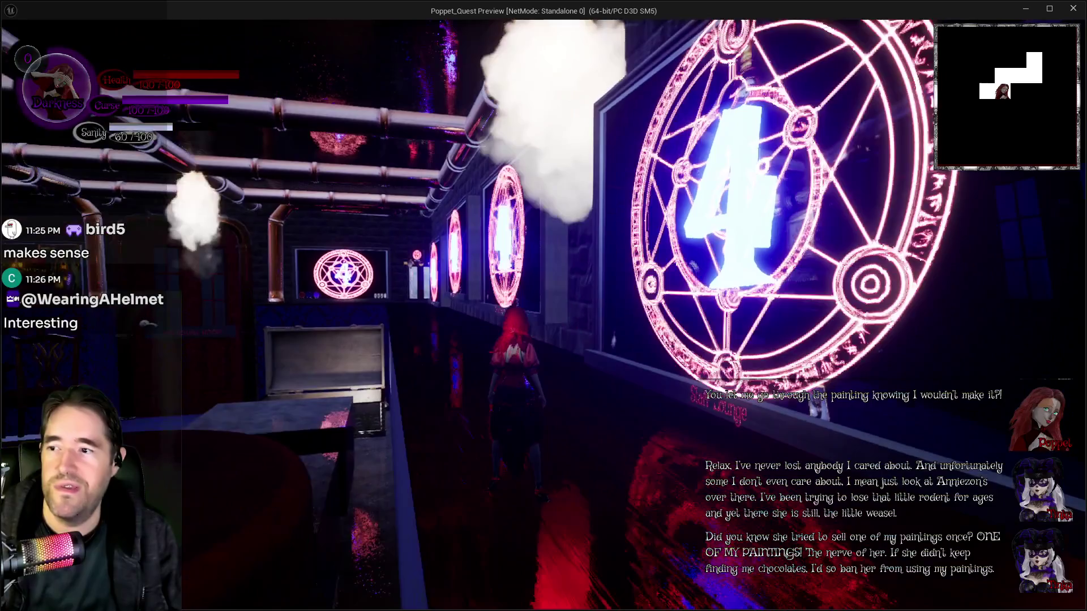
pyautogui.press('w')
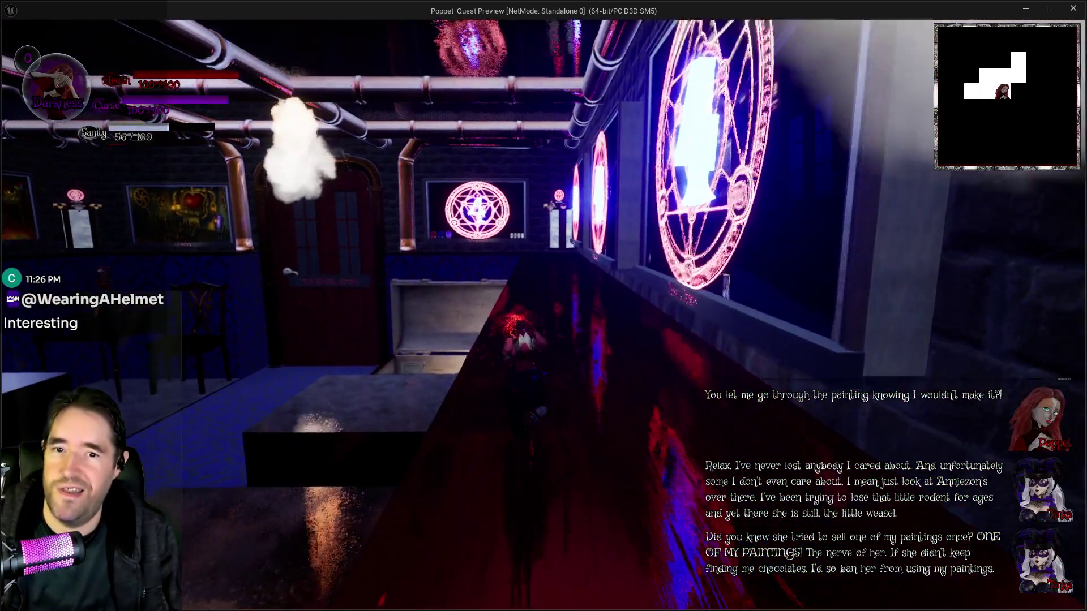
pyautogui.press('w')
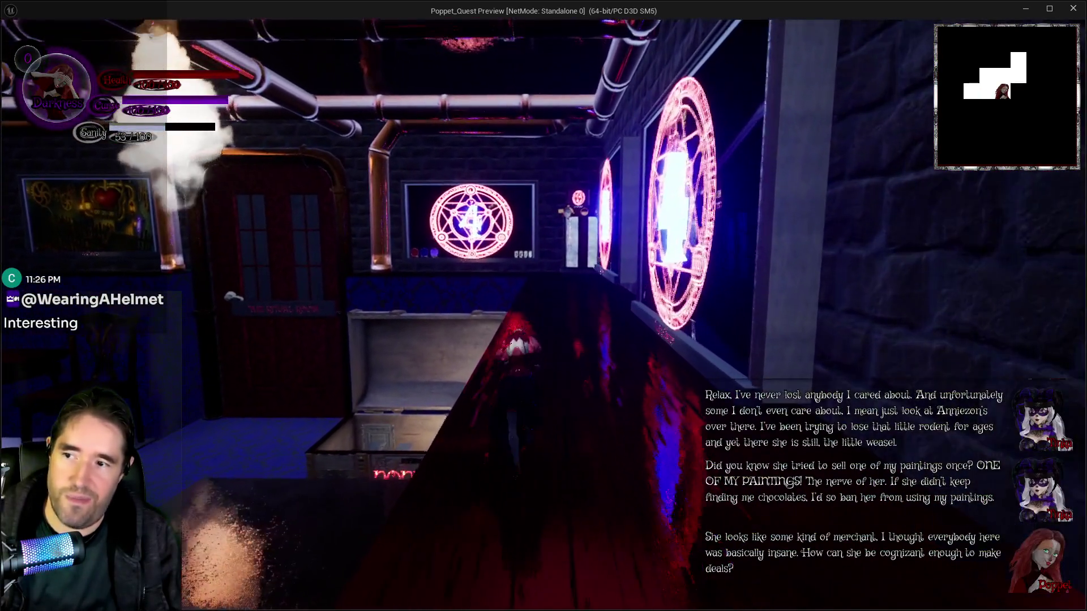
pyautogui.press('w')
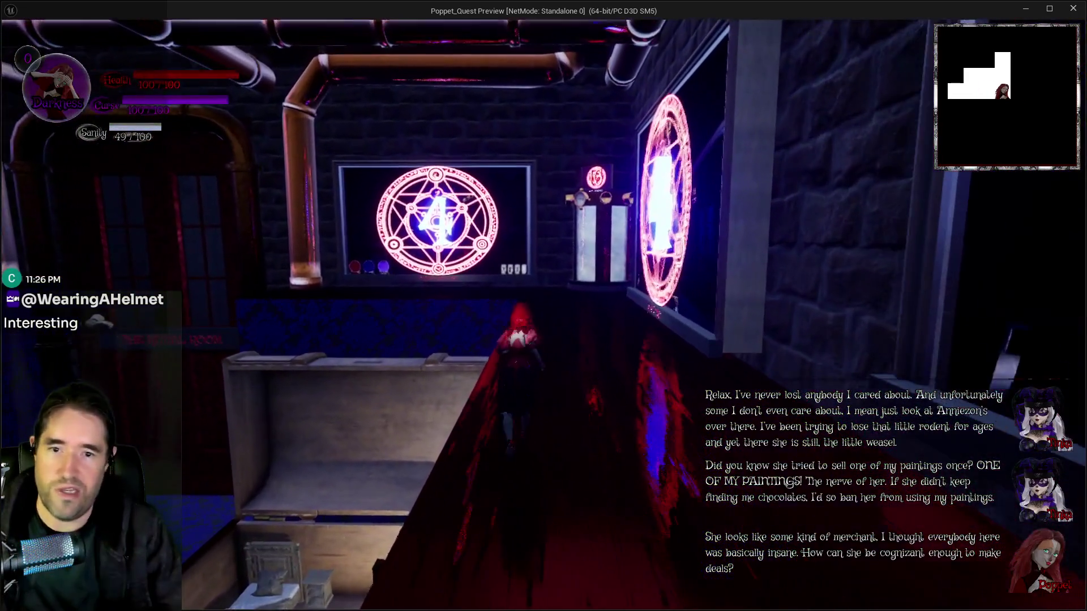
pyautogui.press('w')
pyautogui.press('w')
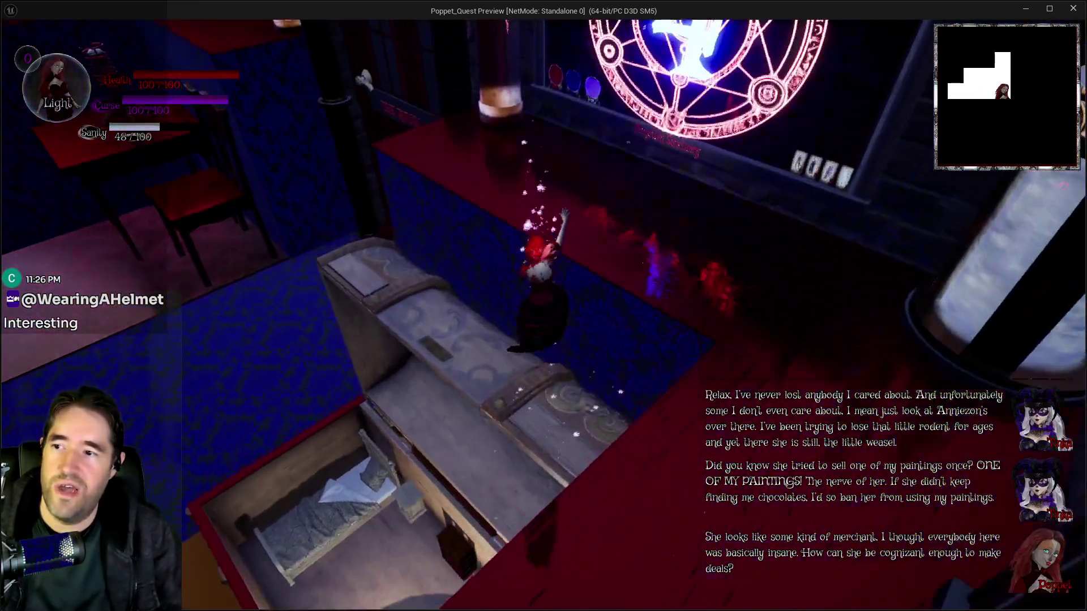
pyautogui.press('w')
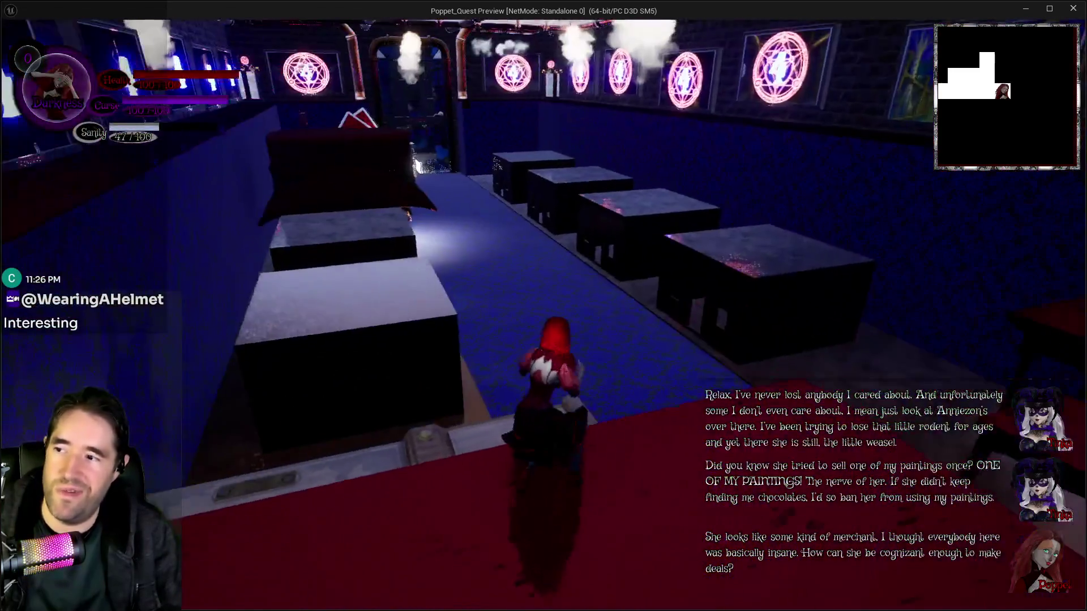
pyautogui.press('w')
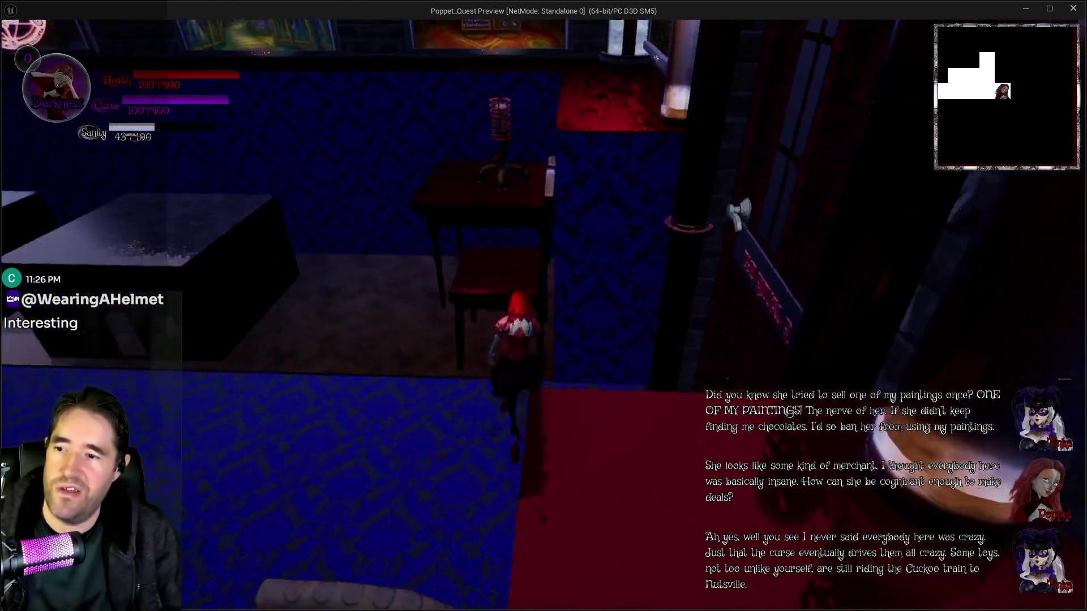
pyautogui.press('w')
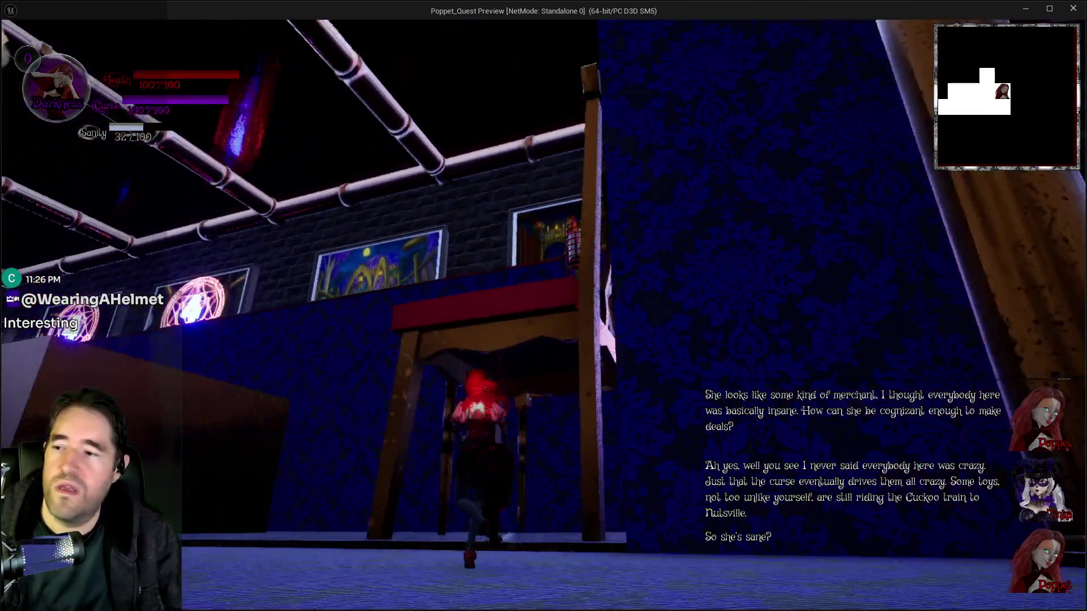
pyautogui.press('w')
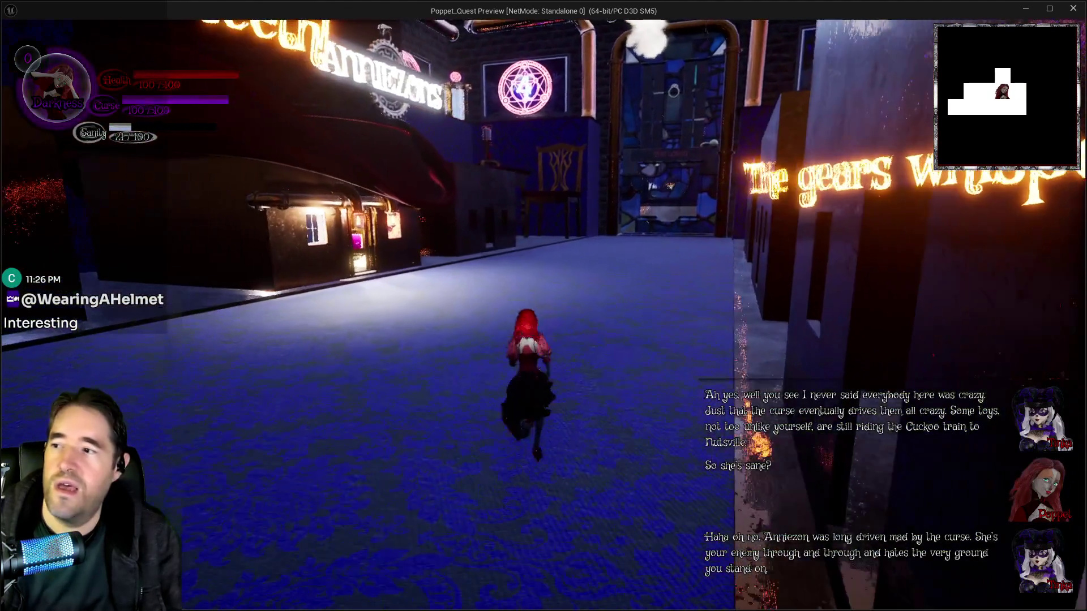
# Run through the glowing-sign shop, then into the blue sigil hall and pipe-lined corridor.
pyautogui.press('w')
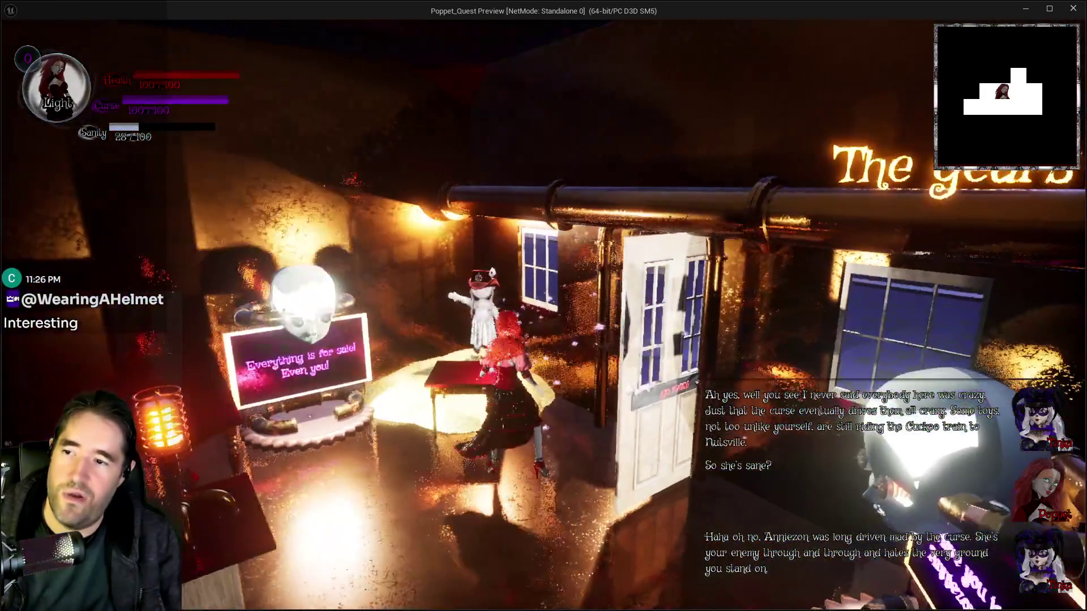
pyautogui.press('w')
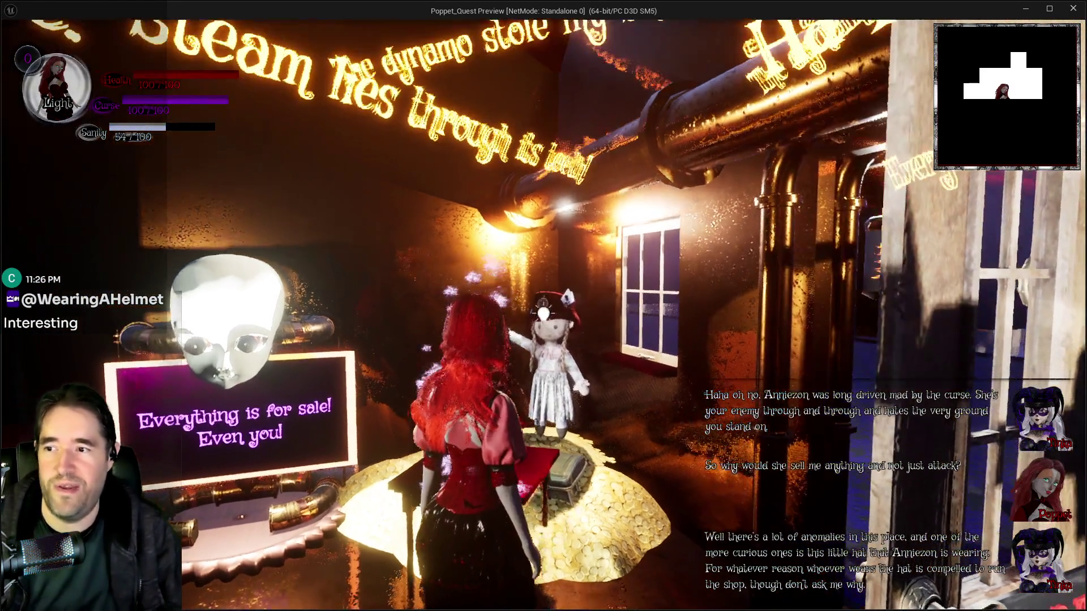
pyautogui.press('w')
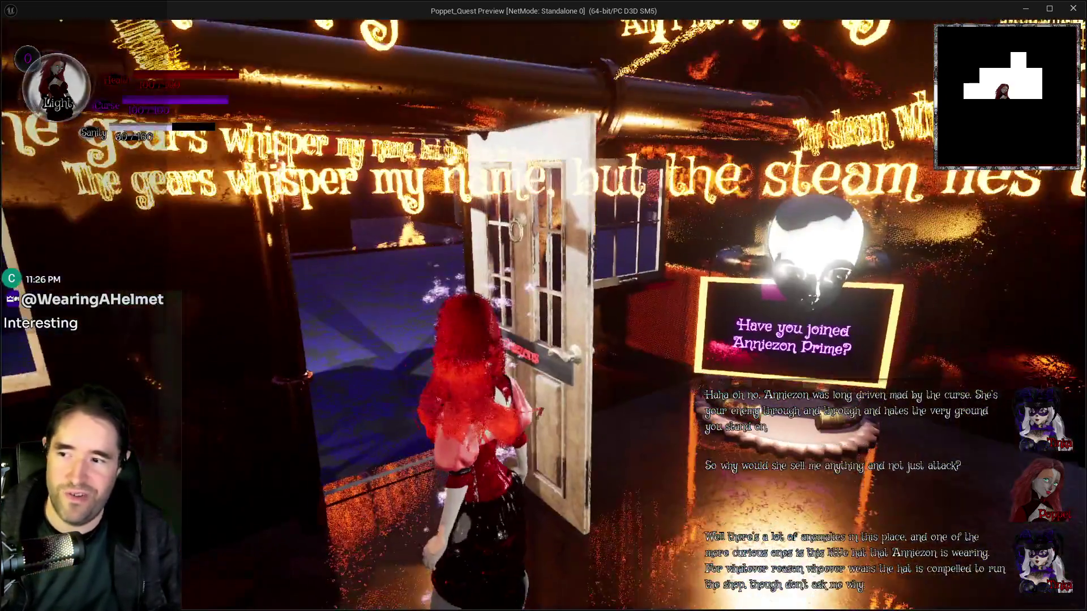
pyautogui.press('w')
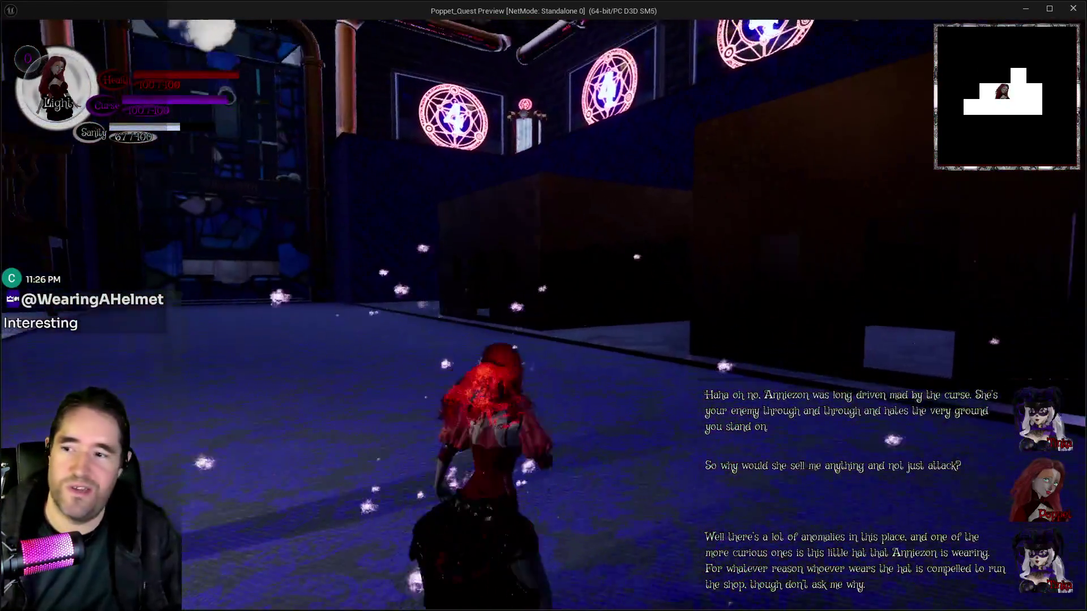
pyautogui.press('w')
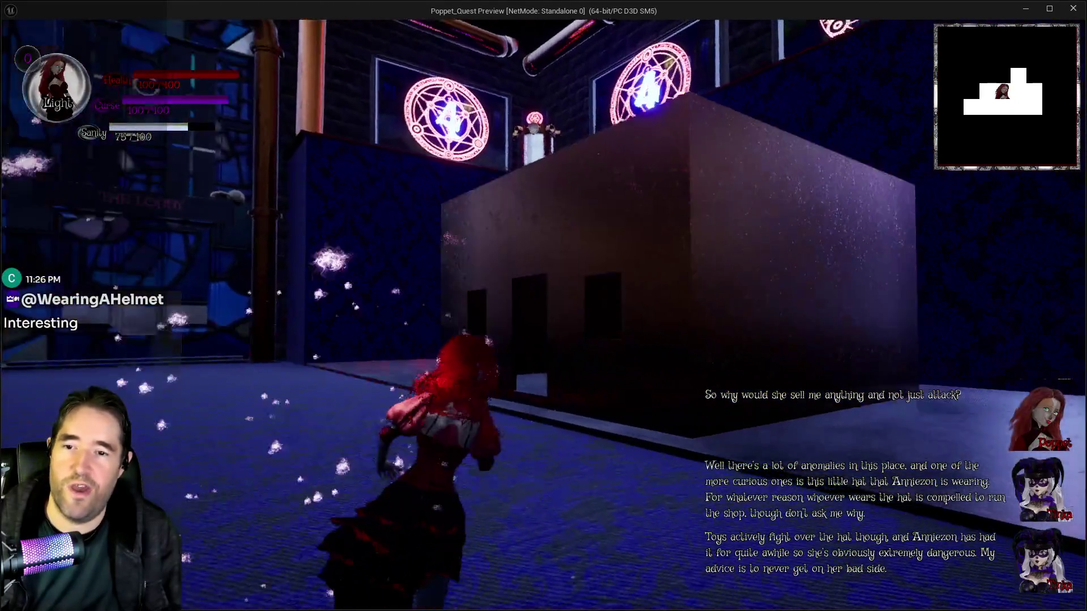
pyautogui.press('w')
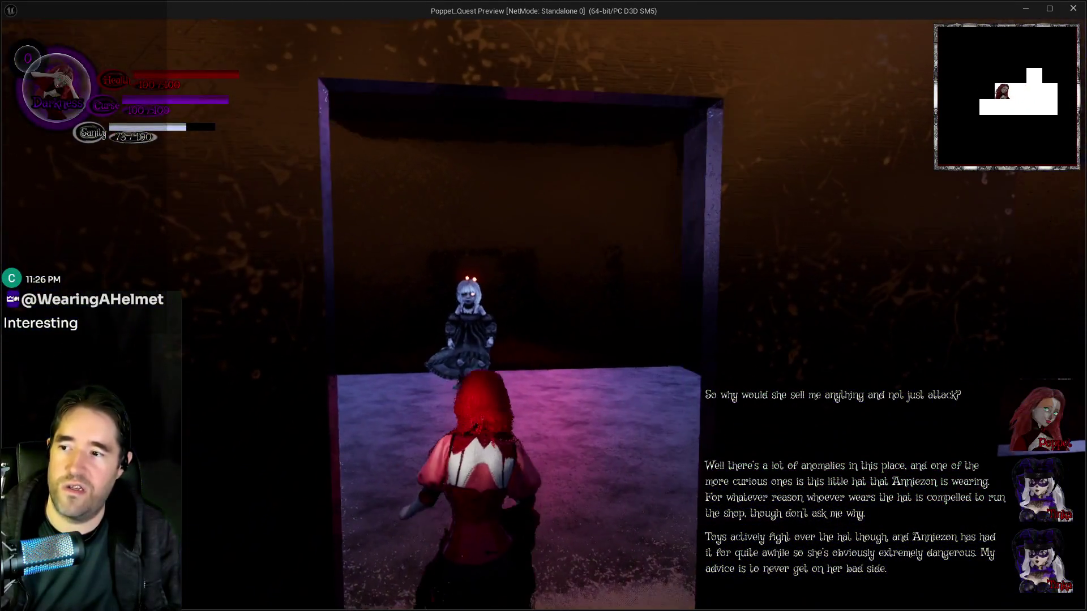
pyautogui.press('w')
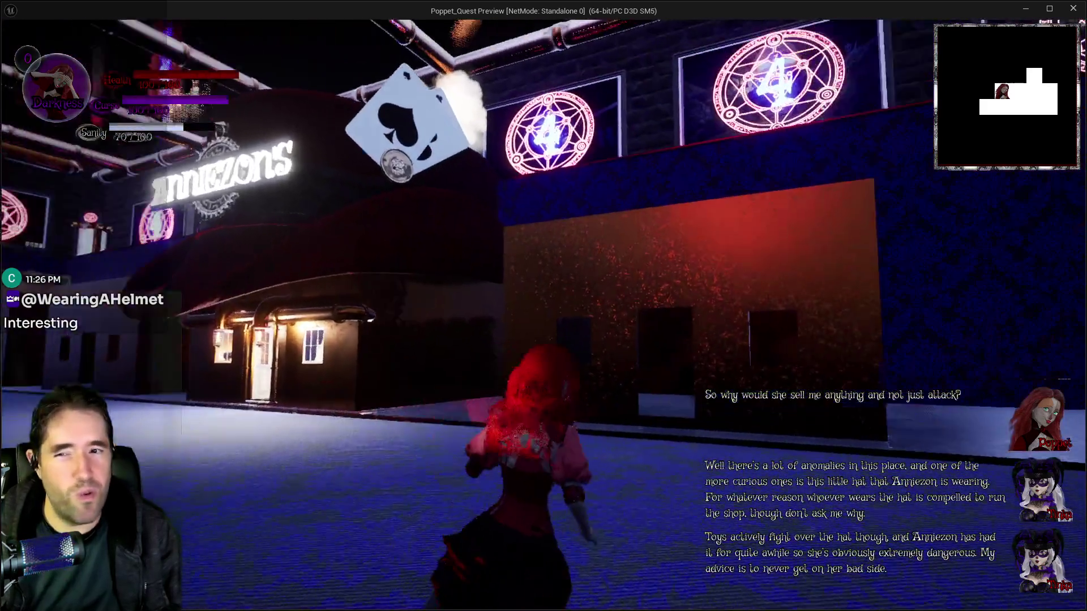
pyautogui.press('w')
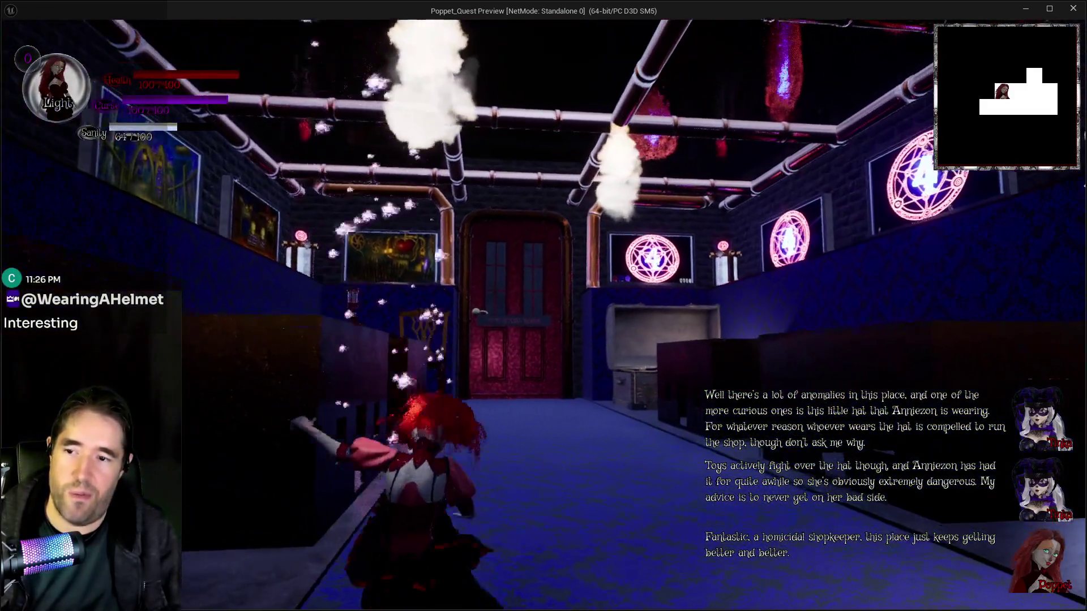
# Run toward the red door past the open chest to face the glowing wall text.
pyautogui.press('w')
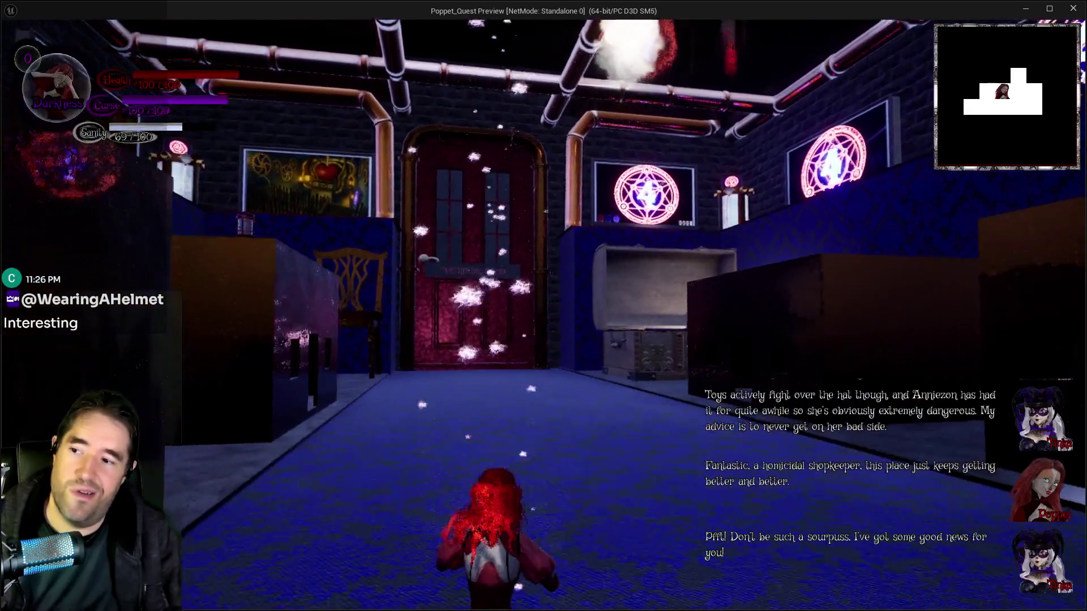
pyautogui.press('w')
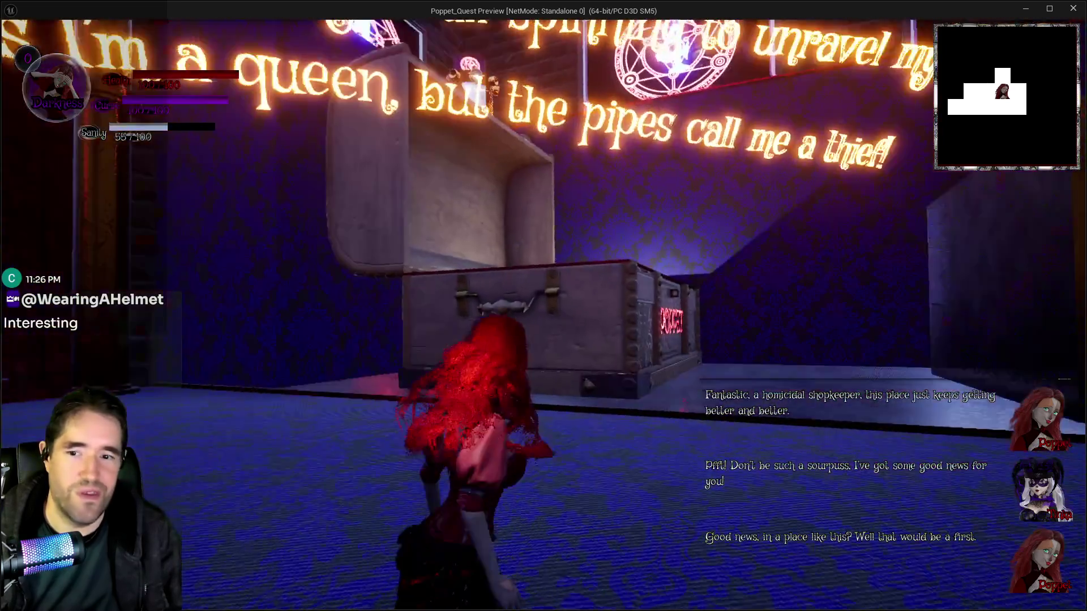
pyautogui.press('w')
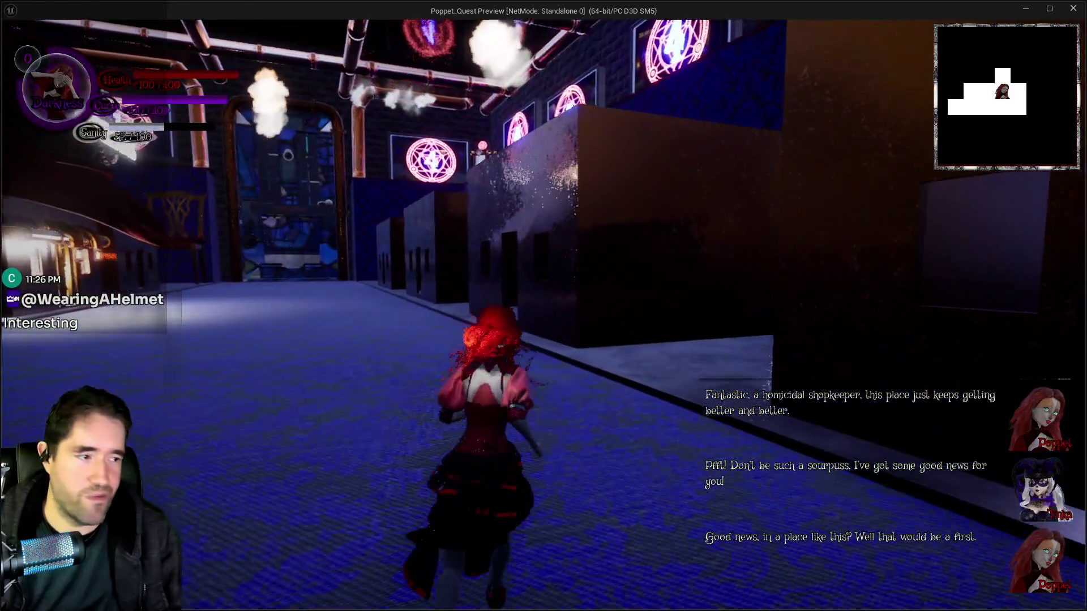
pyautogui.press('w')
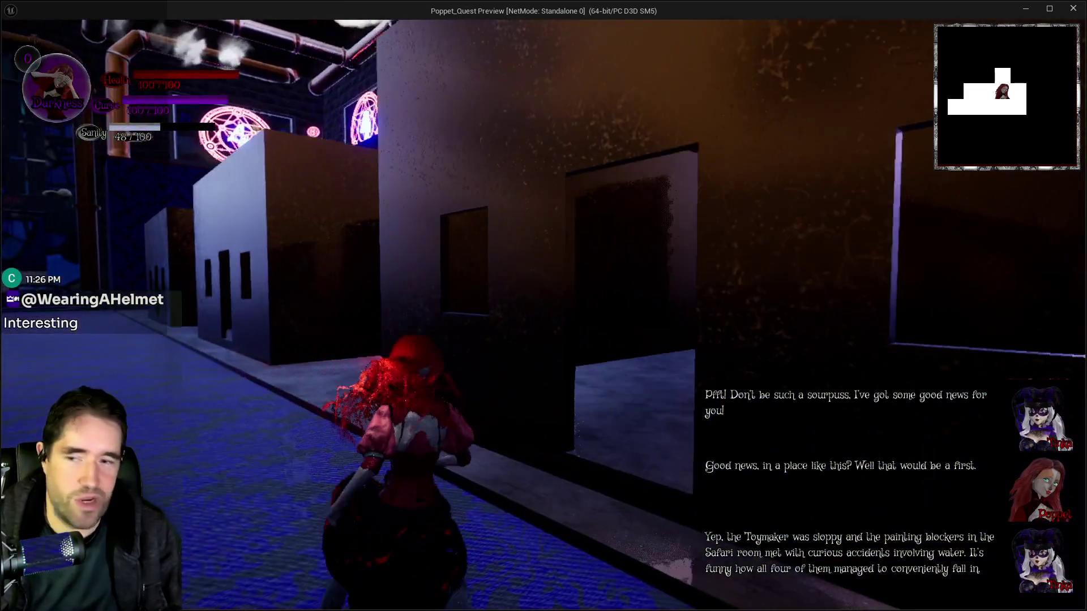
pyautogui.press('w')
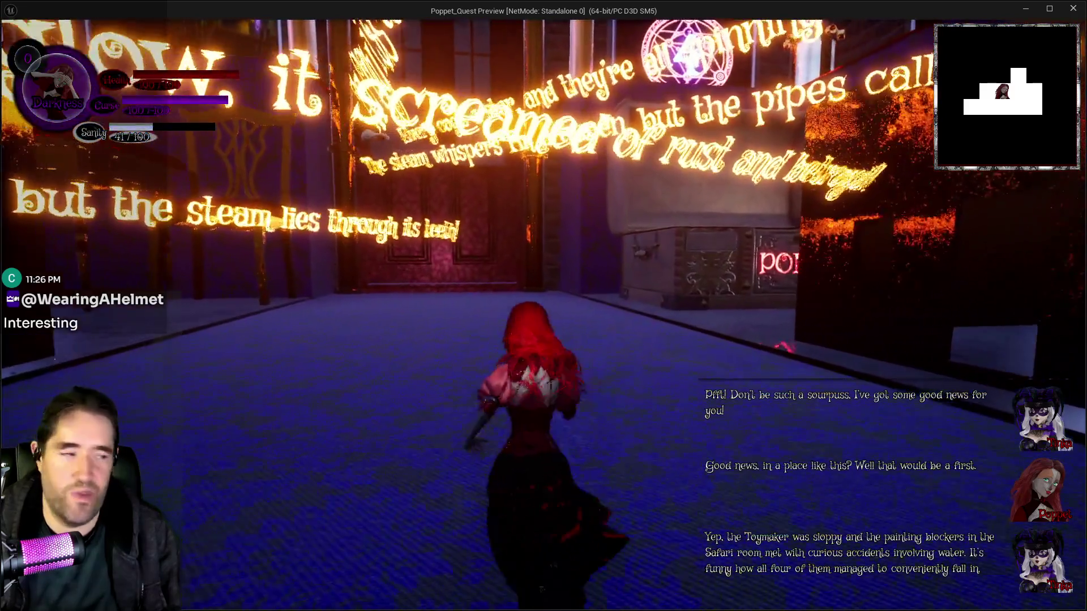
pyautogui.press('w')
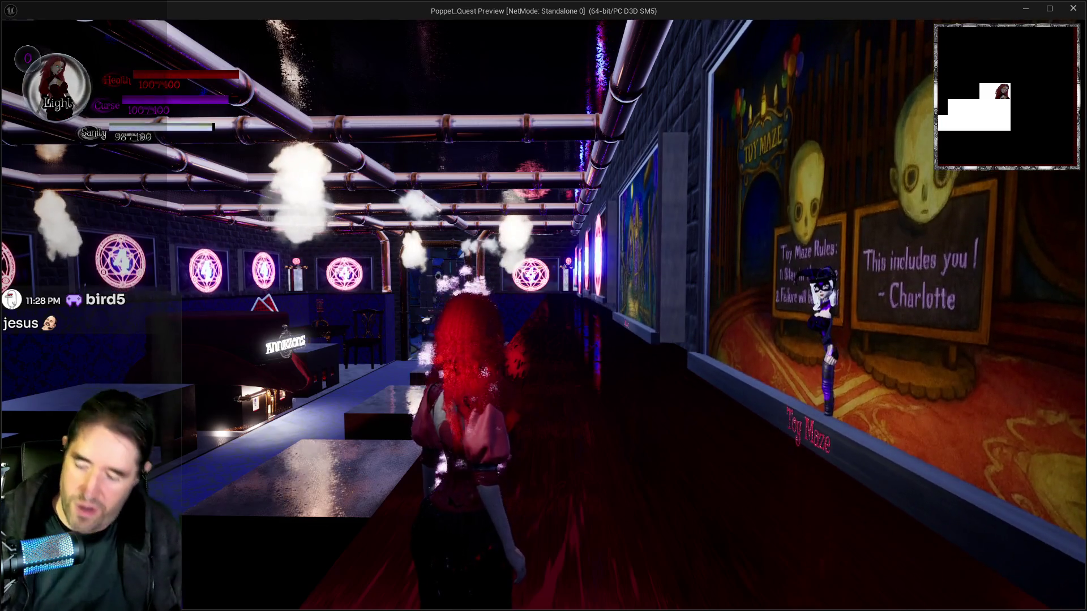
# Switch from the Poppet_Quest Preview back to the main Unreal Editor window with Alt+Tab.
pyautogui.hotkey('alt', 'Tab')
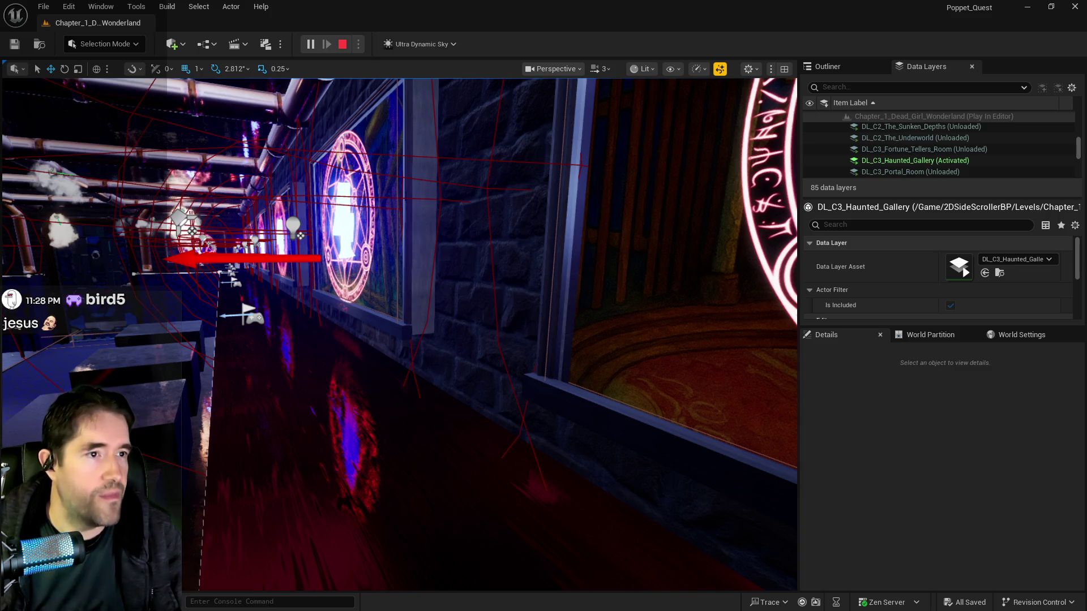
pyautogui.hotkey('alt', 'Tab')
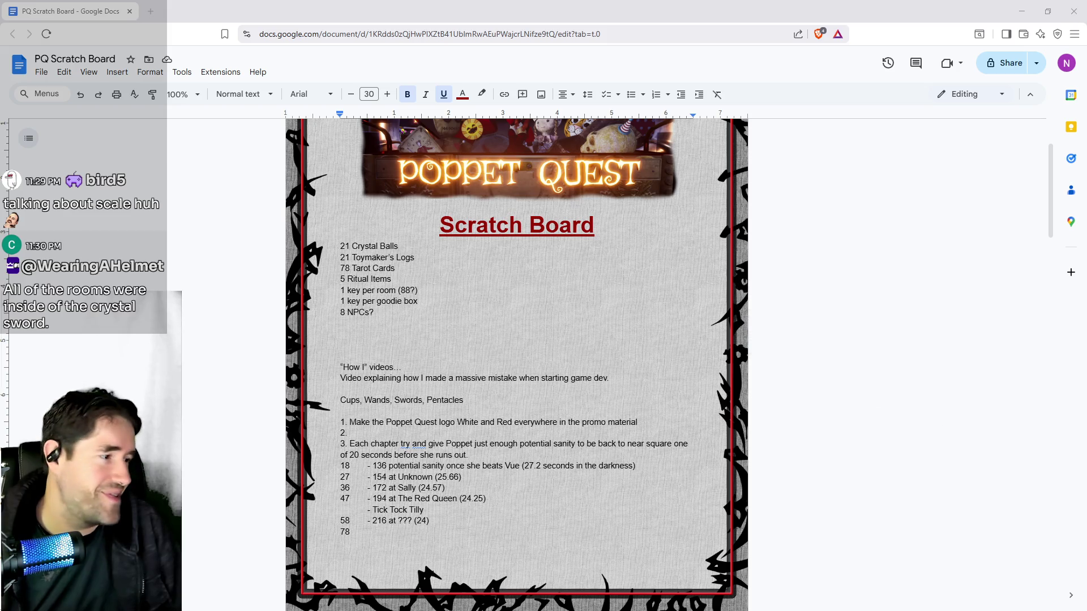
pyautogui.hotkey('alt', 'Tab')
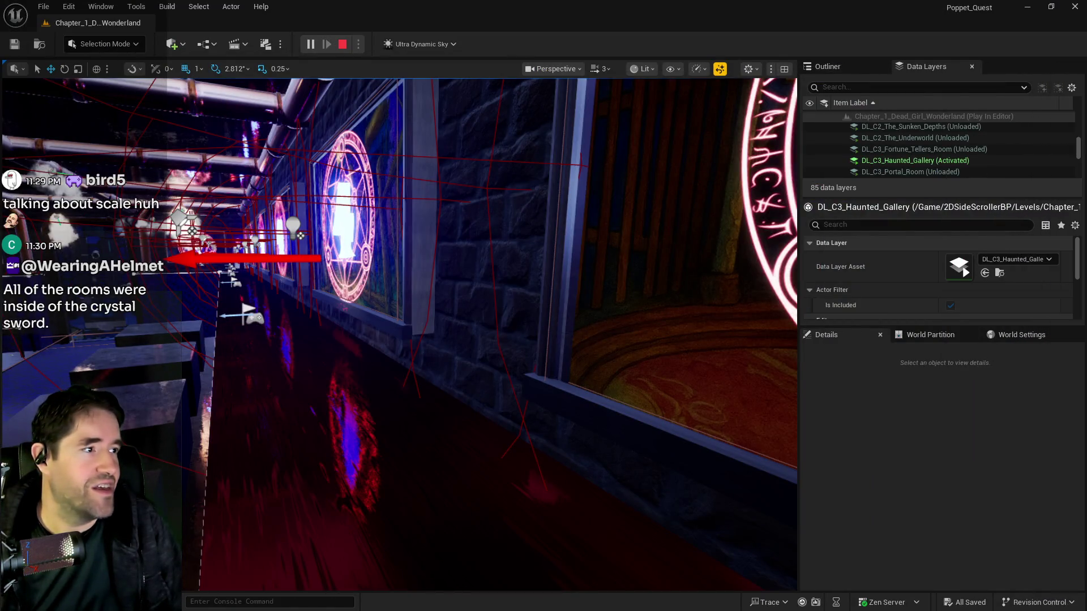
# Fly the editor view back to frame the whole gallery room, then return to the running game.
pyautogui.moveTo(191, 496)
pyautogui.mouseDown()
pyautogui.moveTo(191, 543)
pyautogui.moveTo(164, 543)
pyautogui.mouseUp()
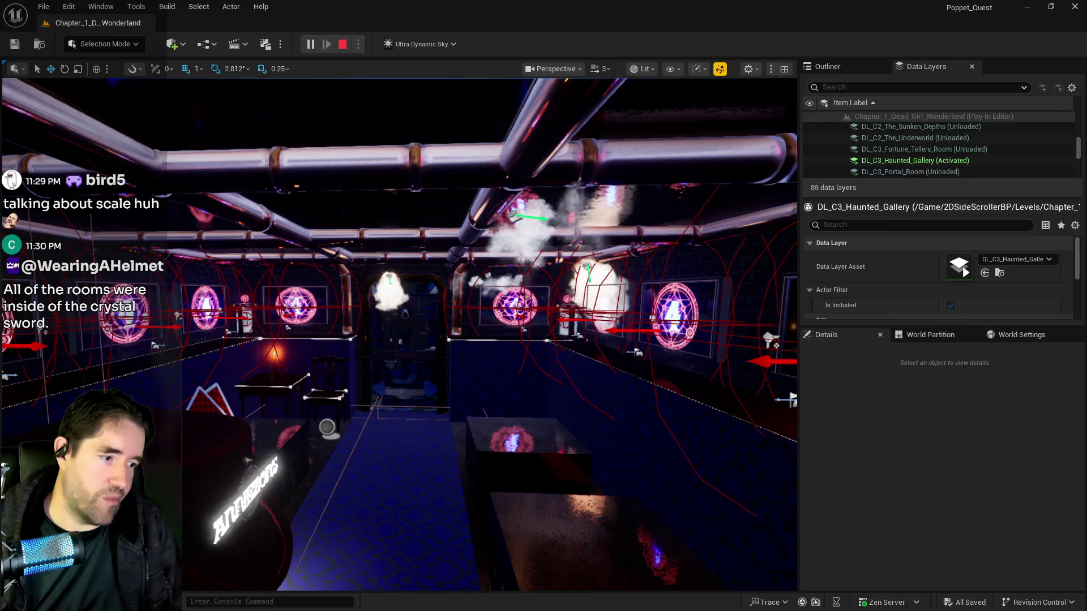
pyautogui.hotkey('alt', 'Tab')
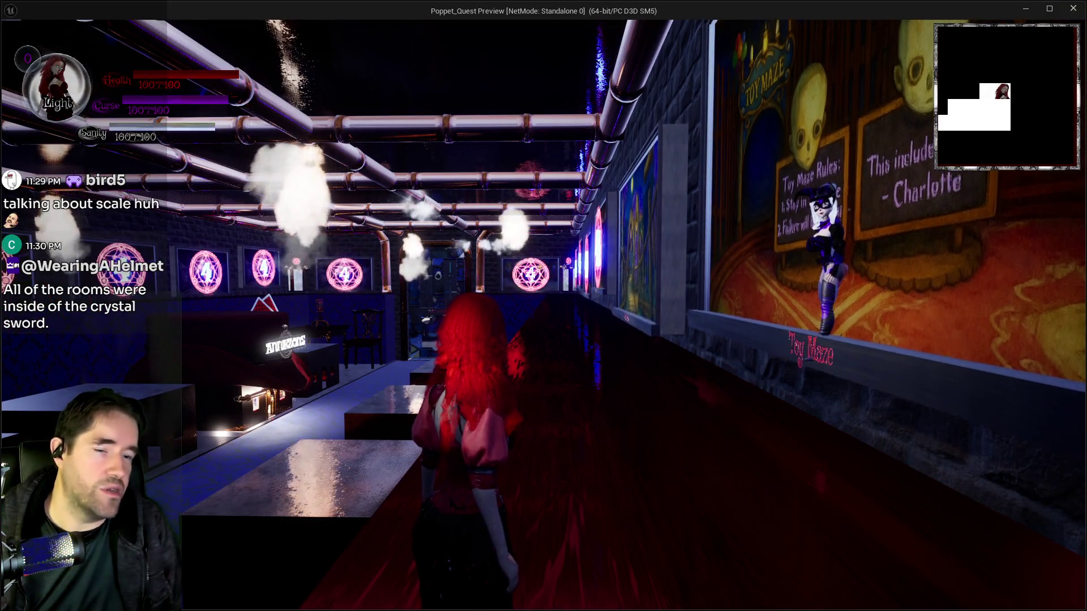
# Walk Poppet around the Toy Maze and Tiny Circus mural, framing it from several angles.
pyautogui.press('w')
pyautogui.press('d')
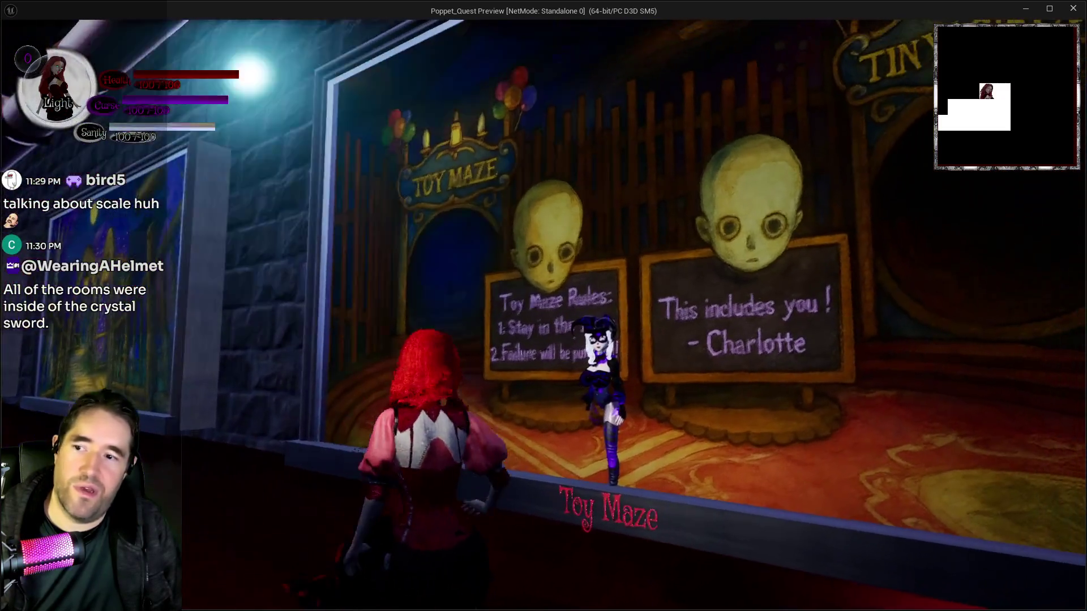
pyautogui.press('d')
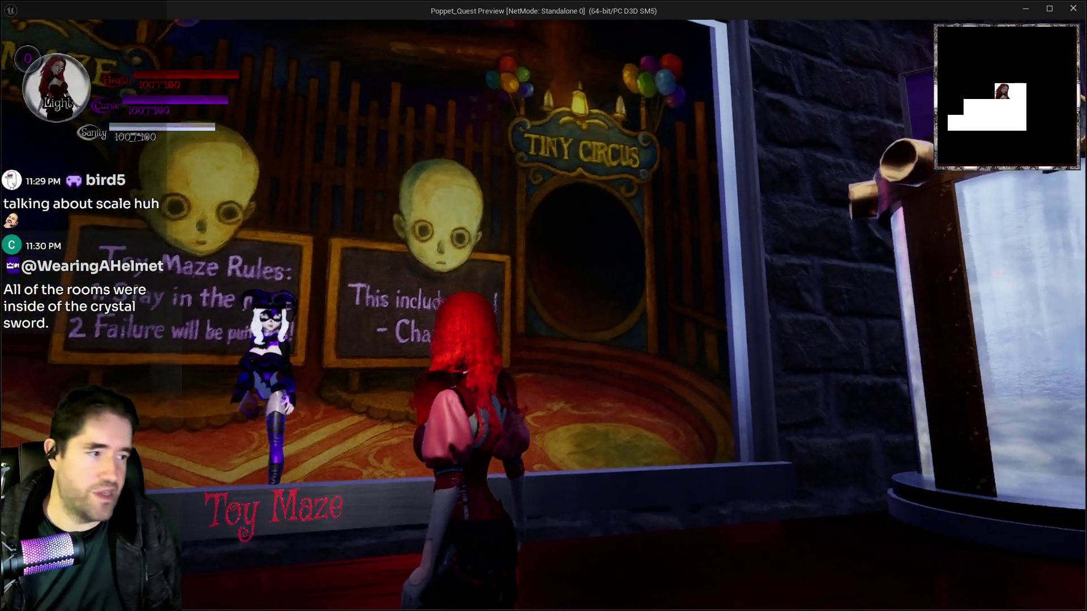
pyautogui.press('a')
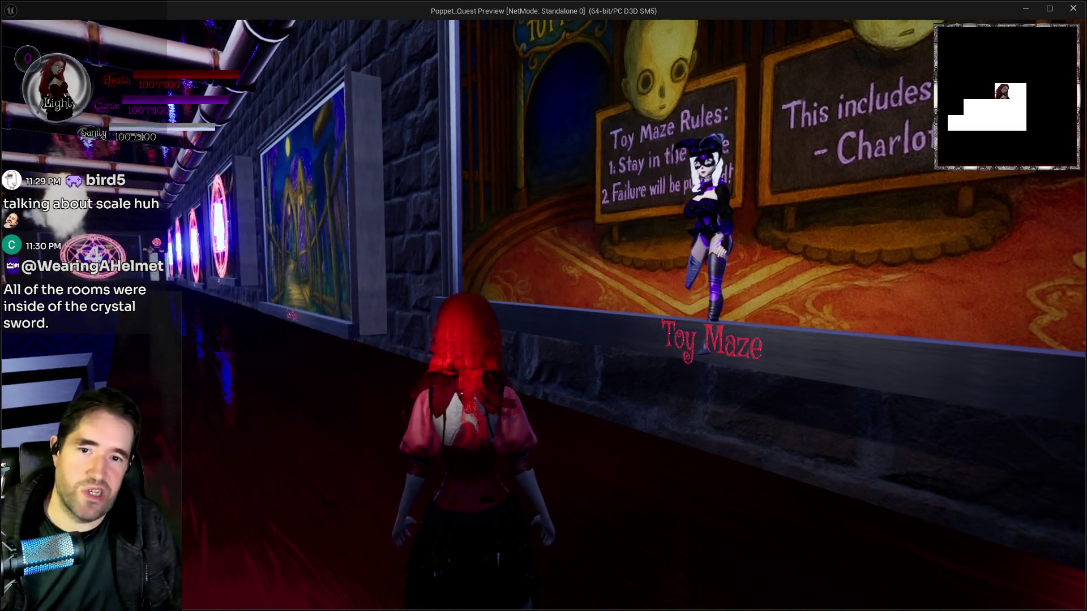
pyautogui.press('a')
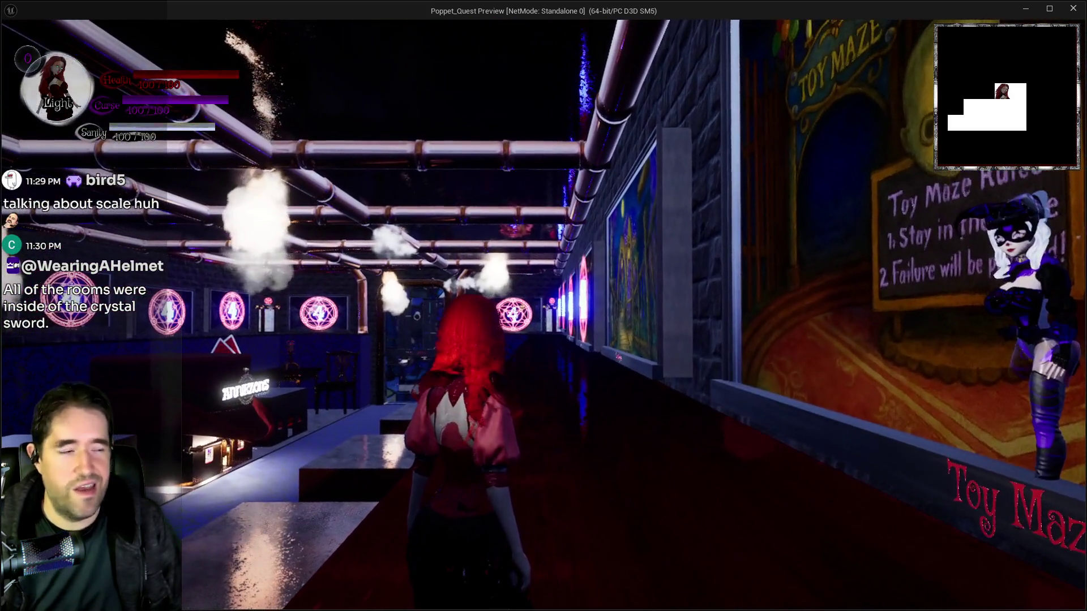
pyautogui.press('d')
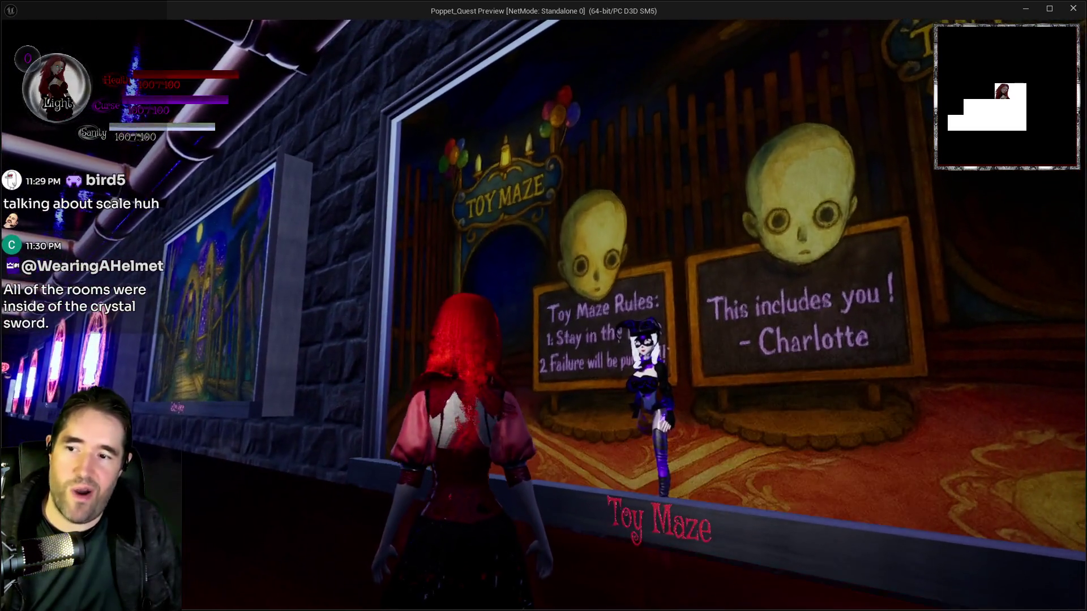
pyautogui.press('s')
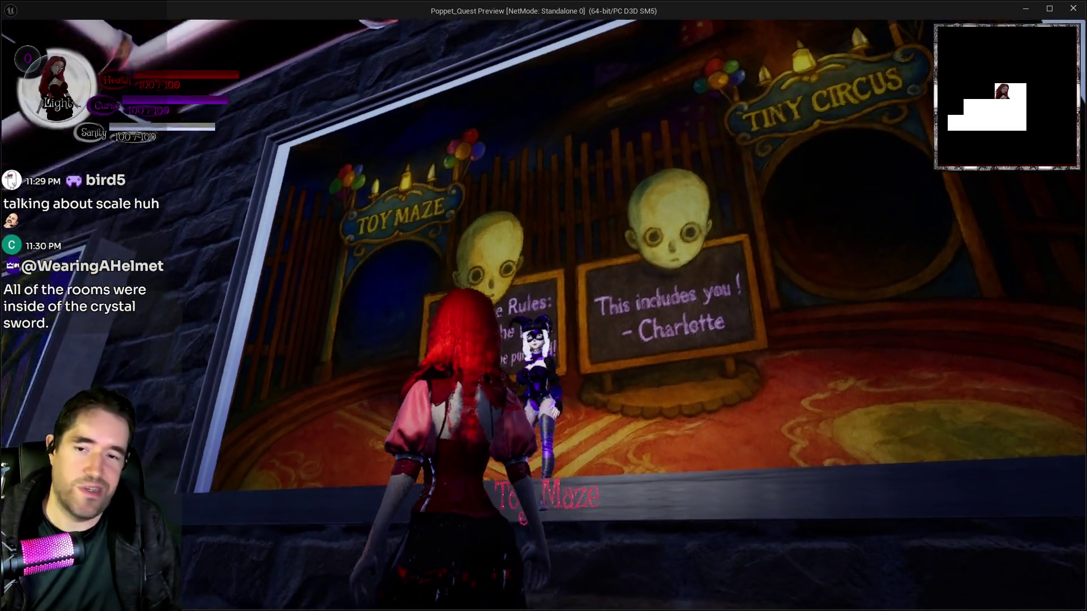
pyautogui.press('d')
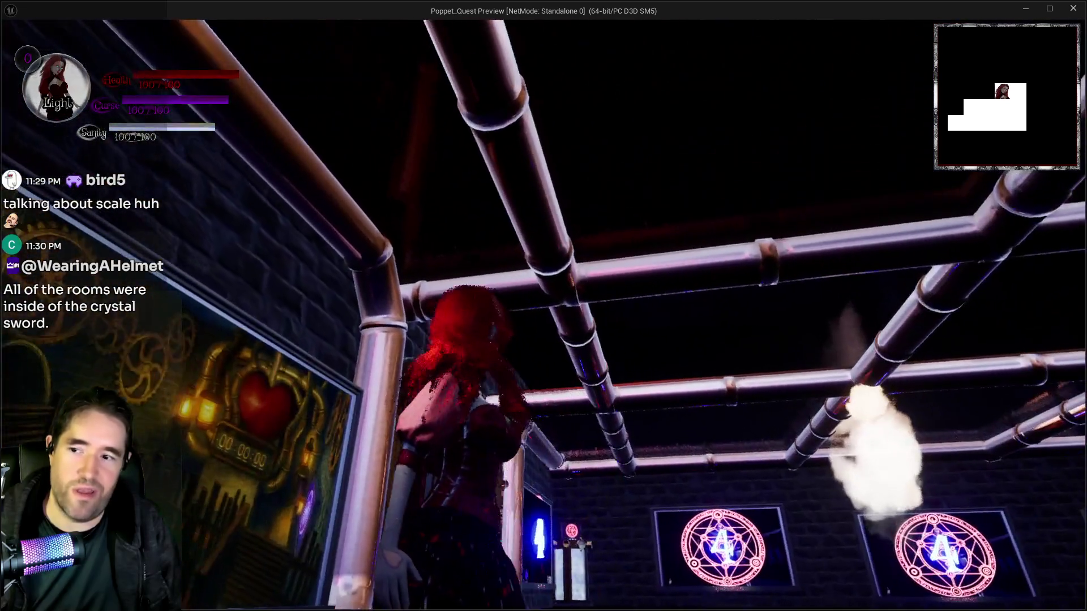
pyautogui.press('d')
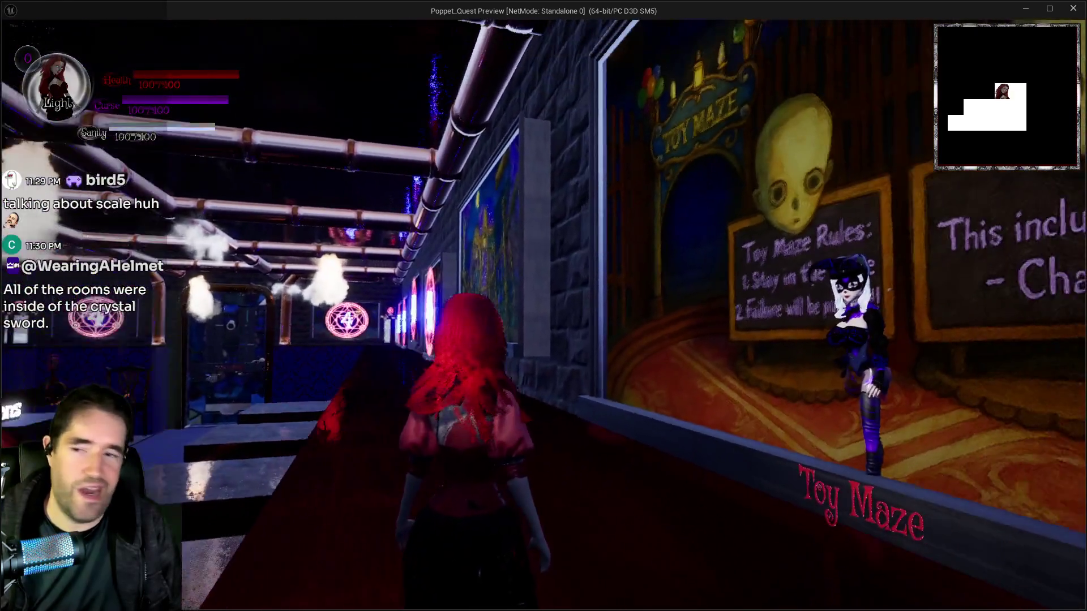
# Walk the red corridor past the gear-and-heart painting, then close the preview with Esc.
pyautogui.press('w')
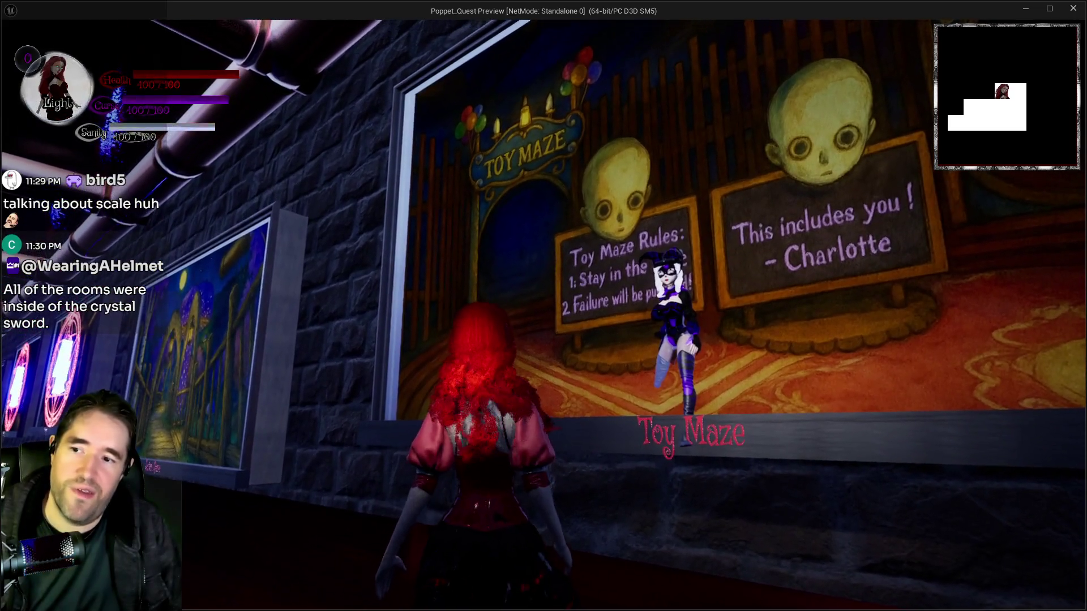
pyautogui.press('a')
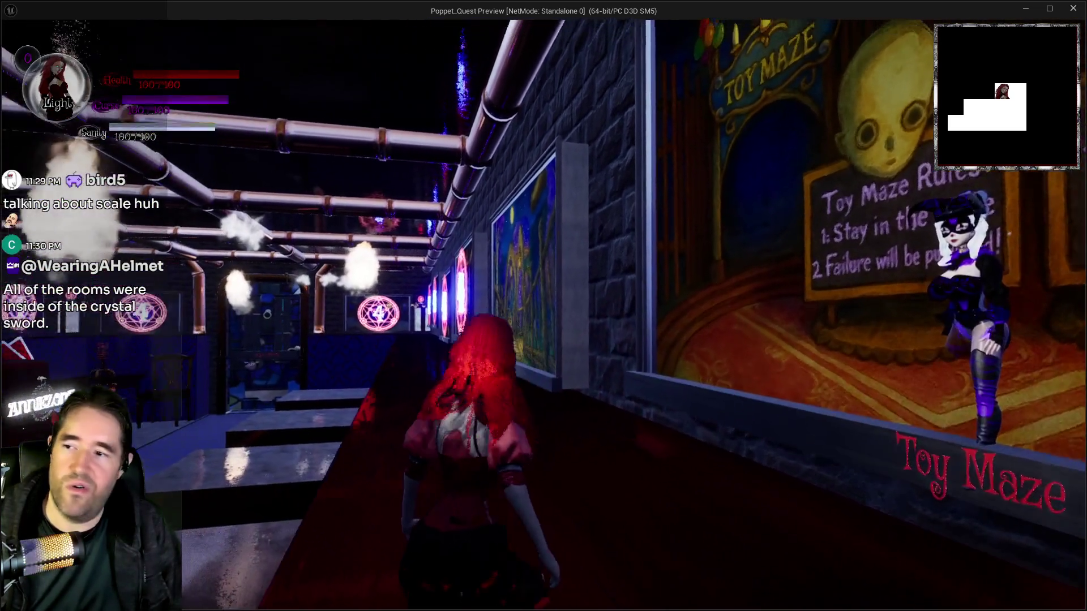
pyautogui.press('w')
pyautogui.press('a')
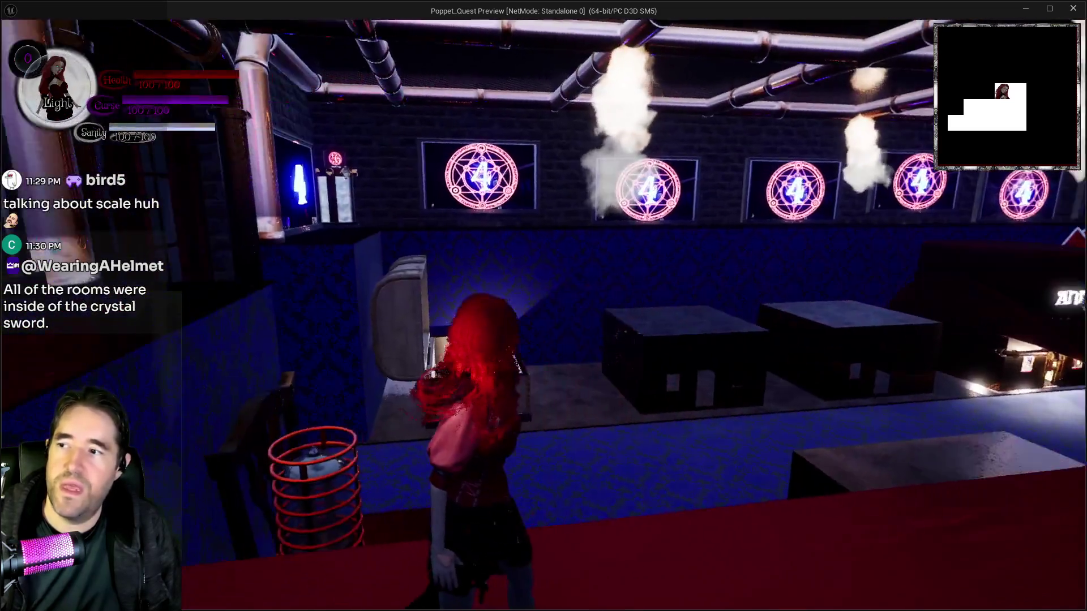
pyautogui.press('s')
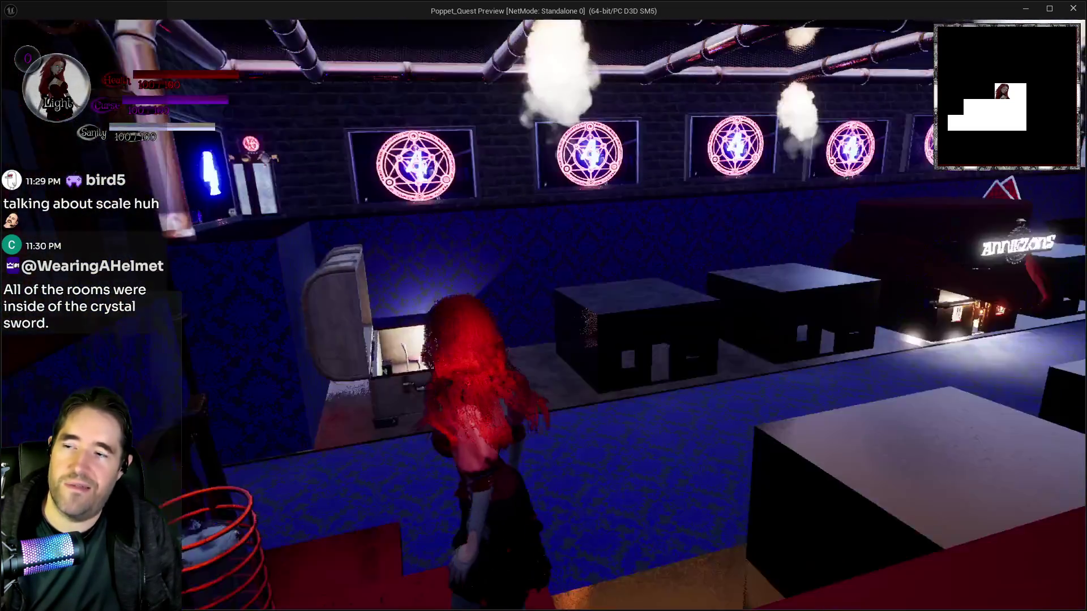
pyautogui.press('w')
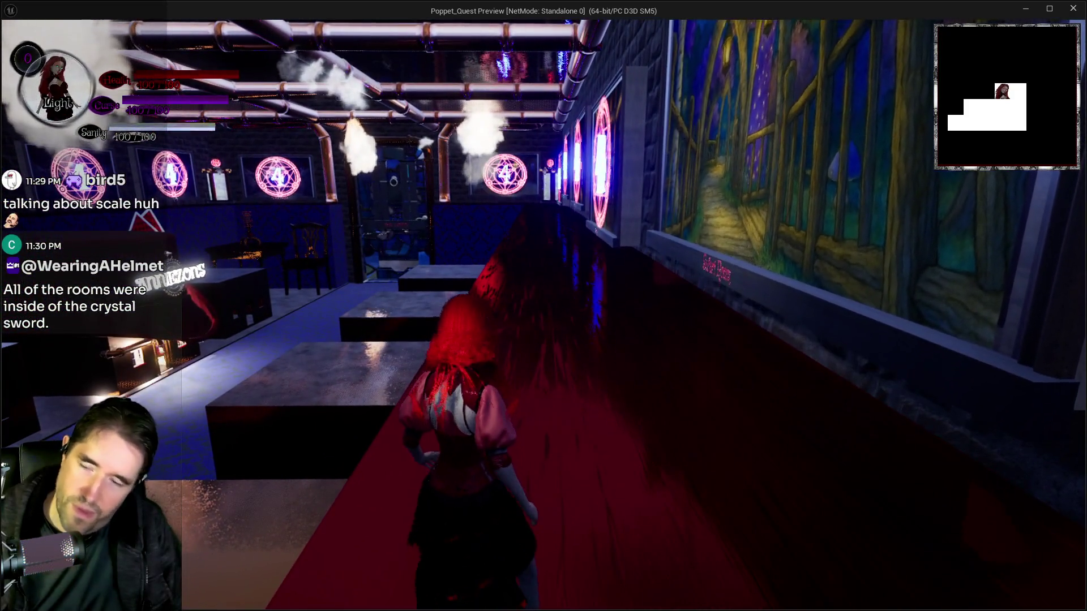
pyautogui.press('d')
pyautogui.press('s')
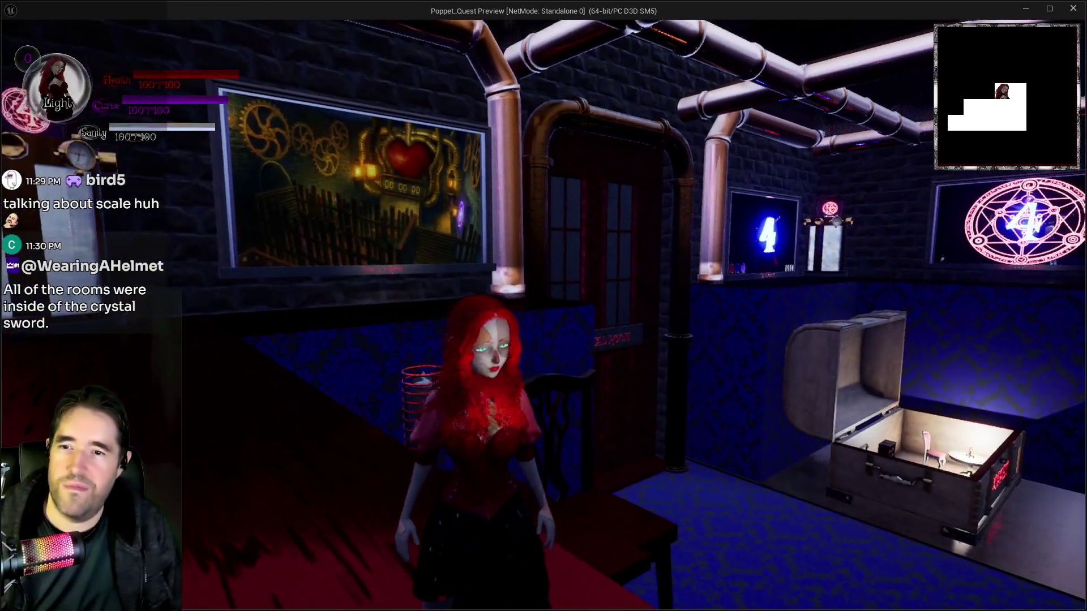
pyautogui.press('Escape')
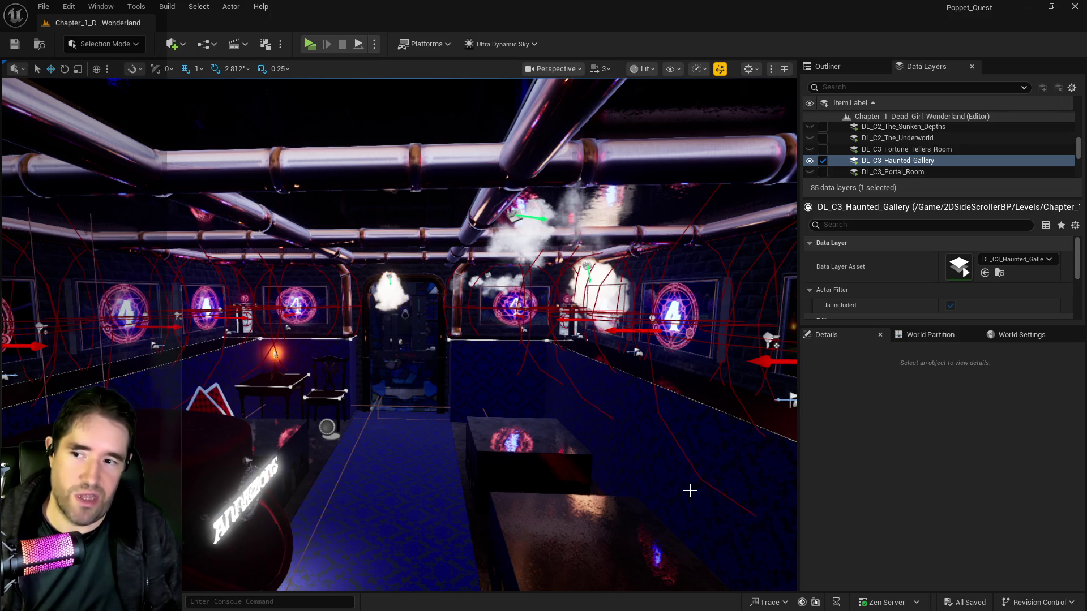
# Fly the editor view toward the pentagram magic-circle frames on the gallery wall.
pyautogui.moveTo(473, 508); pyautogui.dragTo(442, 447)
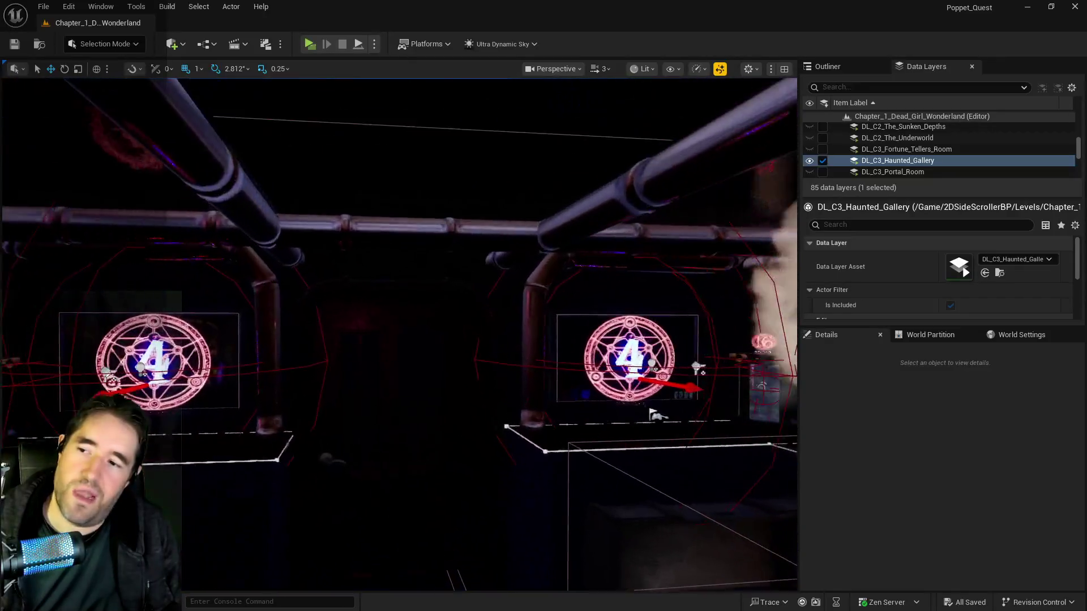
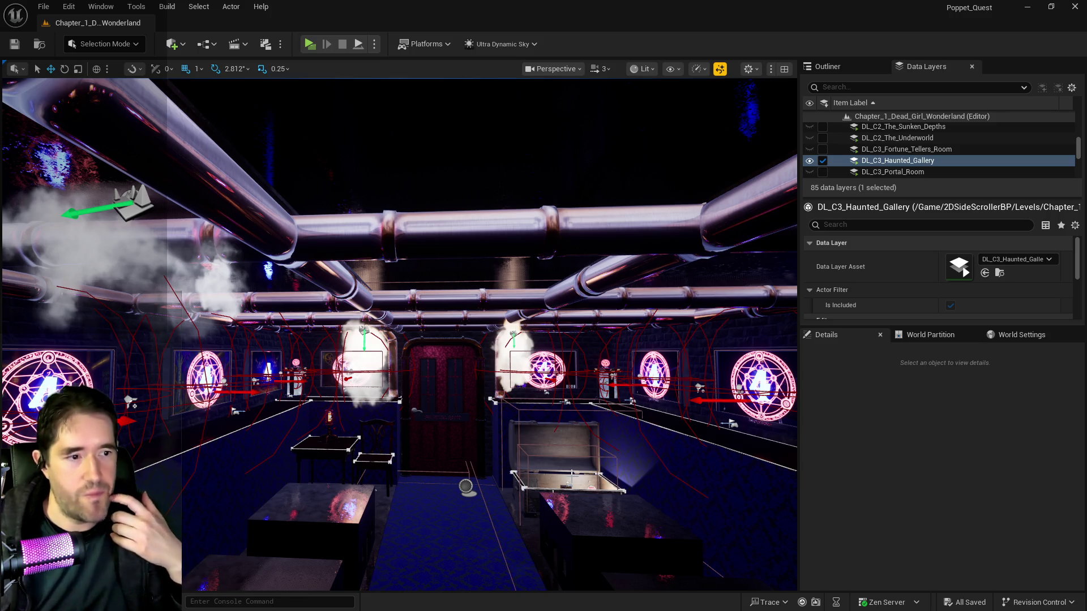
# Fly the camera from the Haunted Gallery down to the garden's stone bridge, water and stone ring.
pyautogui.press('w')
pyautogui.press('w')
pyautogui.press('s')
pyautogui.press('e')
pyautogui.press('e')
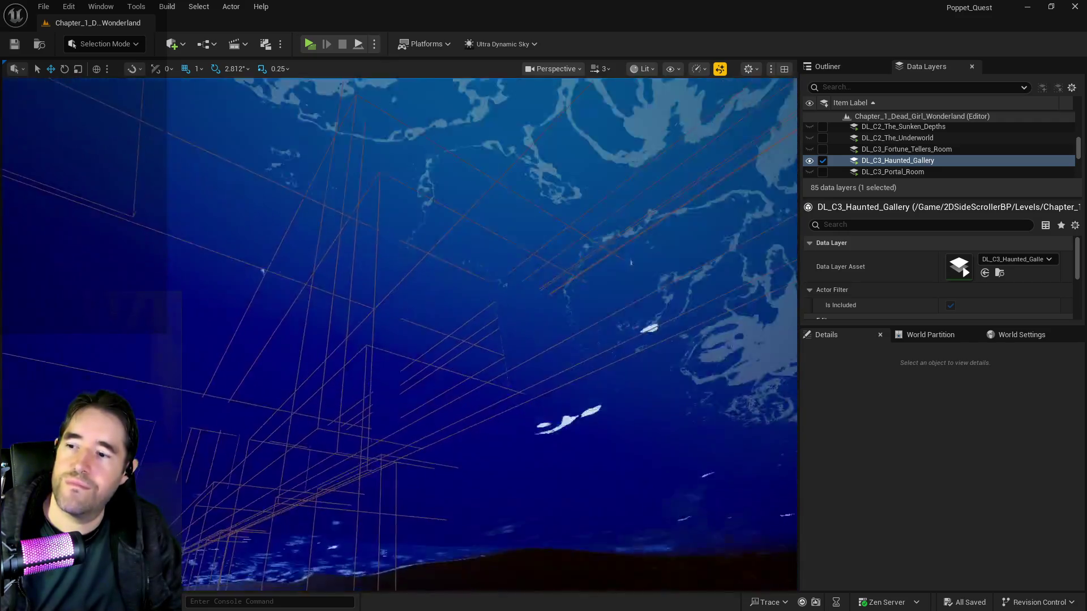
pyautogui.press('q')
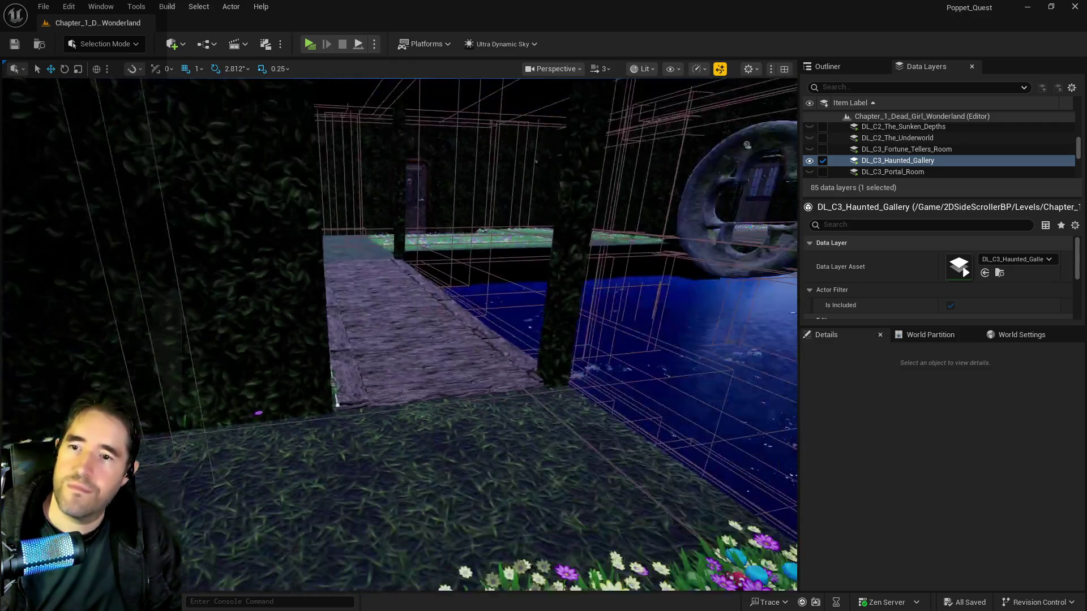
pyautogui.press('d')
# Scroll the Data Layers list back up toward the top.
pyautogui.scroll(2, 892, 163)
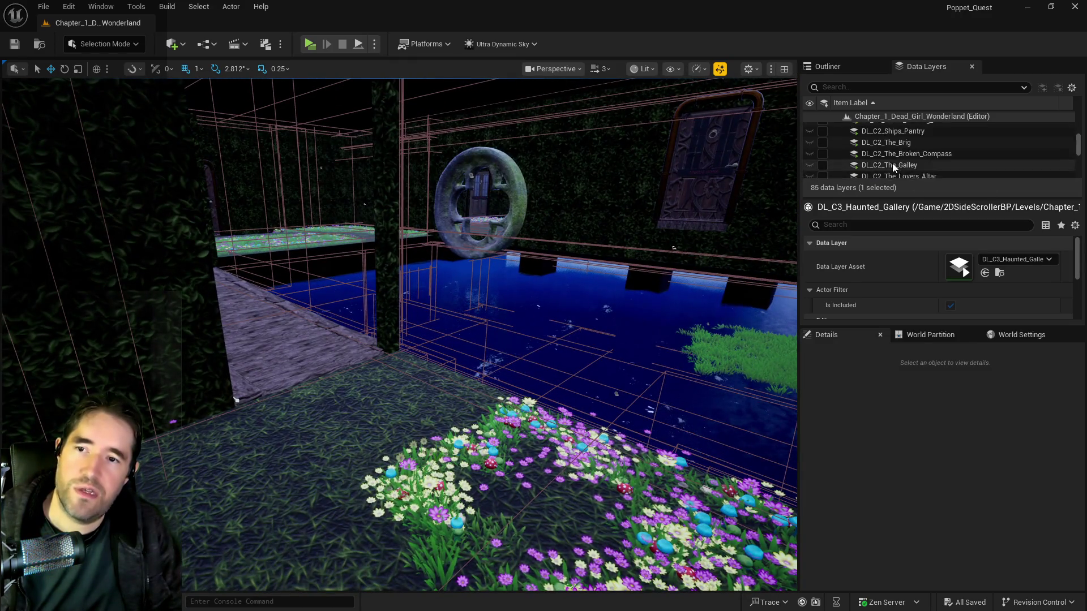
pyautogui.scroll(3, 892, 161)
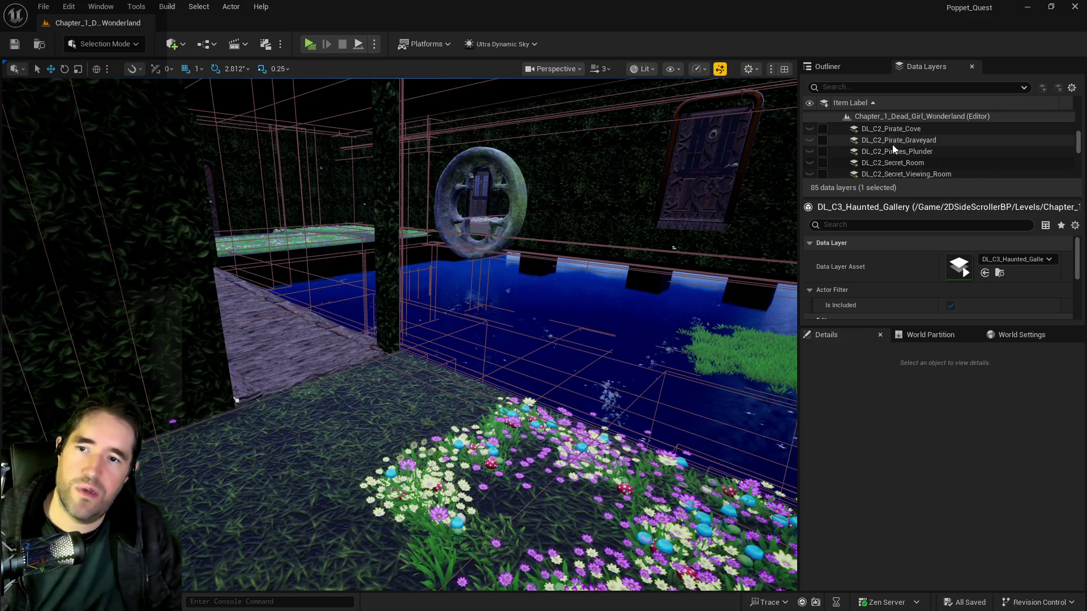
pyautogui.scroll(4, 898, 153)
pyautogui.scroll(4, 902, 145)
# Select the 25 layers from DL_C2_Crows_Nest through DL_C2_The_Underworld and load them all.
pyautogui.click(901, 157)
pyautogui.scroll(-2, 901, 158)
pyautogui.scroll(-8, 901, 158)
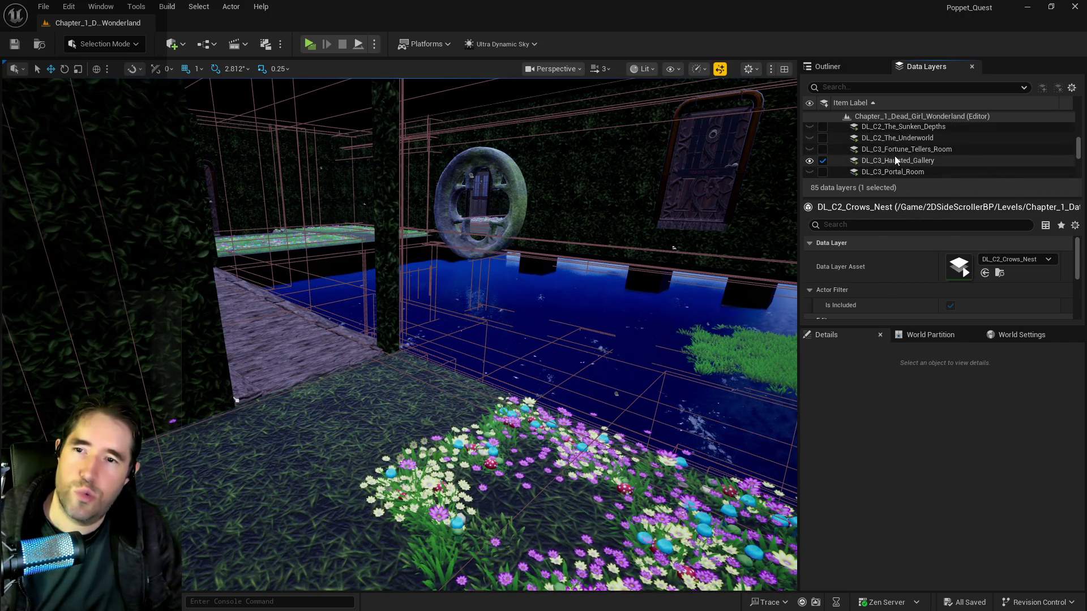
pyautogui.keyDown('shift'); pyautogui.click(875, 139); pyautogui.keyUp('shift')
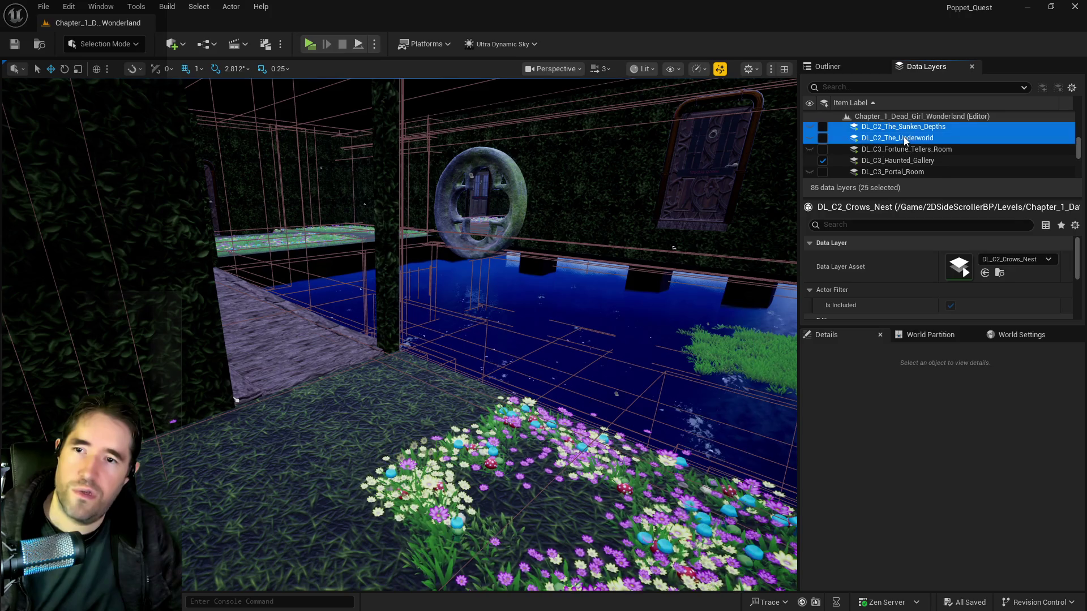
pyautogui.click(822, 137)
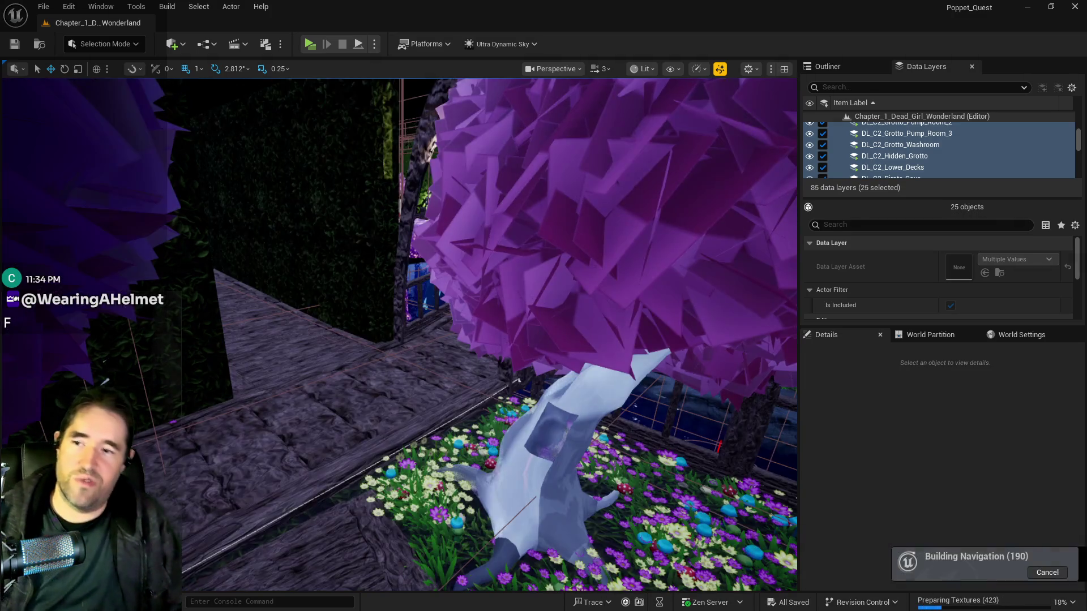
# Zoom and swing the view around the loaded bridge scene toward the water and rocks.
pyautogui.scroll(8, 356, 456)
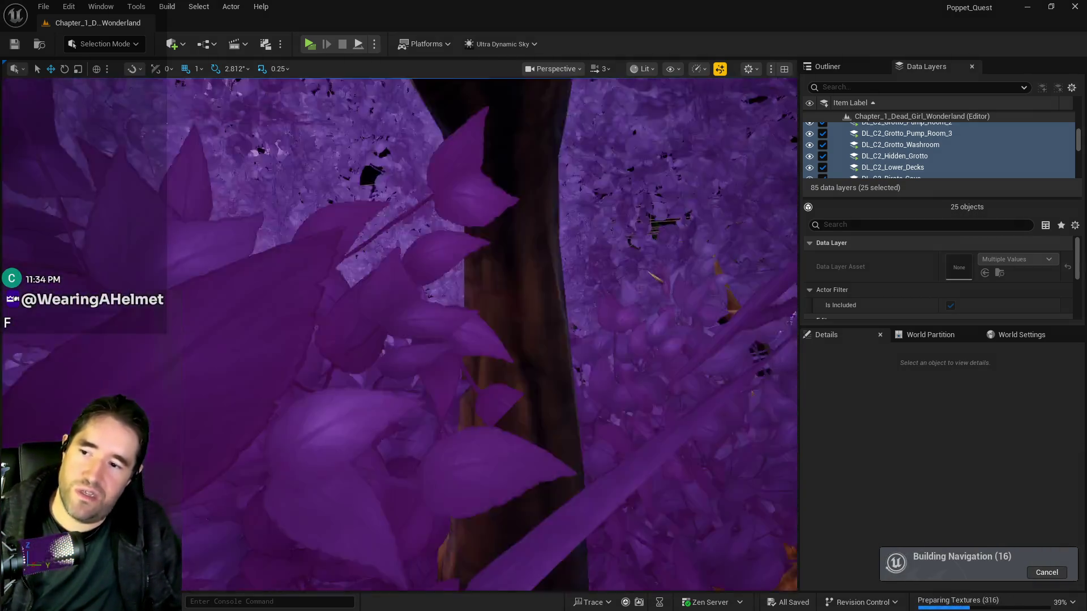
pyautogui.moveTo(432, 268)
pyautogui.mouseDown()
pyautogui.moveTo(363, 271)
pyautogui.moveTo(432, 268)
pyautogui.moveTo(407, 272)
pyautogui.moveTo(430, 266)
pyautogui.moveTo(442, 283)
pyautogui.moveTo(453, 348)
pyautogui.moveTo(435, 351)
pyautogui.moveTo(424, 345)
pyautogui.moveTo(442, 340)
pyautogui.moveTo(431, 283)
pyautogui.moveTo(419, 266)
pyautogui.moveTo(391, 280)
pyautogui.moveTo(399, 271)
pyautogui.mouseUp()
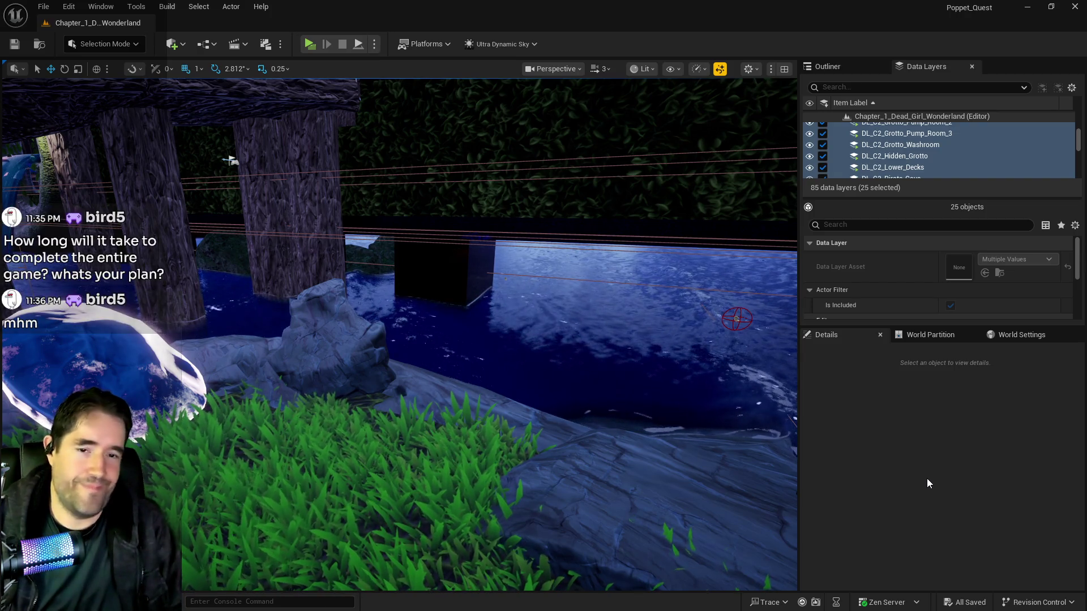
# Move the view up to the braziers by the purple tree, then show chapter_1_map.png maximised in Photos.
pyautogui.moveTo(691, 454); pyautogui.dragTo(554, 444)
pyautogui.moveTo(529, 247)
pyautogui.mouseDown()
pyautogui.moveTo(553, 232)
pyautogui.moveTo(9, 168)
pyautogui.mouseUp()
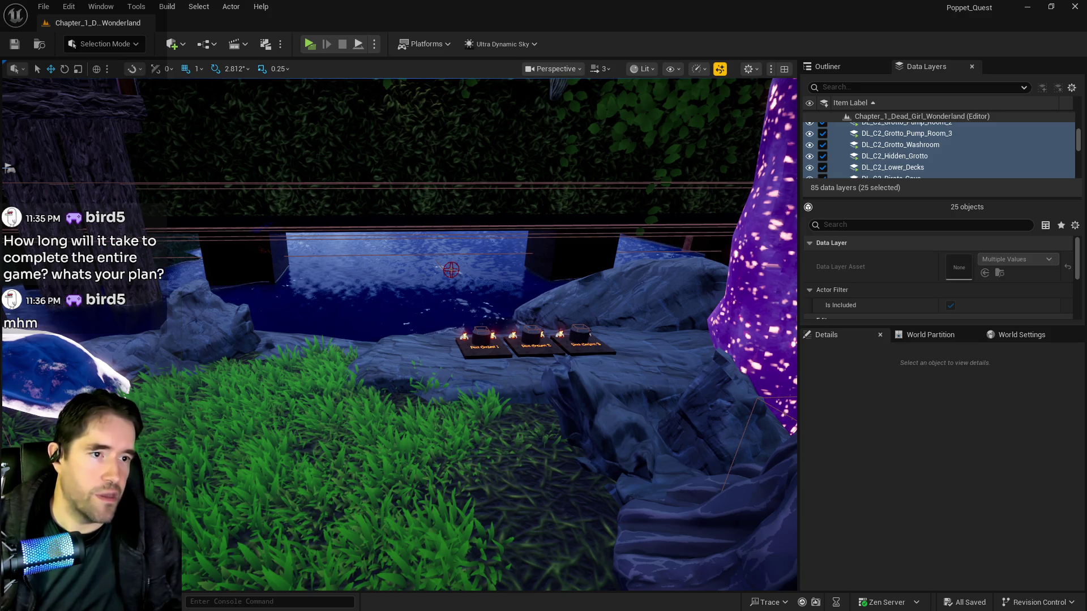
pyautogui.moveTo(1086, 192)
pyautogui.mouseDown()
pyautogui.moveTo(712, 191)
pyautogui.moveTo(621, 176)
pyautogui.mouseUp()
pyautogui.doubleClick(622, 174)
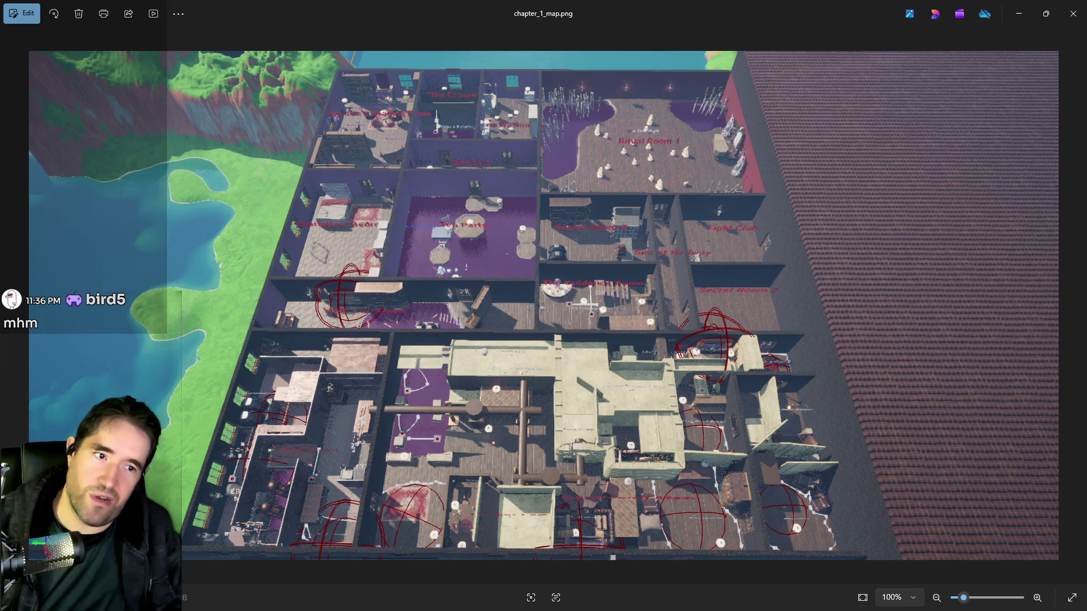
# Page from chapter_1_map.png through chapter_2_map.png to combat_1.jpg.
pyautogui.press('Right')
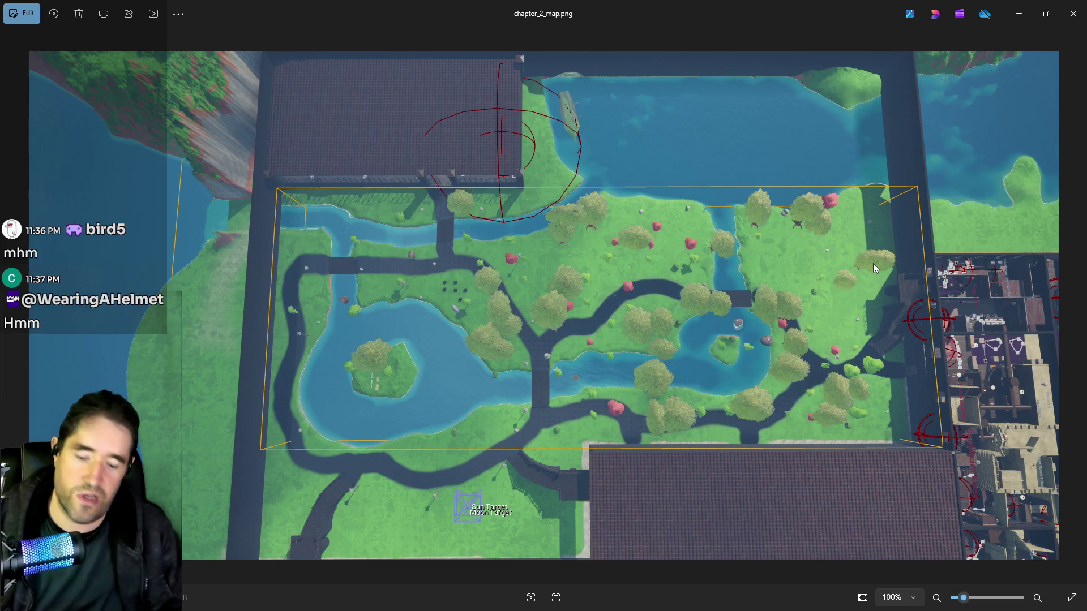
pyautogui.press('Right')
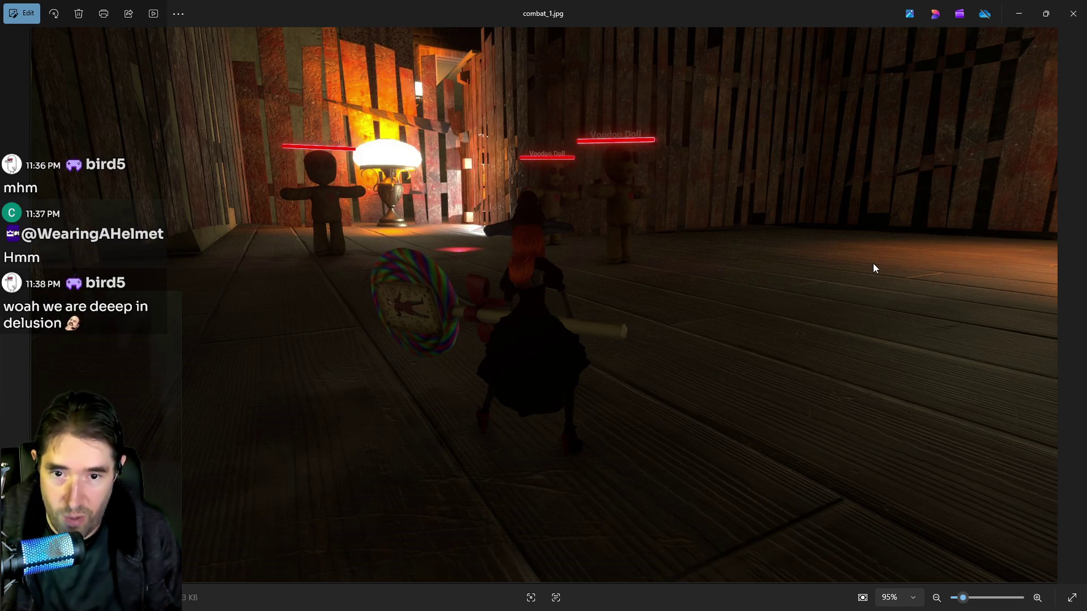
# Step through the screenshots from combat_6.jpg via hallway_town.jpg and pipe_dream.jpg to two_ways.jpg.
pyautogui.press('Right')
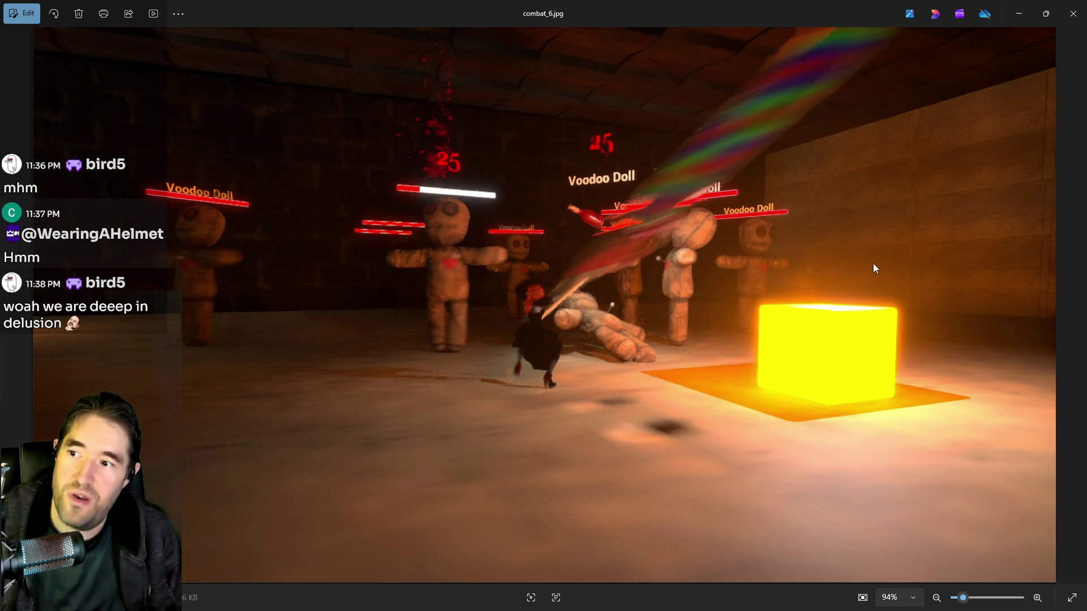
pyautogui.press('Right')
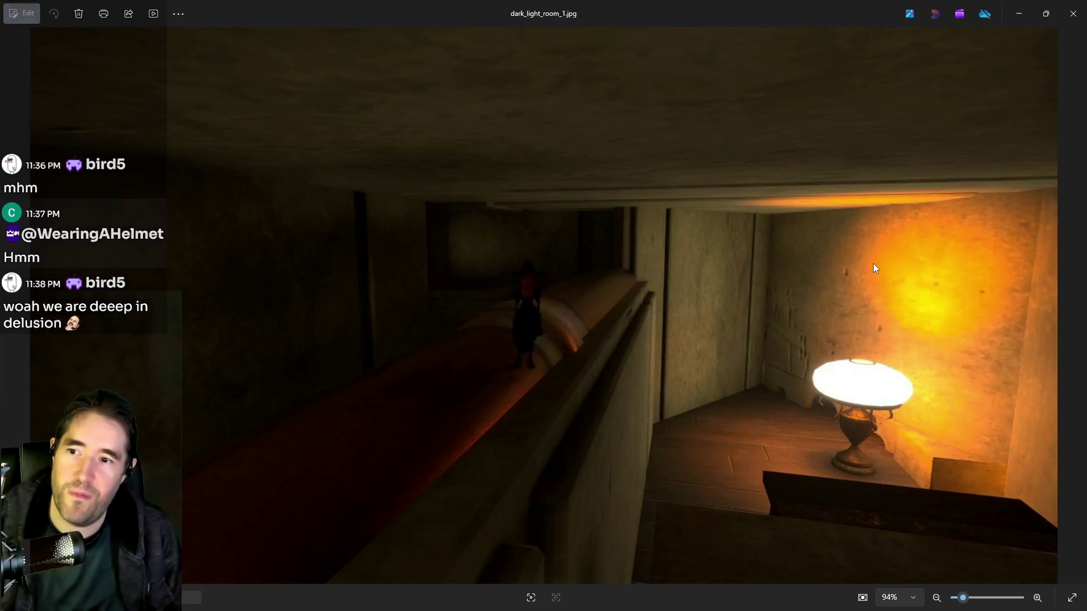
pyautogui.press('Right')
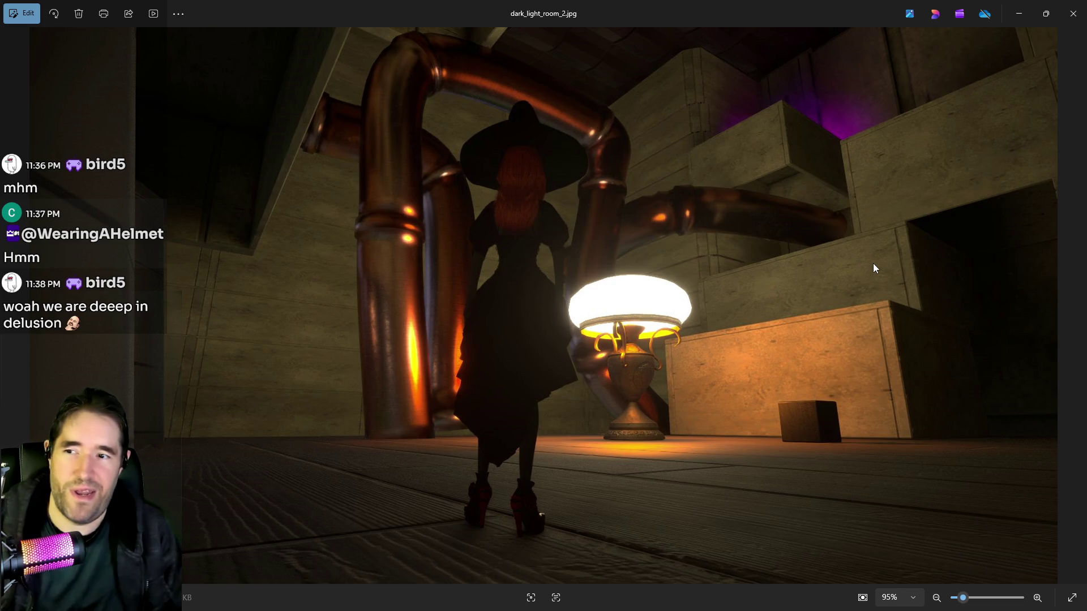
pyautogui.press('Right')
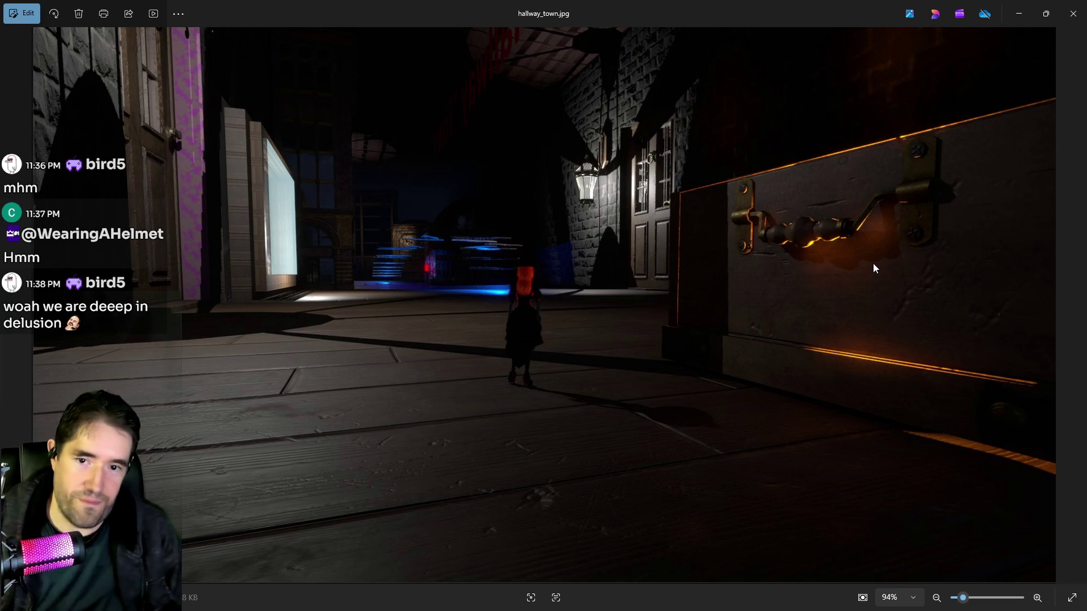
pyautogui.press('Right')
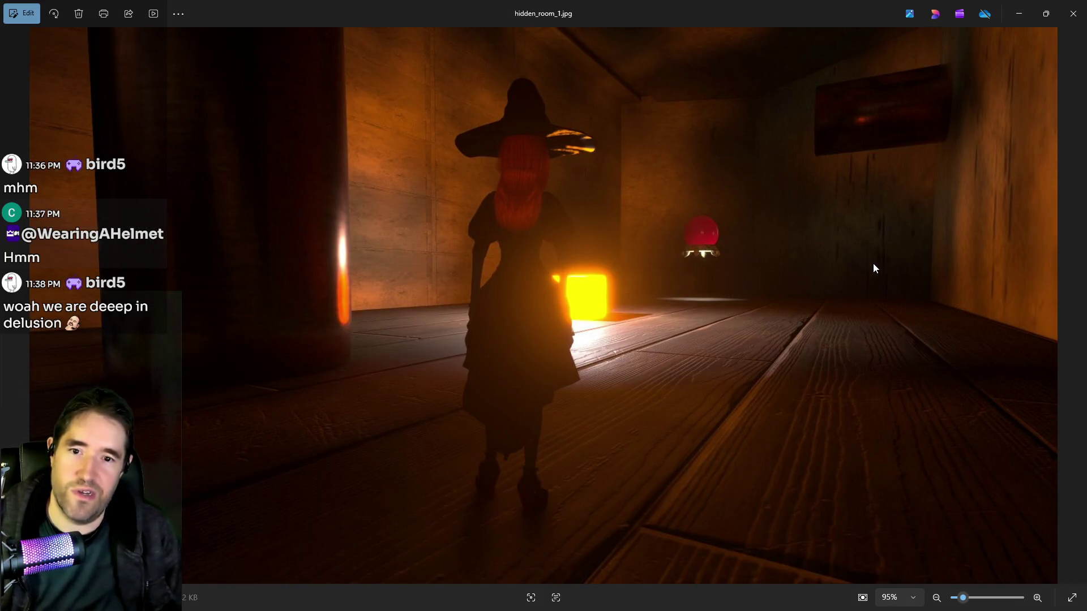
pyautogui.press('Right')
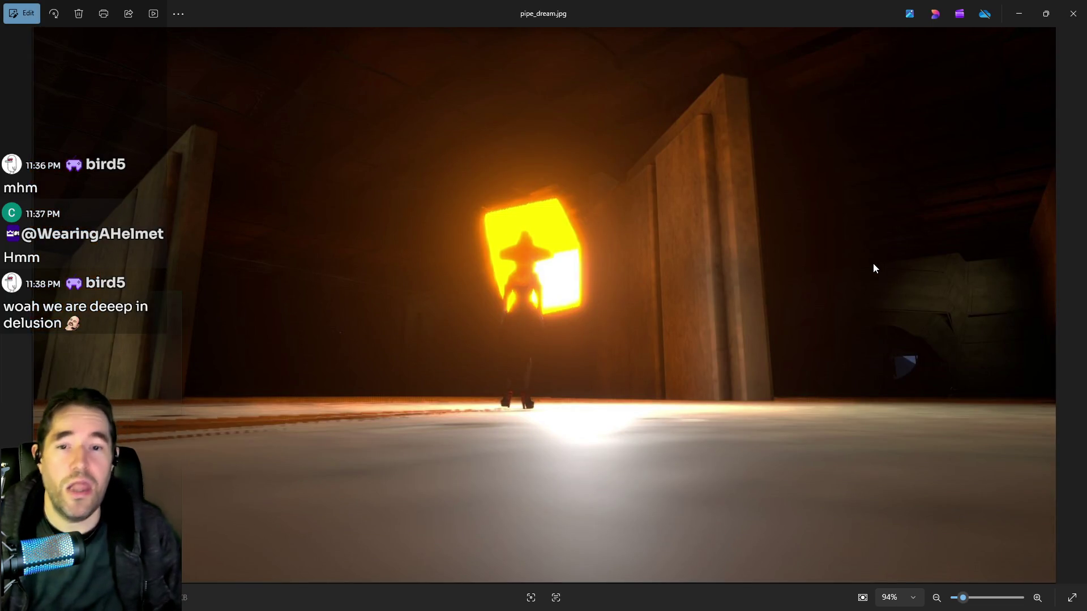
pyautogui.press('Right')
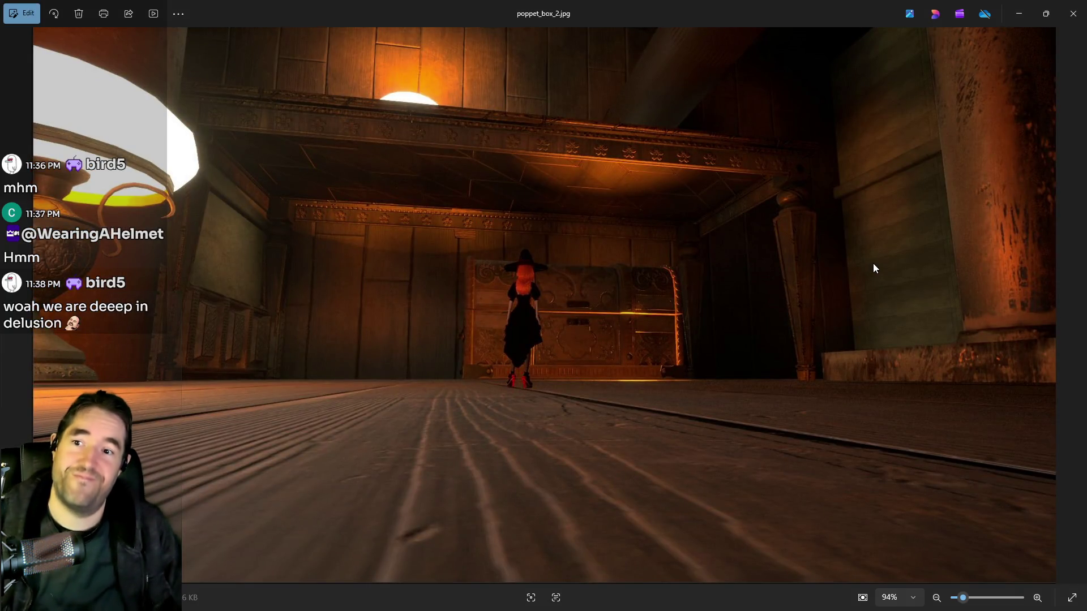
pyautogui.press('Right')
pyautogui.press('Right')
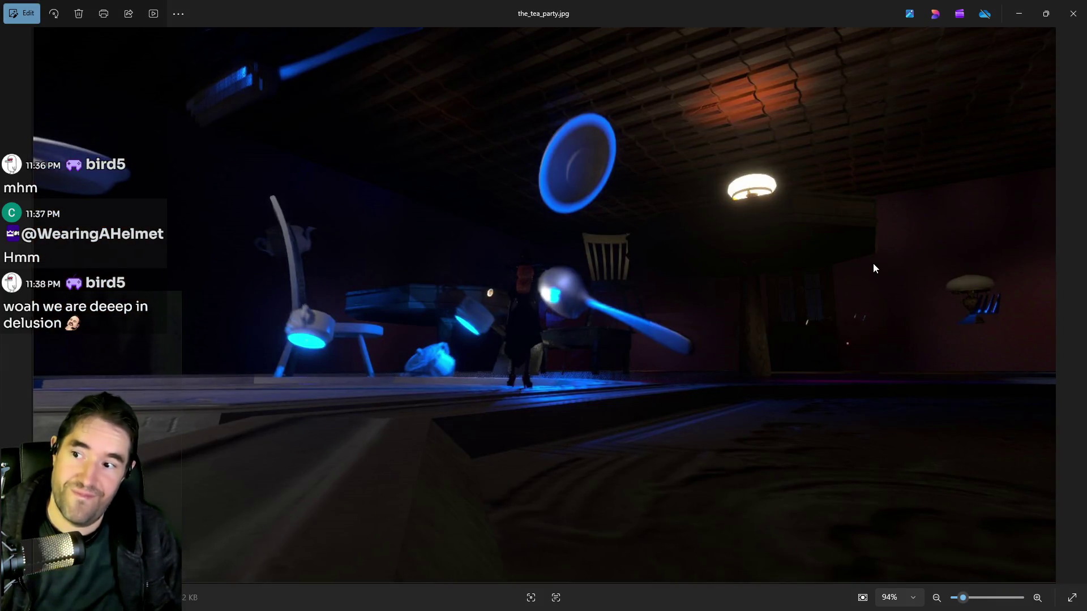
pyautogui.press('Right')
pyautogui.press('Right')
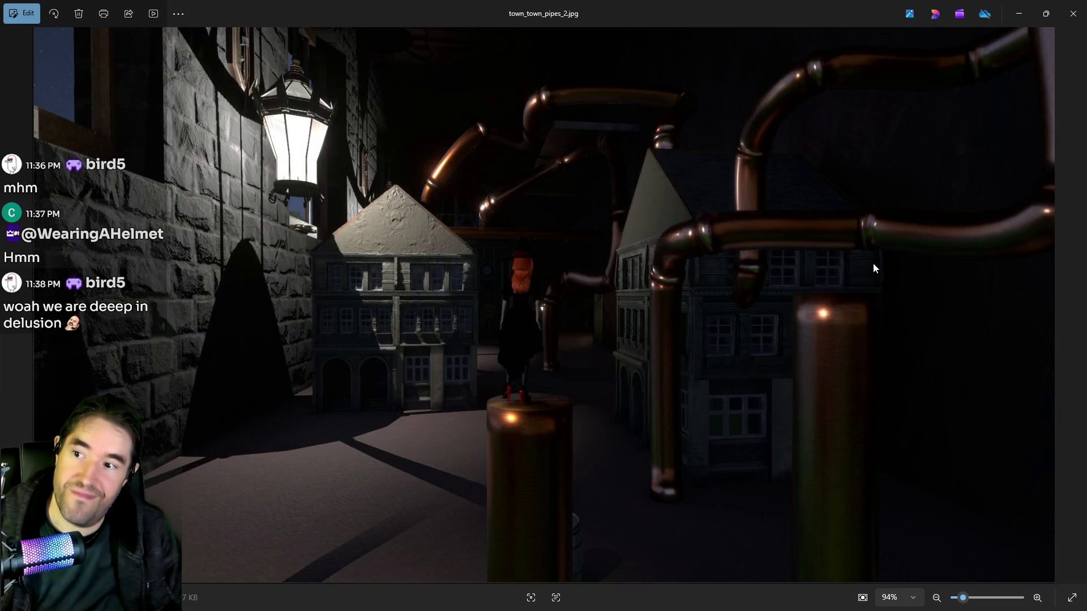
pyautogui.press('Right')
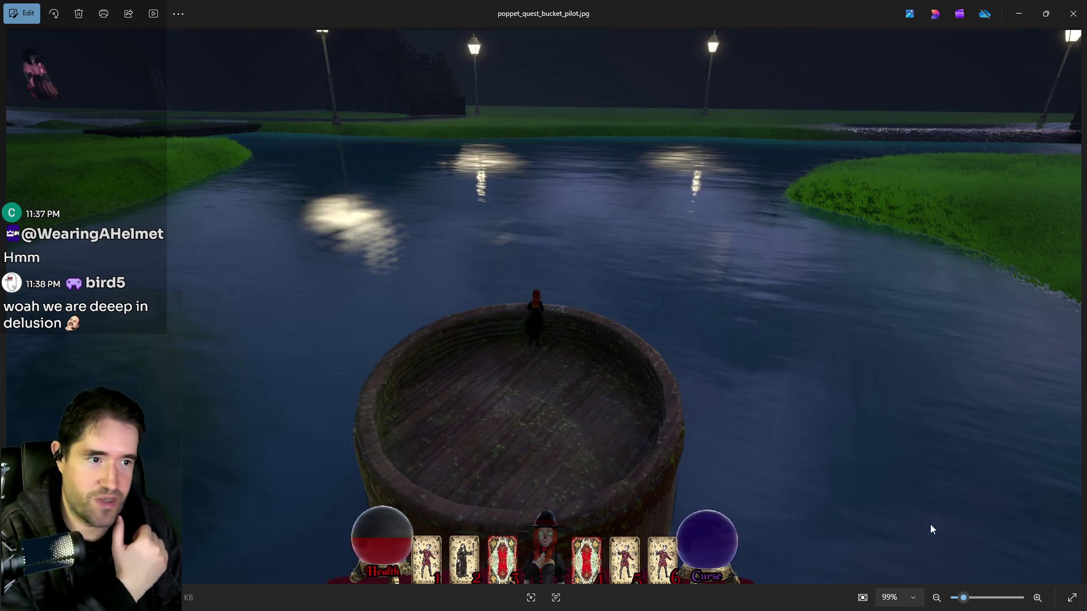
pyautogui.click(1071, 597)
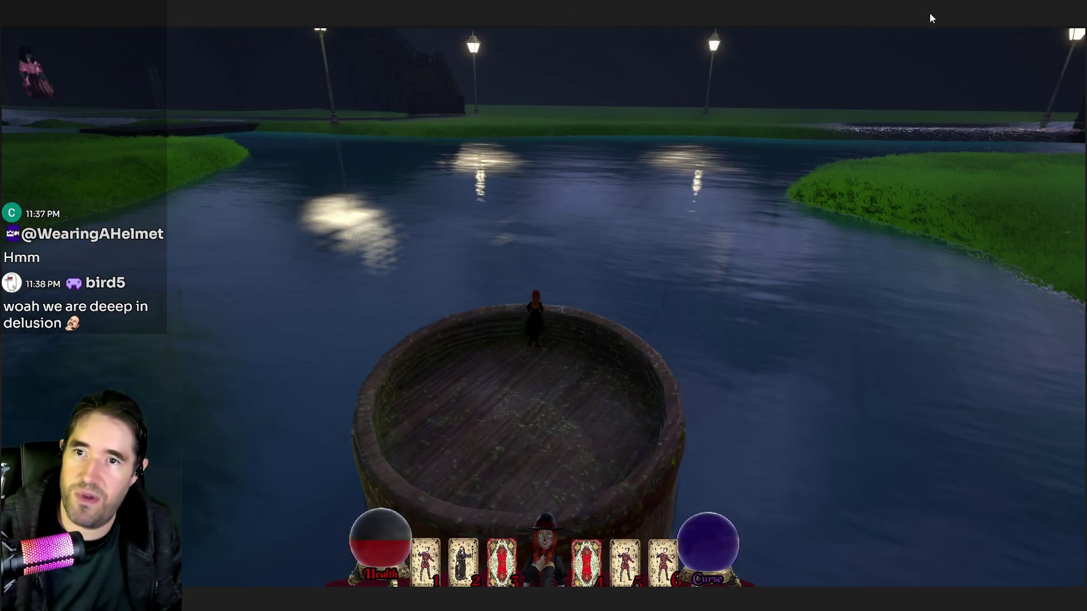
pyautogui.press('Escape')
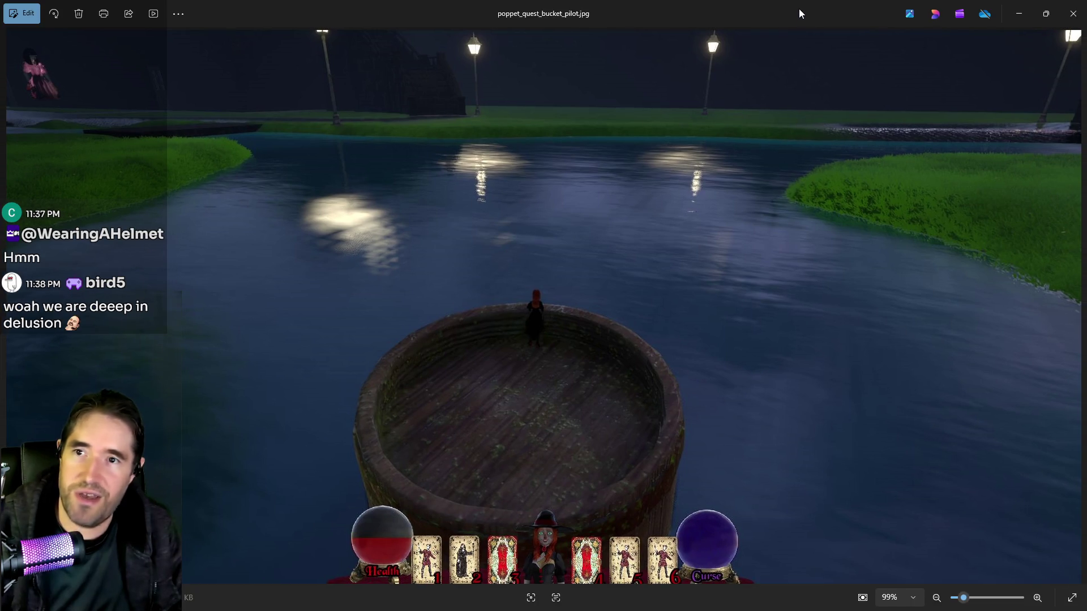
pyautogui.press('Escape')
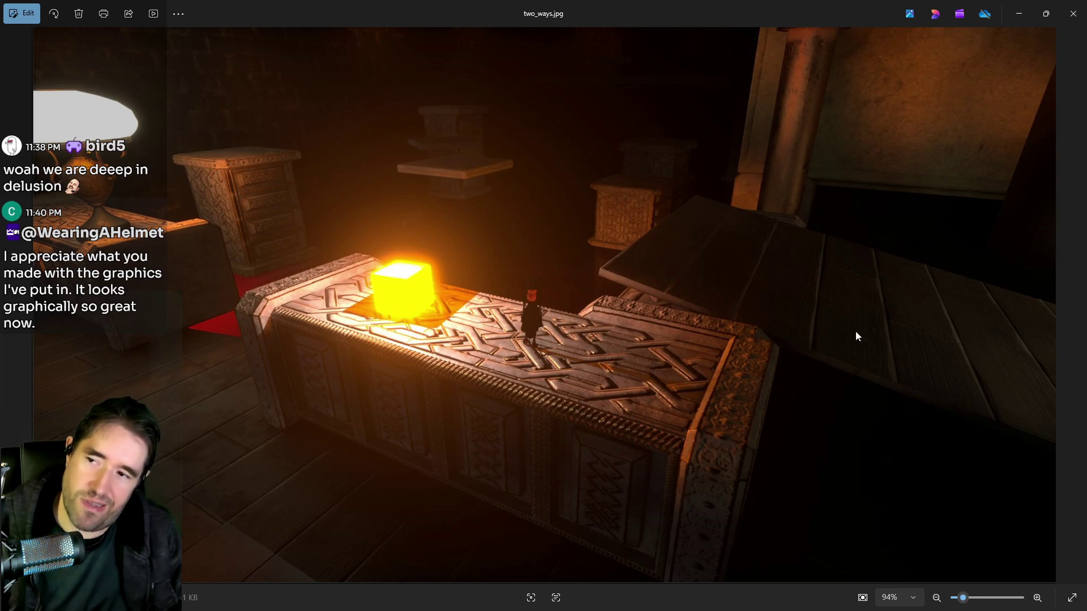
pyautogui.click(1073, 14)
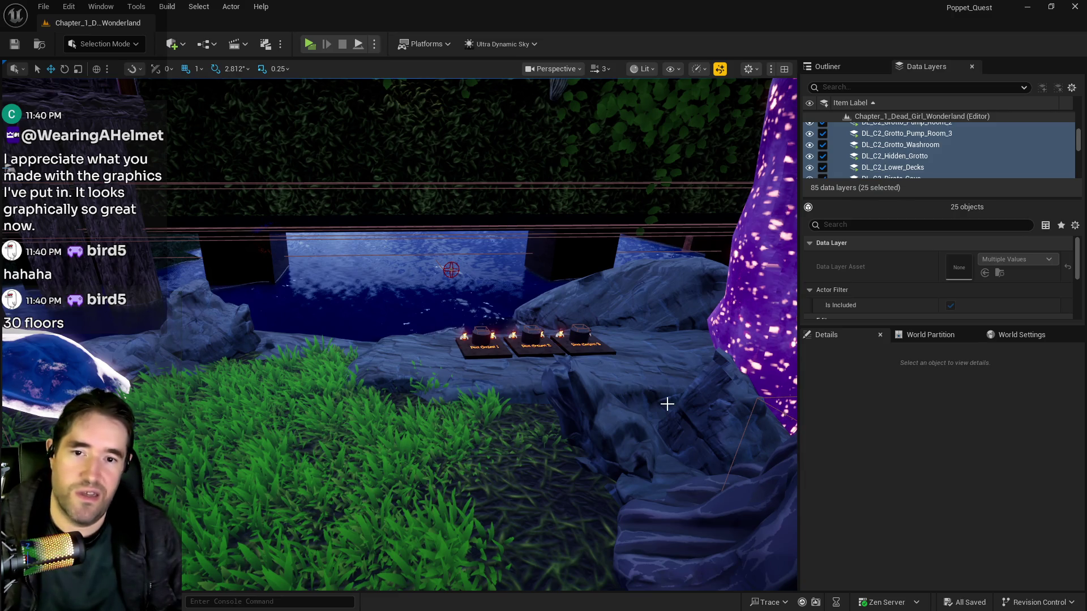
# Fly the view past the glowing mushroom and skull sign onto the pink-windowed building facade.
pyautogui.moveTo(666, 366); pyautogui.dragTo(666, 365)
pyautogui.moveTo(446, 375); pyautogui.dragTo(446, 376)
pyautogui.moveTo(428, 450); pyautogui.dragTo(427, 450)
pyautogui.moveTo(442, 233); pyautogui.dragTo(390, 225)
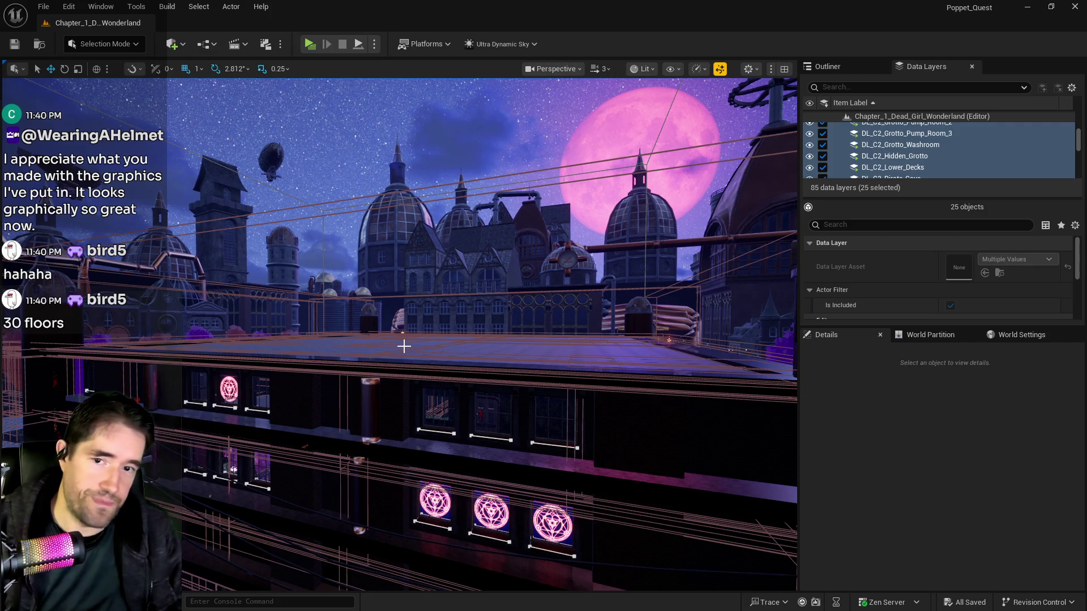
pyautogui.moveTo(403, 346); pyautogui.dragTo(380, 343)
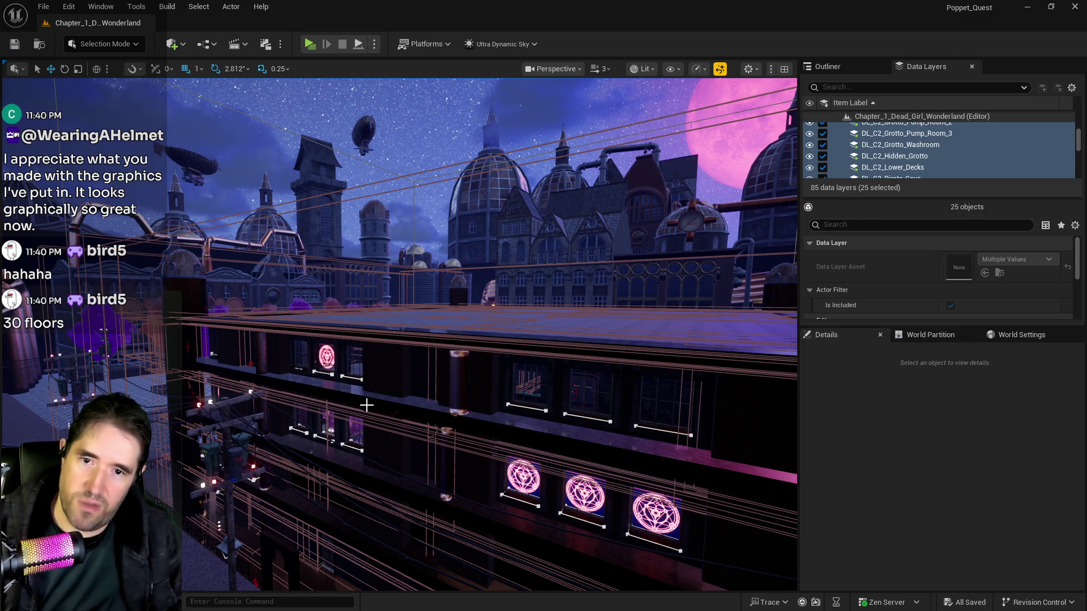
pyautogui.moveTo(367, 405)
pyautogui.mouseDown()
pyautogui.moveTo(368, 447)
pyautogui.moveTo(383, 381)
pyautogui.mouseUp()
pyautogui.moveTo(352, 420); pyautogui.dragTo(451, 446)
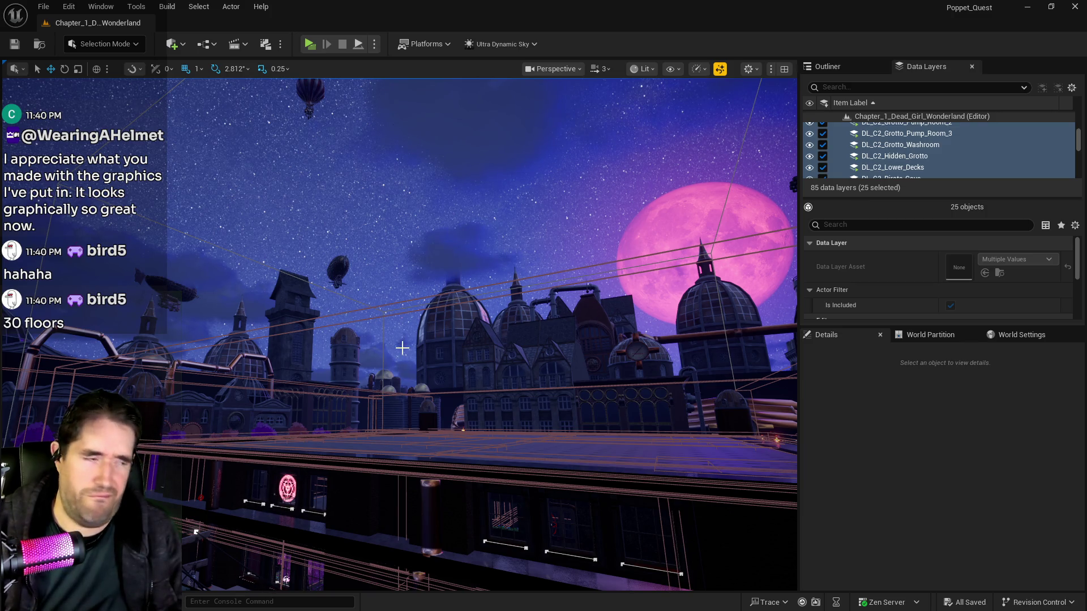
pyautogui.moveTo(396, 371)
pyautogui.mouseDown()
pyautogui.moveTo(364, 378)
pyautogui.moveTo(362, 351)
pyautogui.moveTo(601, 357)
pyautogui.mouseUp()
pyautogui.moveTo(440, 393); pyautogui.dragTo(531, 310)
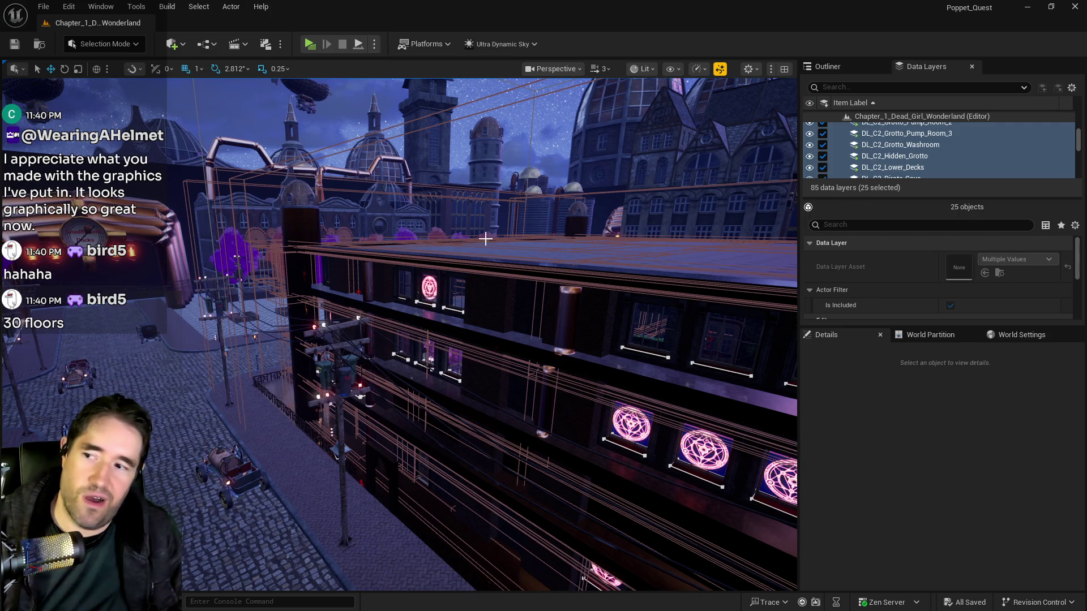
pyautogui.moveTo(473, 235); pyautogui.dragTo(469, 266)
pyautogui.moveTo(553, 164); pyautogui.dragTo(553, 113)
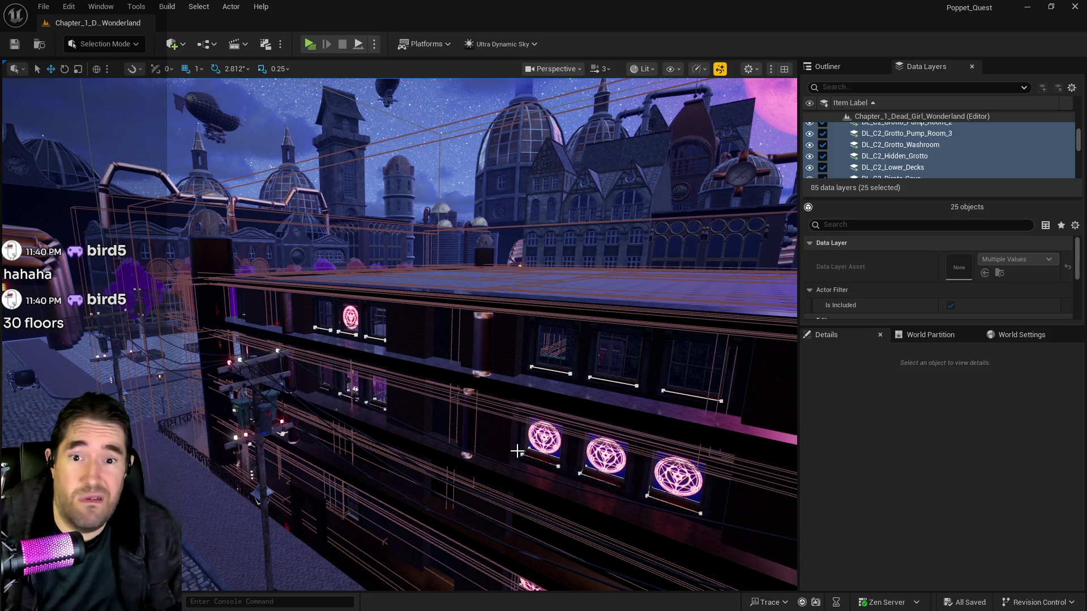
pyautogui.press('w')
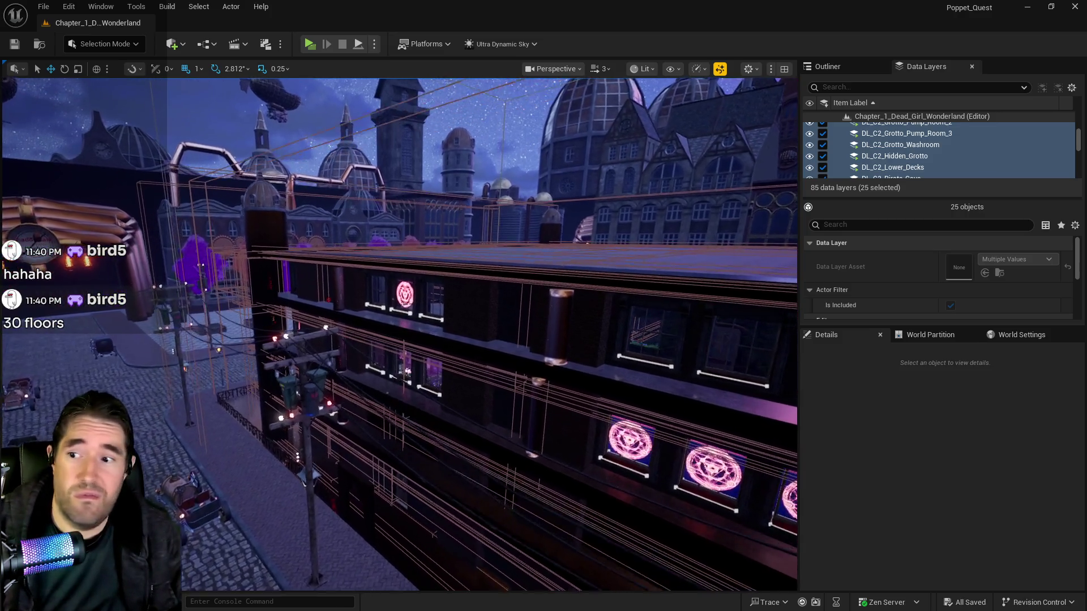
pyautogui.press('w')
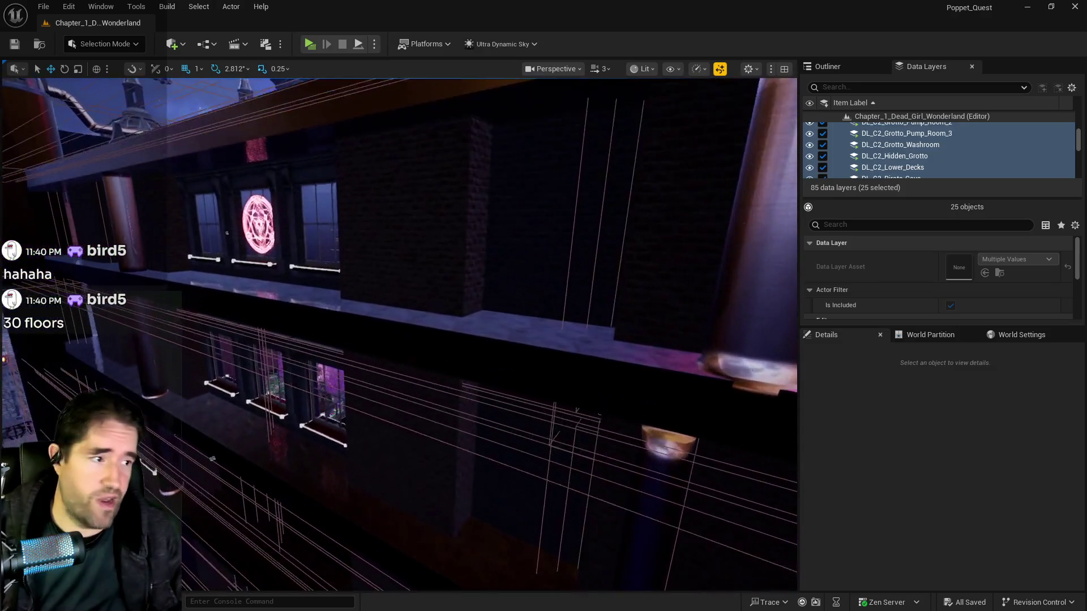
pyautogui.press('s')
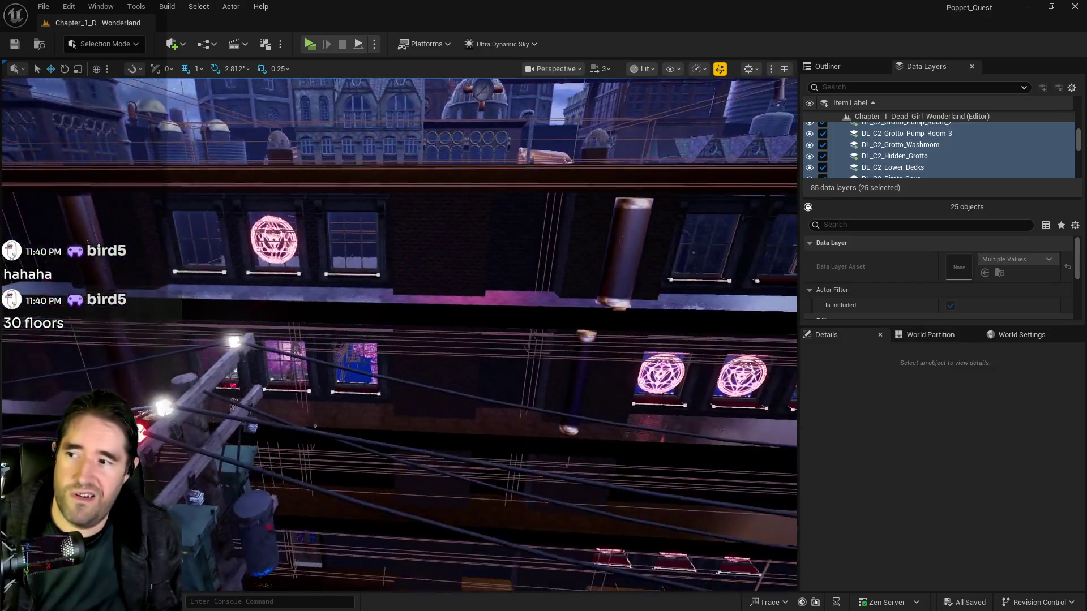
pyautogui.press('s')
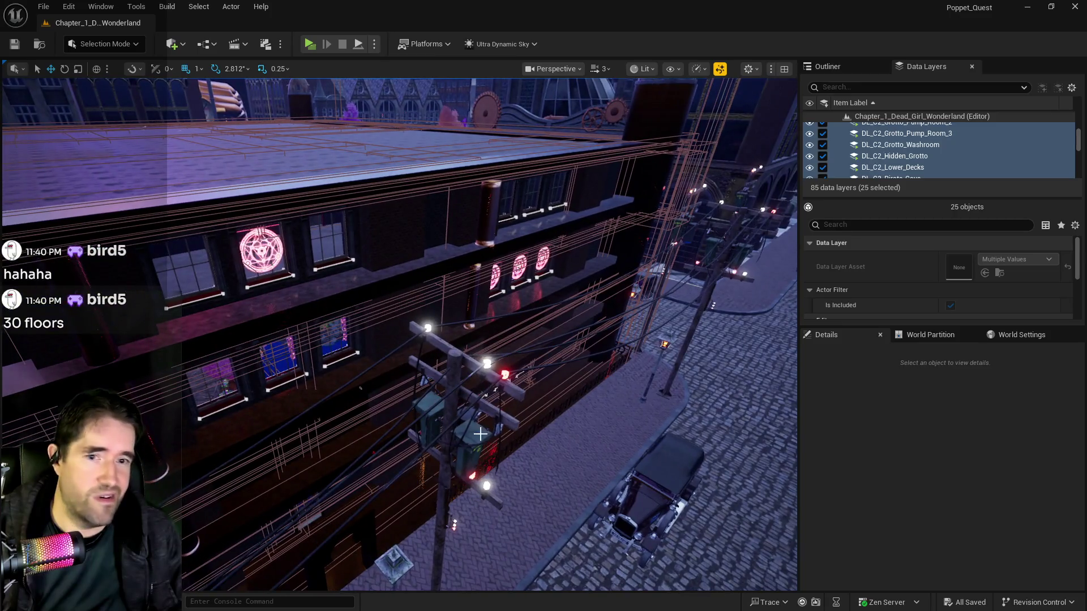
pyautogui.moveTo(365, 275)
pyautogui.mouseDown()
pyautogui.moveTo(390, 271)
pyautogui.moveTo(414, 306)
pyautogui.moveTo(479, 325)
pyautogui.mouseUp()
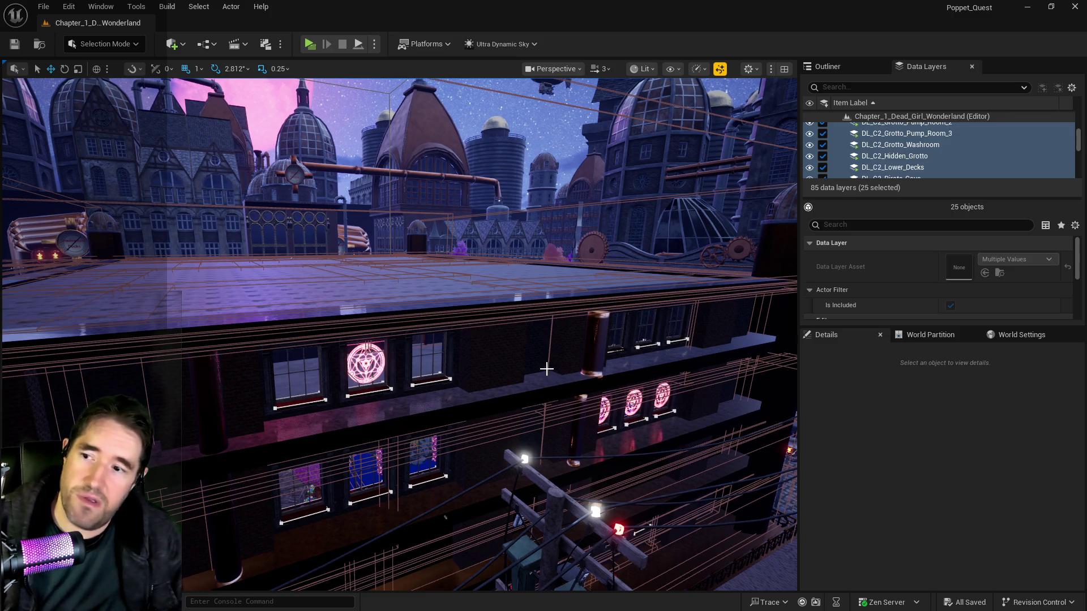
pyautogui.moveTo(584, 329)
pyautogui.mouseDown()
pyautogui.moveTo(594, 373)
pyautogui.moveTo(594, 328)
pyautogui.moveTo(583, 354)
pyautogui.moveTo(601, 379)
pyautogui.moveTo(340, 235)
pyautogui.mouseUp()
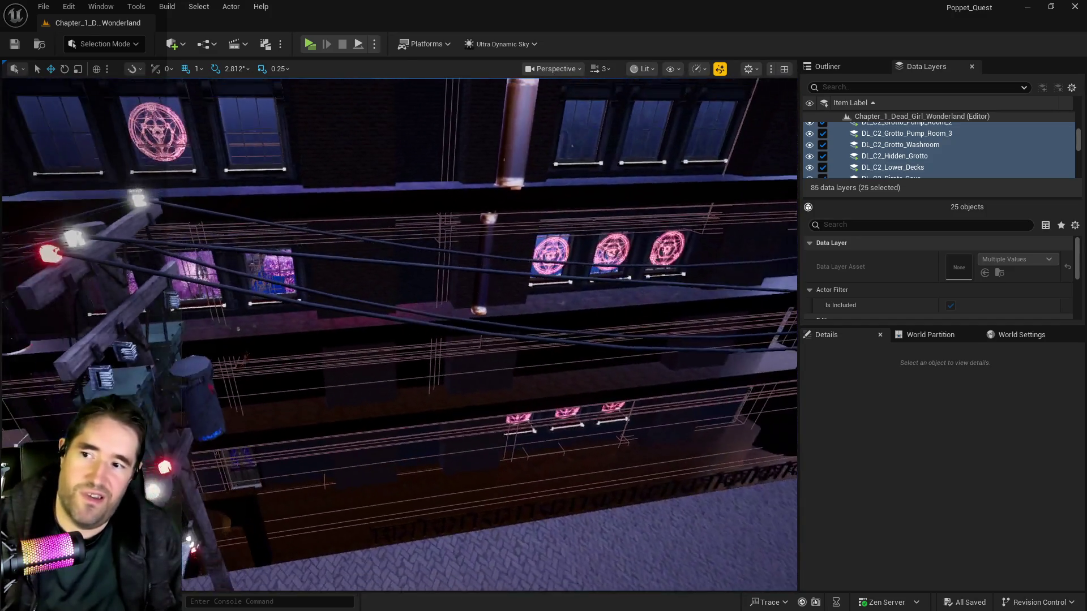
pyautogui.moveTo(478, 426); pyautogui.dragTo(479, 426)
# Fly into the brick room and tick Loaded in Editor for DL_C1_Music_Room and DL_C1_Library.
pyautogui.moveTo(749, 261); pyautogui.dragTo(749, 261)
pyautogui.scroll(-2, 899, 152)
pyautogui.scroll(5, 889, 157)
pyautogui.scroll(3, 886, 157)
pyautogui.click(855, 167)
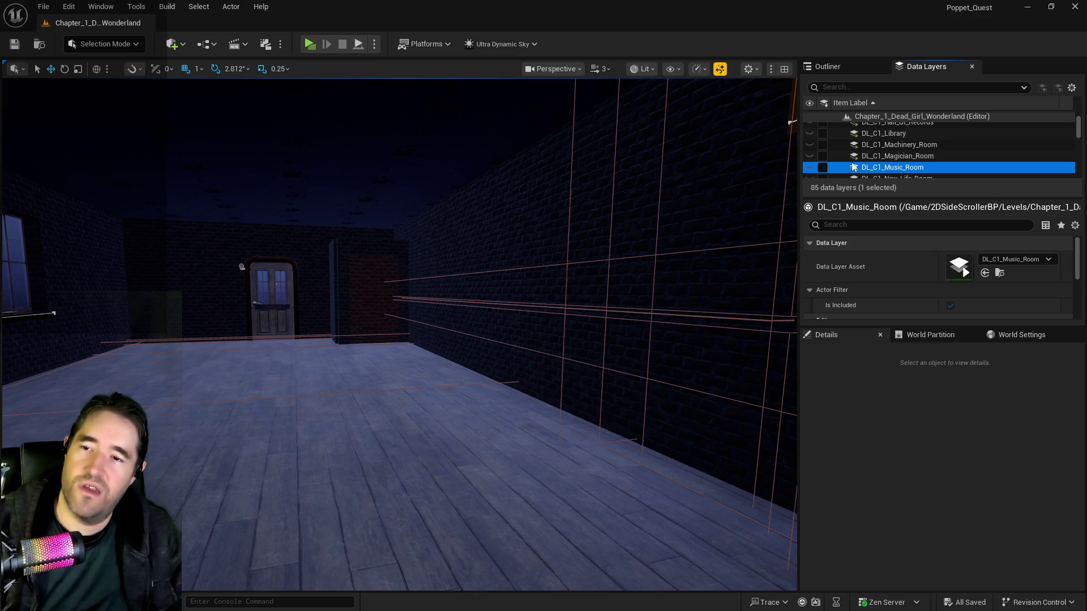
pyautogui.click(823, 168)
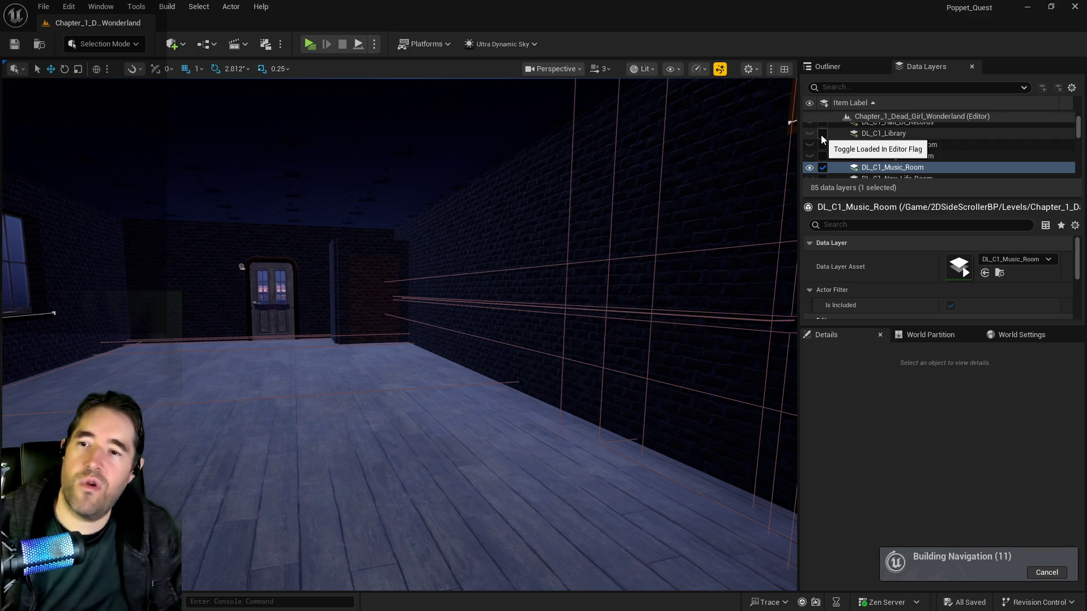
pyautogui.click(822, 137)
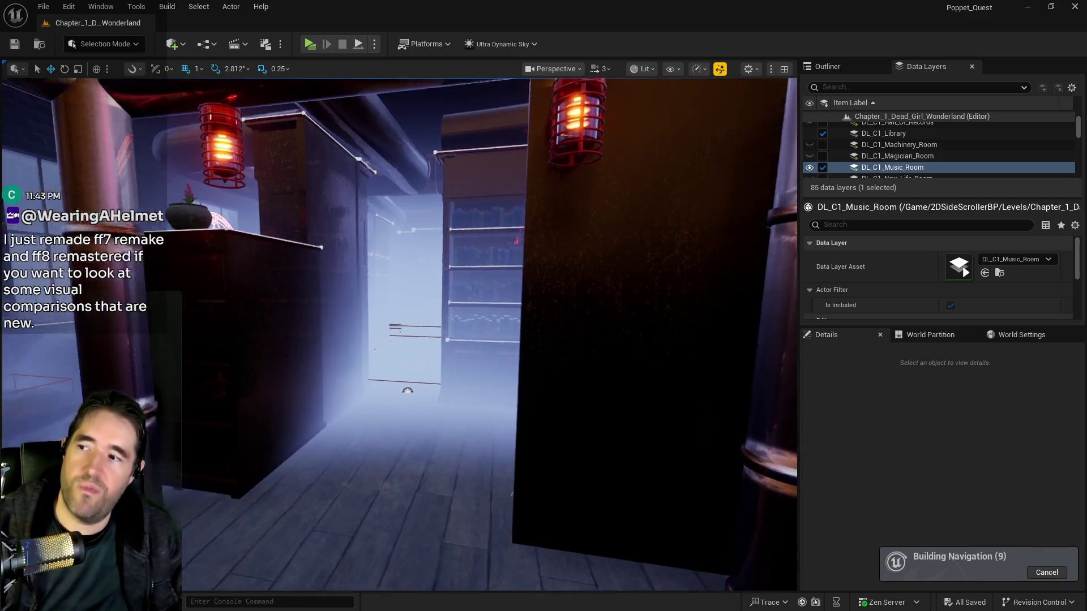
pyautogui.moveTo(399, 334)
pyautogui.mouseDown()
pyautogui.moveTo(407, 300)
pyautogui.moveTo(441, 289)
pyautogui.moveTo(419, 291)
pyautogui.moveTo(427, 266)
pyautogui.moveTo(427, 317)
pyautogui.moveTo(422, 309)
pyautogui.moveTo(433, 311)
pyautogui.mouseUp()
pyautogui.press('w')
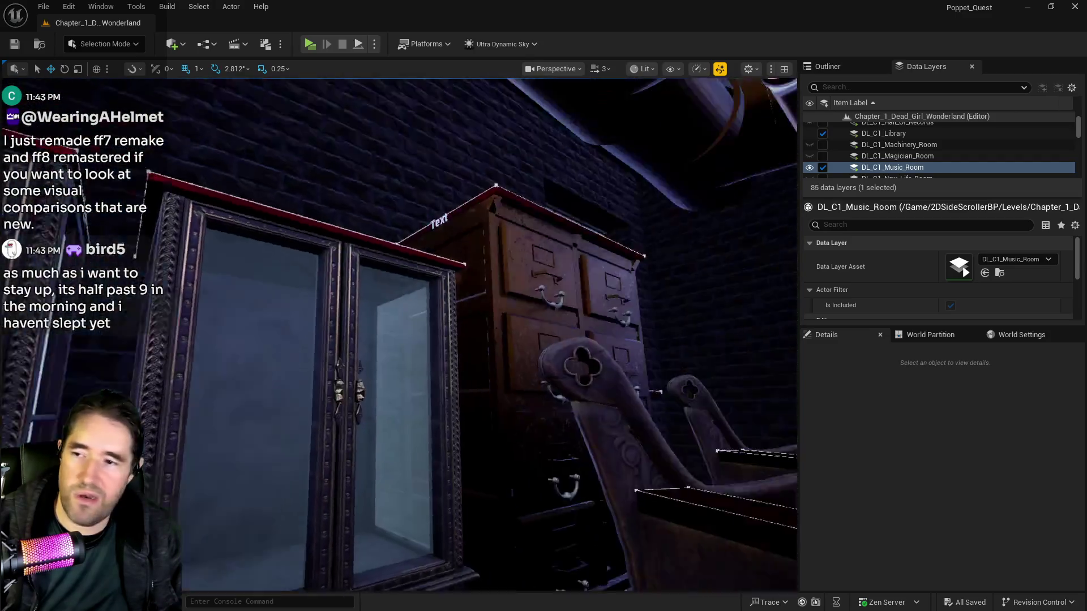
pyautogui.press('e')
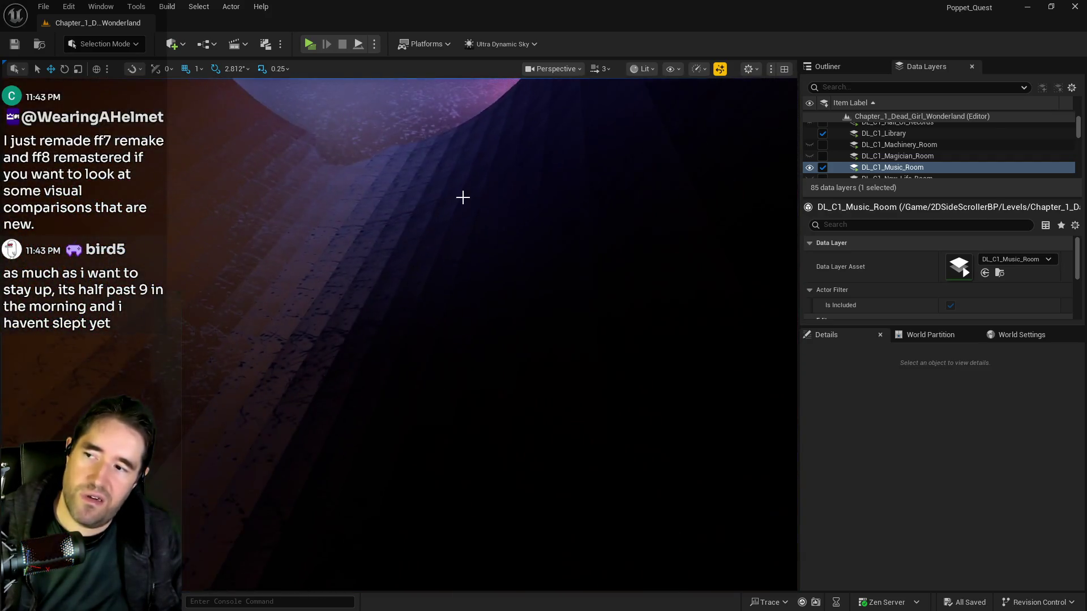
pyautogui.moveTo(461, 194); pyautogui.dragTo(367, 264)
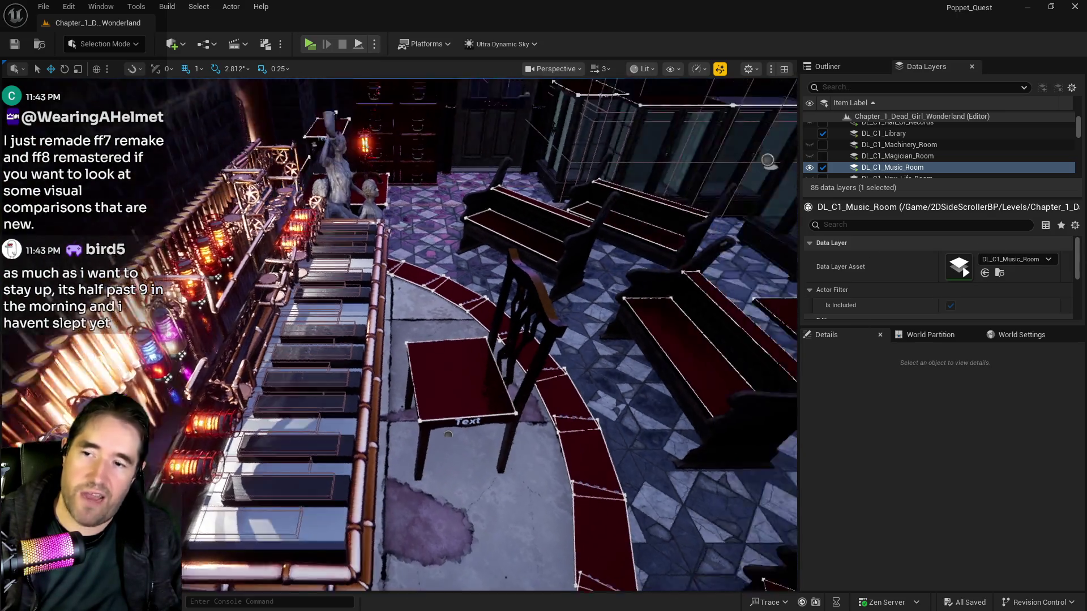
pyautogui.moveTo(396, 334)
pyautogui.mouseDown()
pyautogui.moveTo(362, 305)
pyautogui.moveTo(356, 261)
pyautogui.moveTo(271, 249)
pyautogui.moveTo(147, 272)
pyautogui.mouseUp()
pyautogui.moveTo(523, 382); pyautogui.dragTo(523, 382)
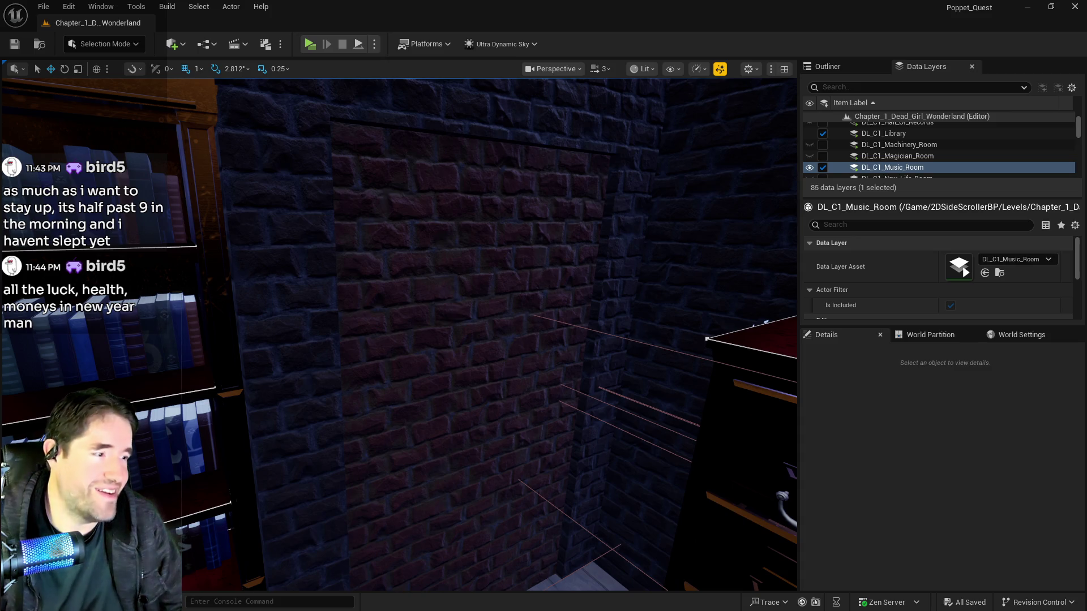
# Select and frame BP_Secret_Door6, then nudge it slightly along X.
pyautogui.click(515, 278)
pyautogui.press('f')
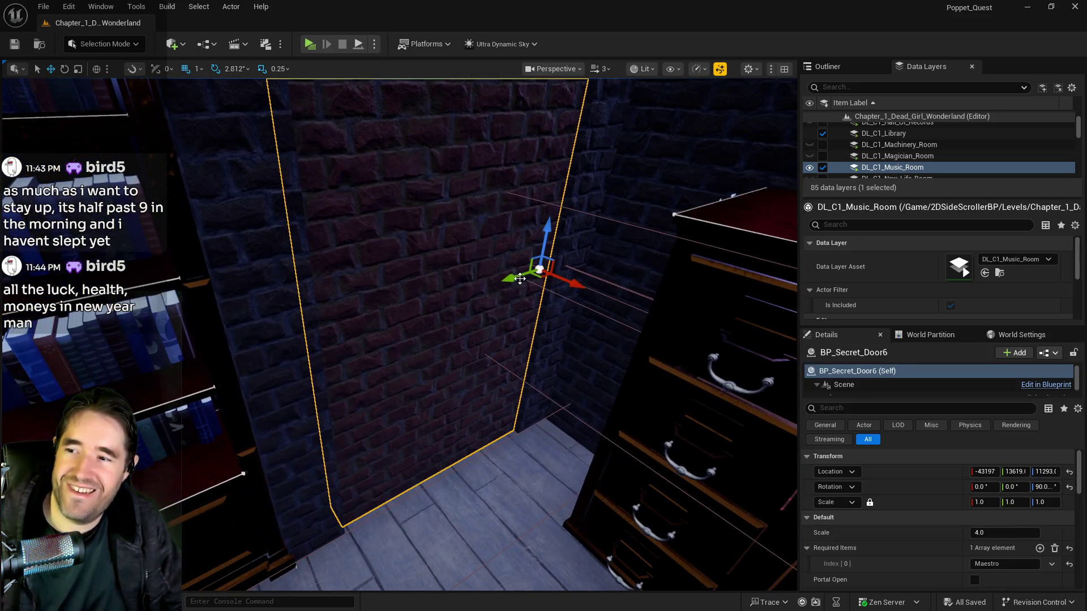
pyautogui.moveTo(578, 287); pyautogui.dragTo(571, 285)
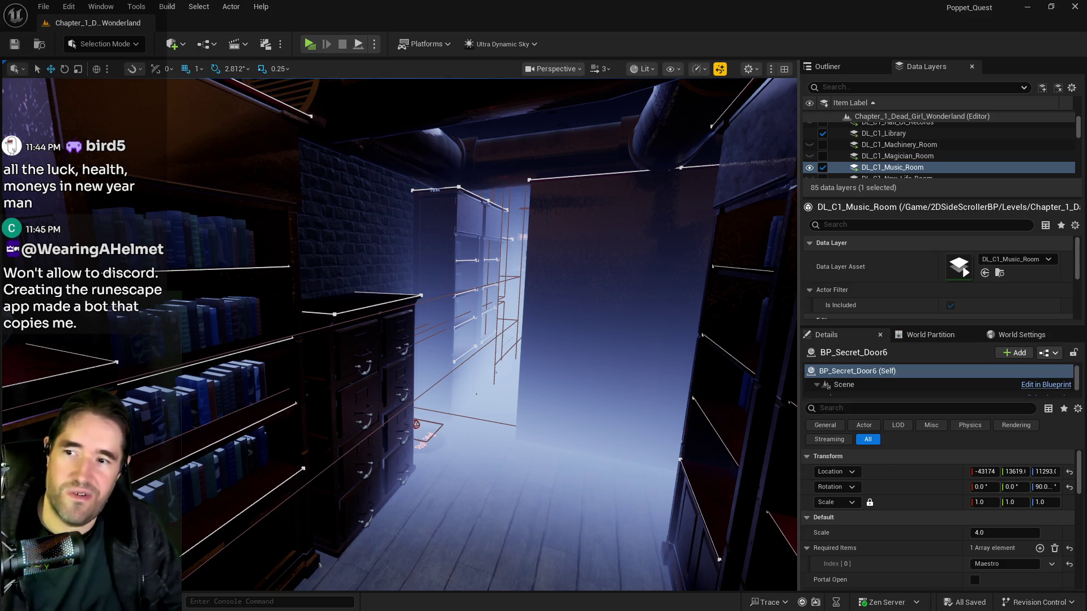
pyautogui.press('f')
pyautogui.press('f')
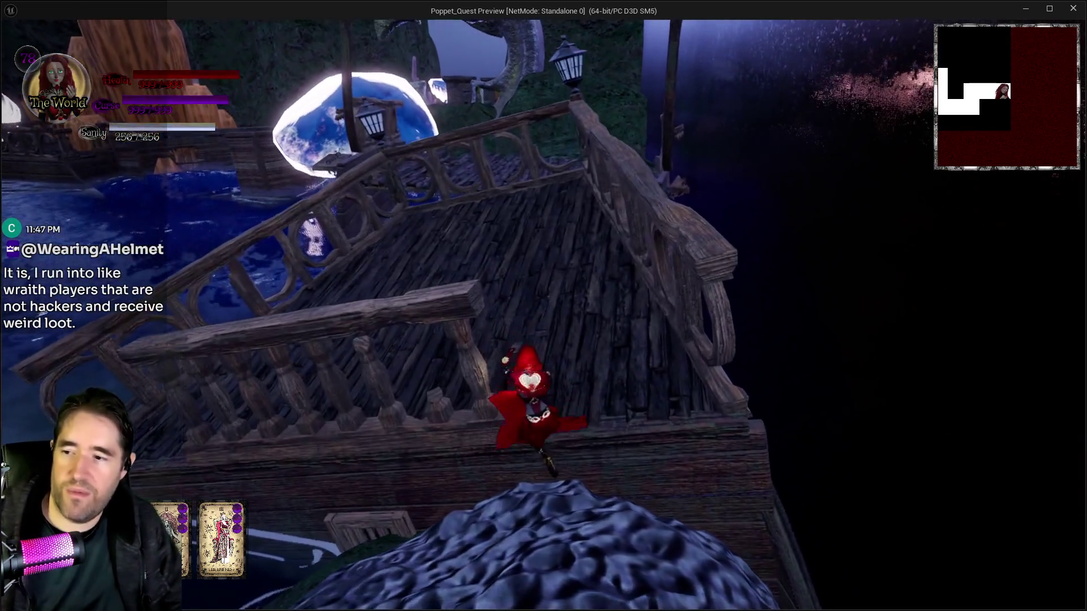
# Run and glide Poppet from the ship over the mossy rock to the stone platform.
pyautogui.press('w')
pyautogui.press('space')
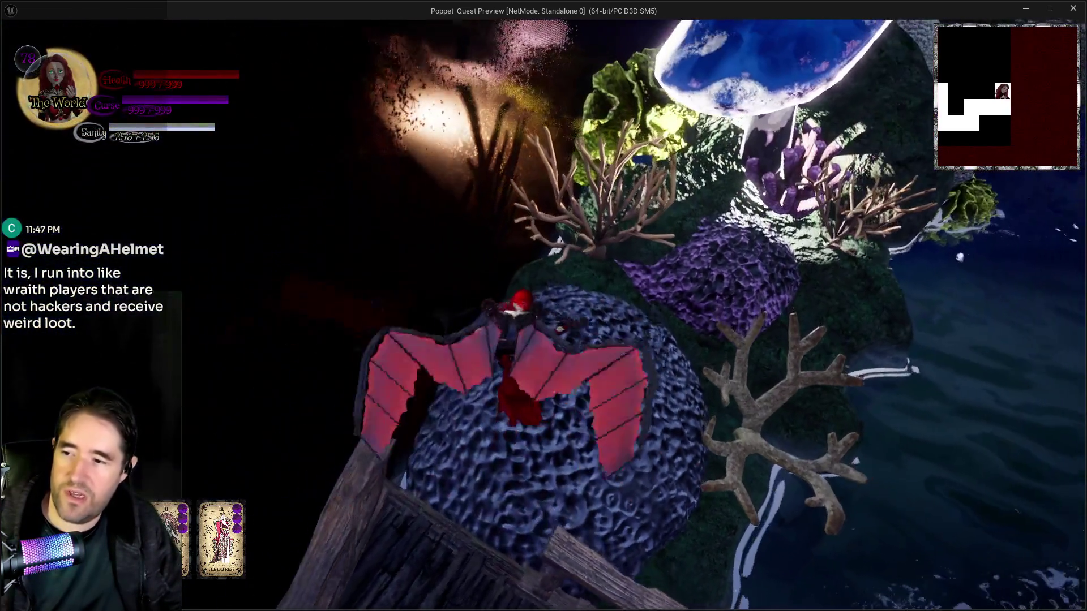
pyautogui.press('w')
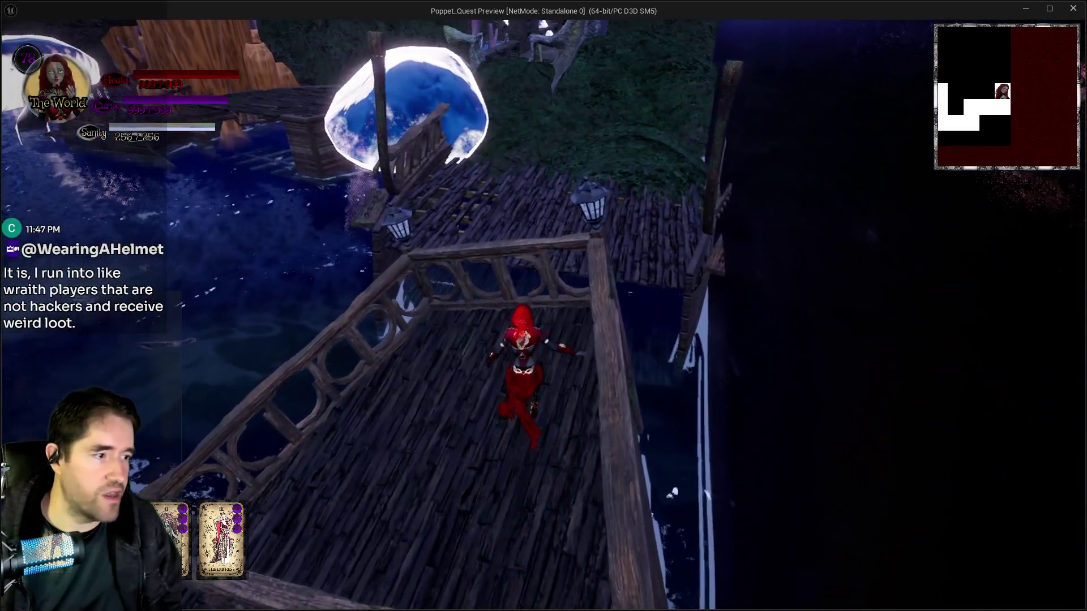
pyautogui.press('w')
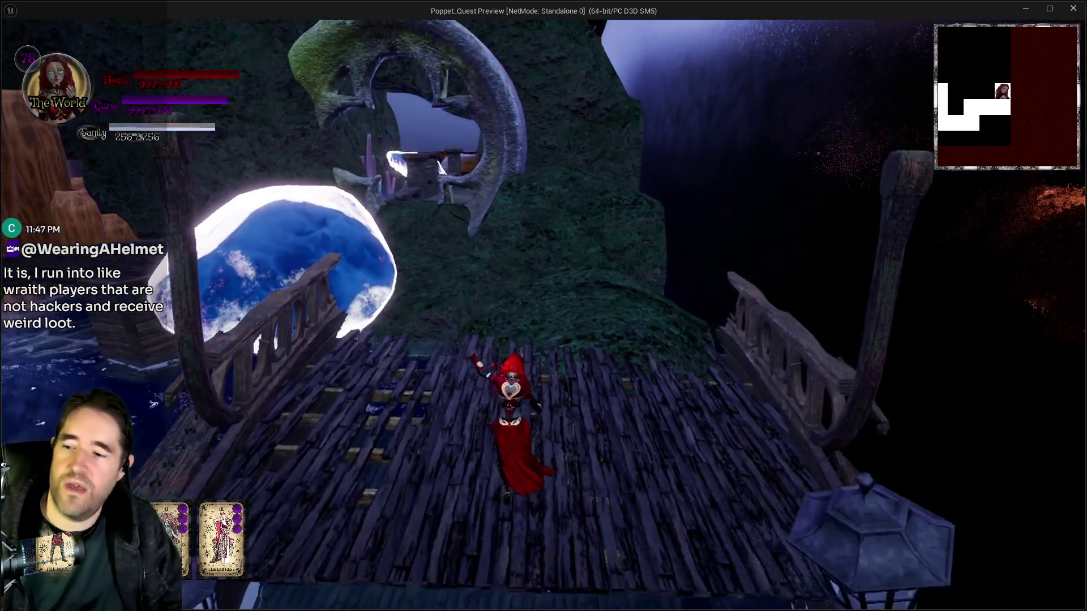
pyautogui.press('w')
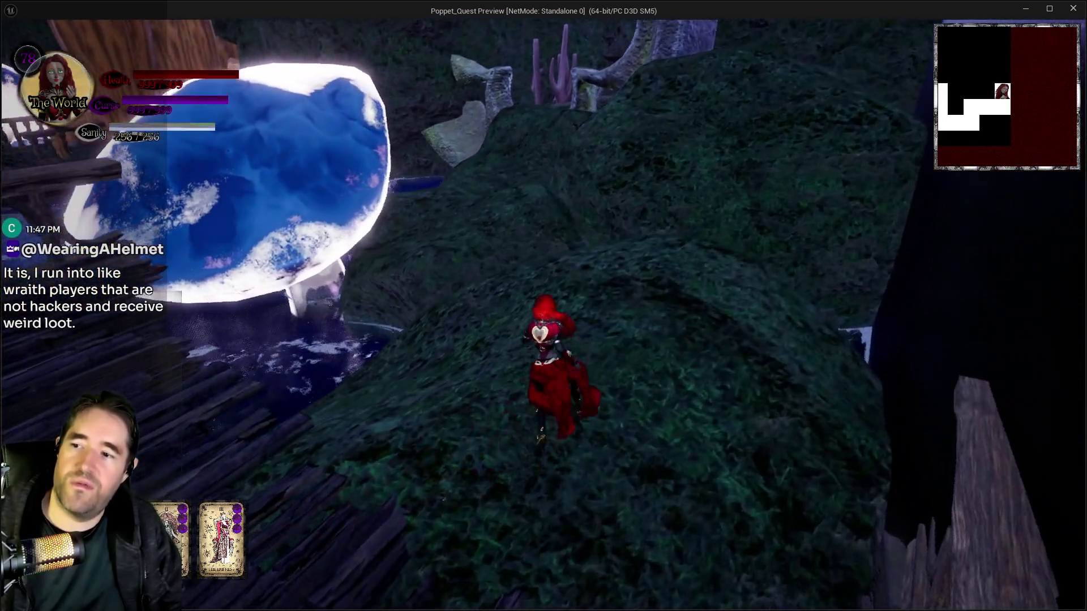
pyautogui.press('w')
pyautogui.press('space')
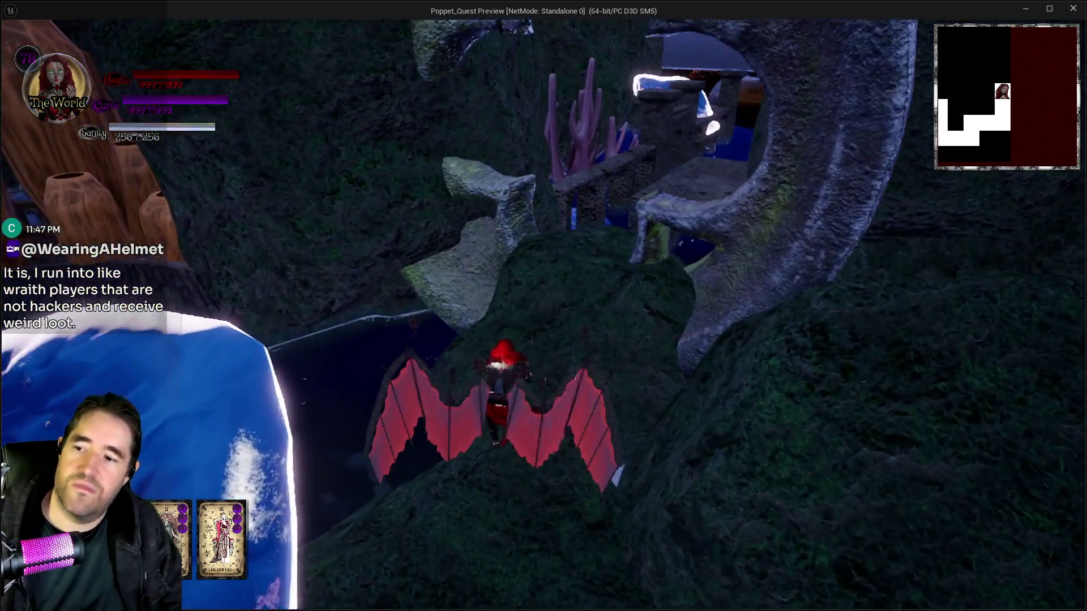
pyautogui.press('w')
pyautogui.press('space')
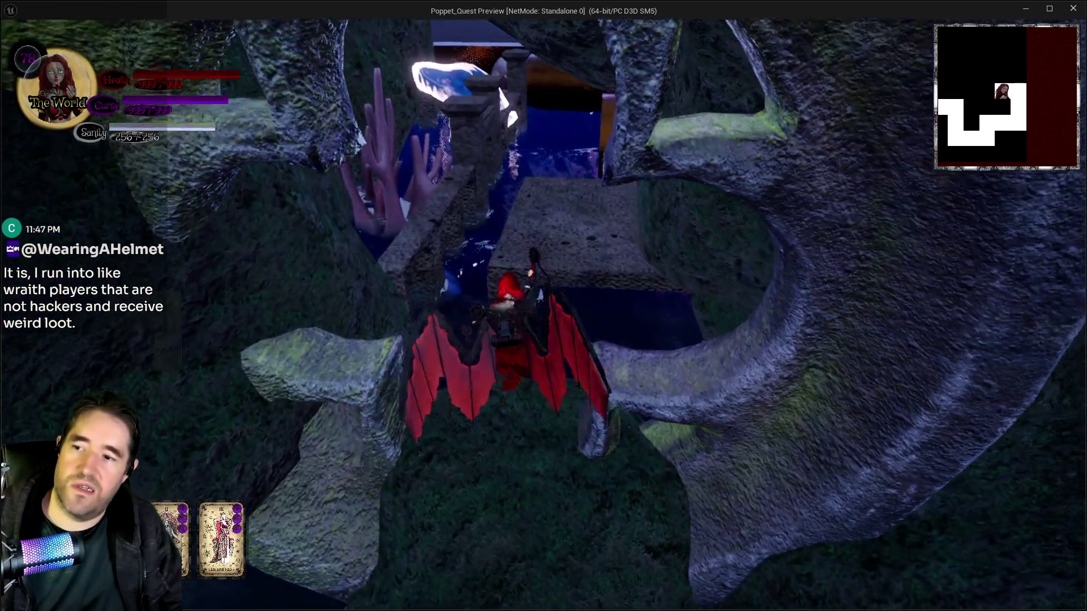
pyautogui.press('w')
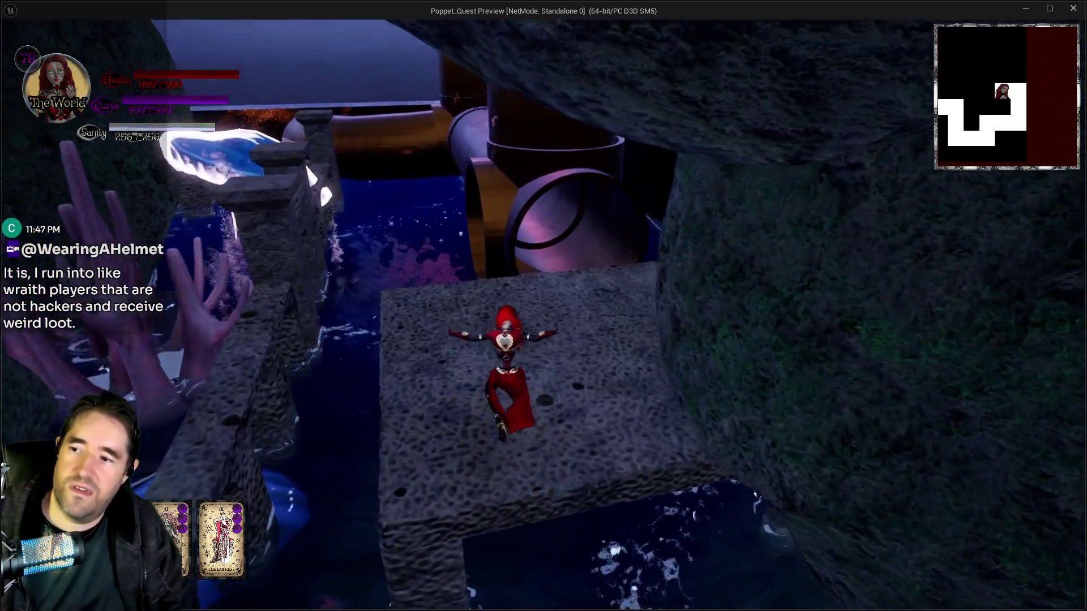
# Run through the large pipe tunnel and glide across the Depths Control Room walkways.
pyautogui.press('w')
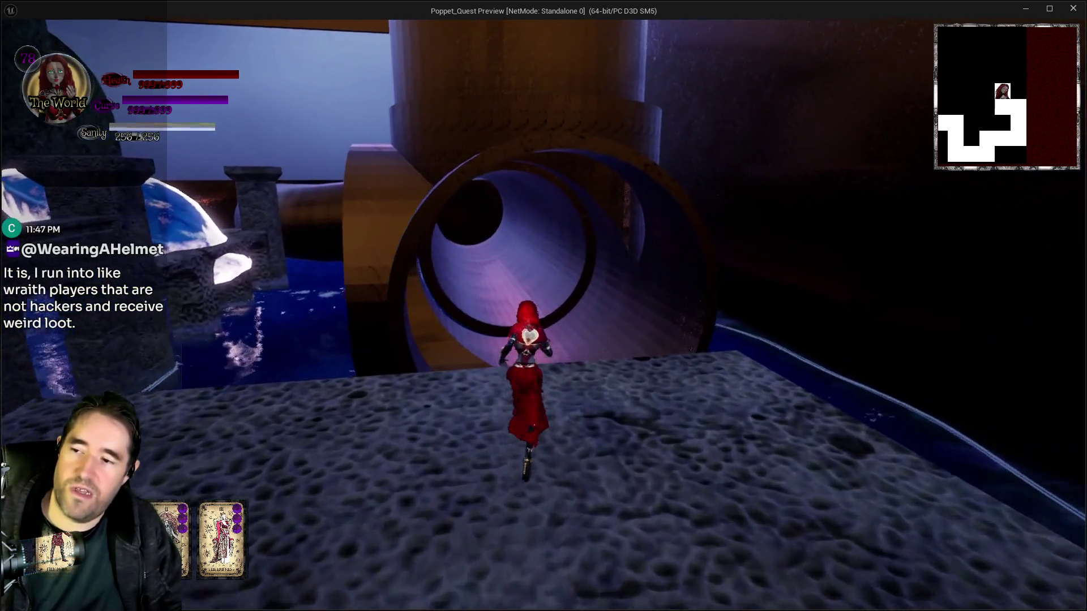
pyautogui.press('w')
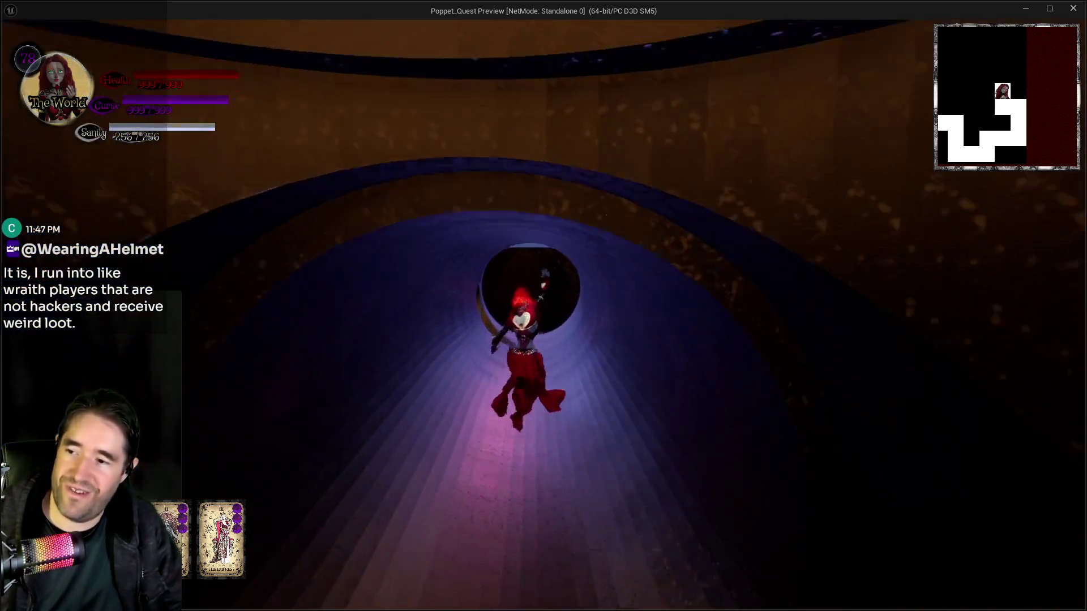
pyautogui.press('w')
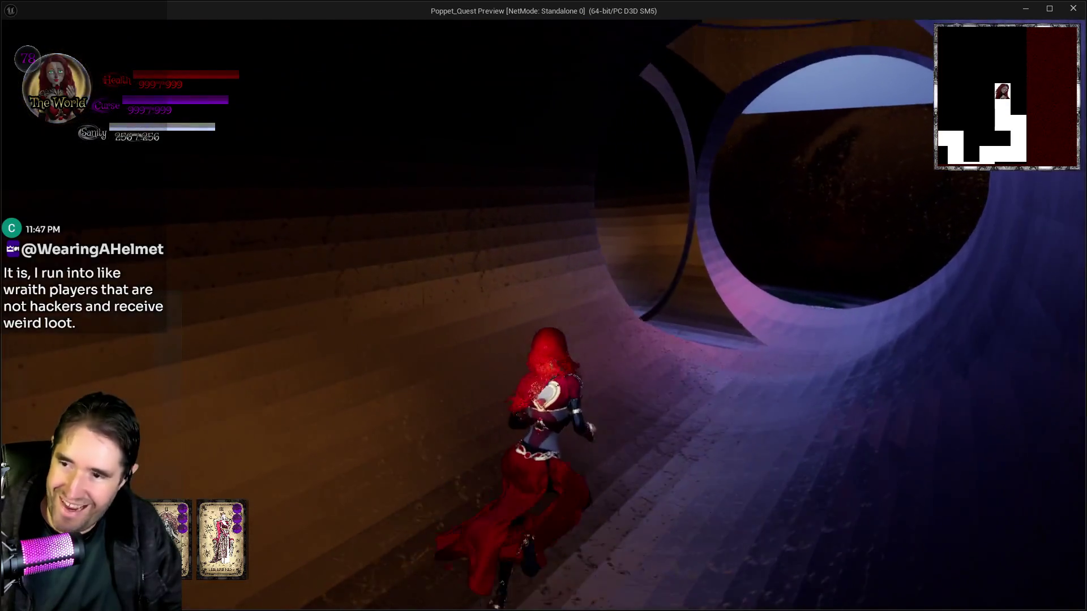
pyautogui.press('w')
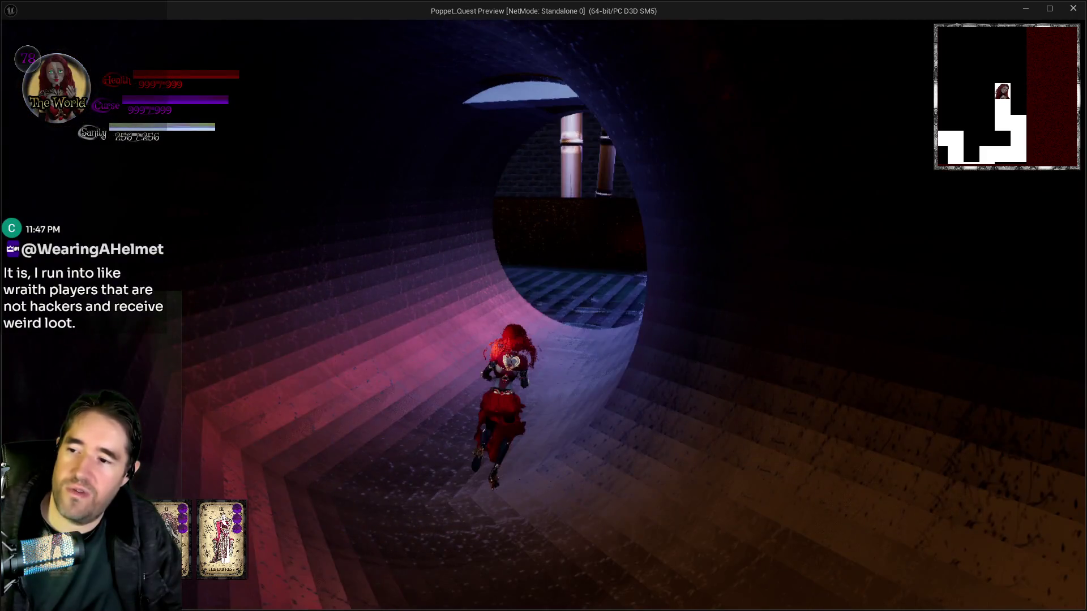
pyautogui.press('w')
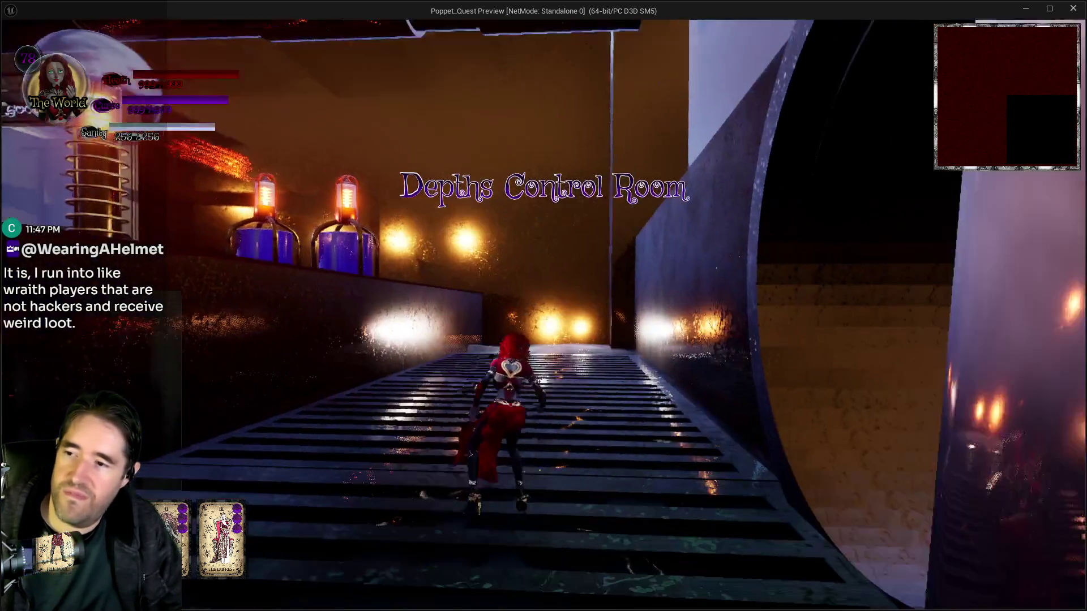
pyautogui.press('space')
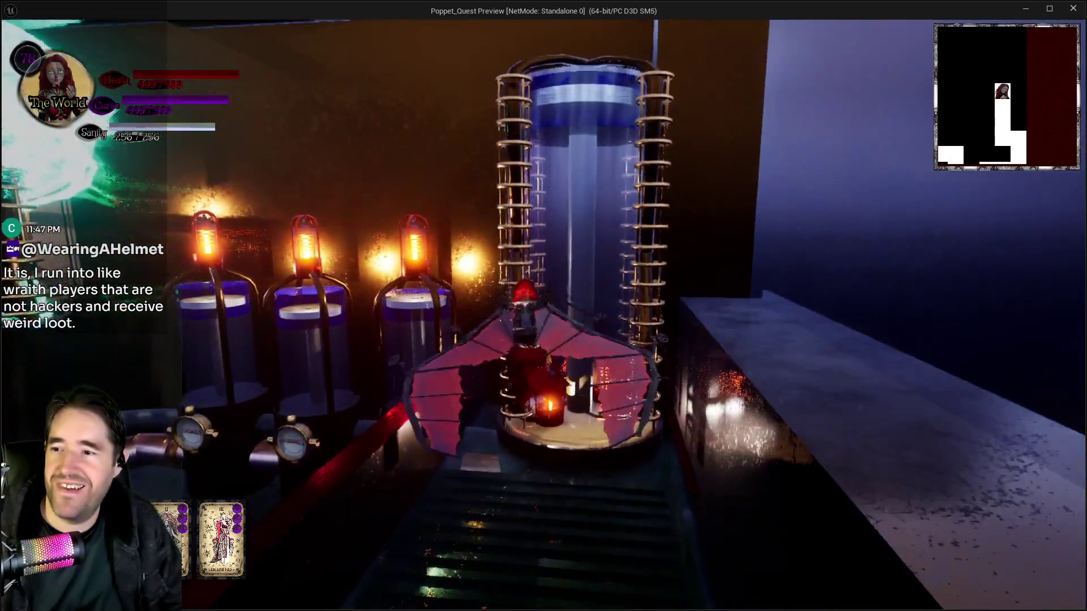
pyautogui.press('w')
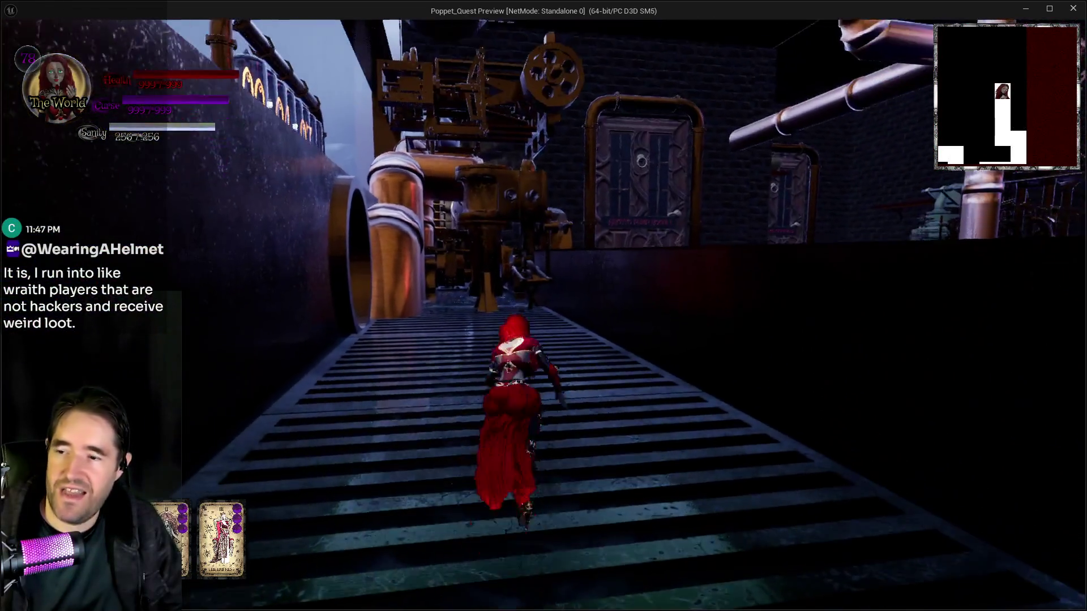
pyautogui.press('space')
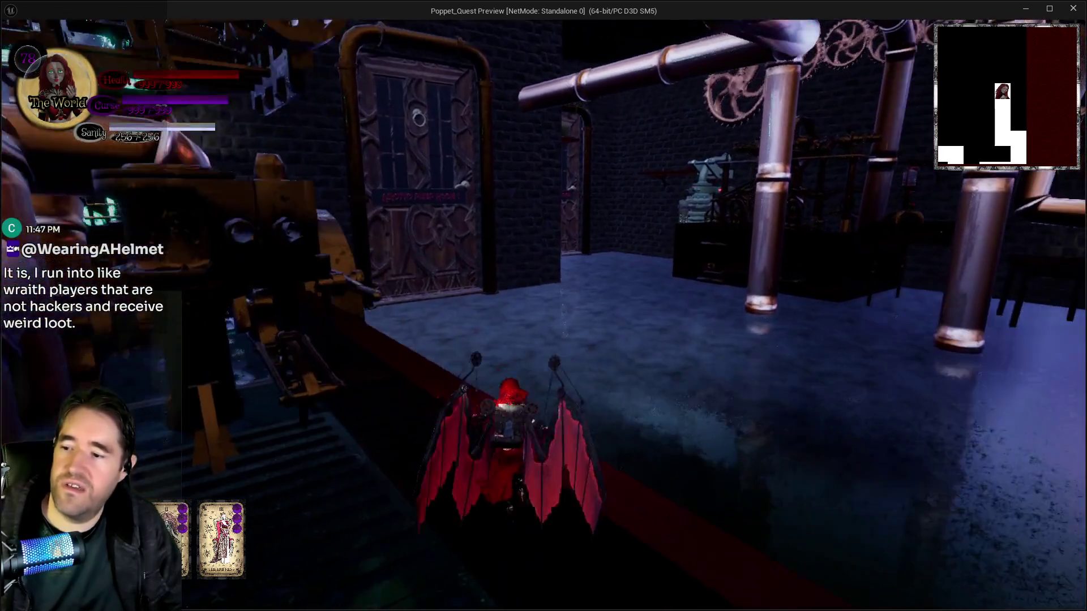
pyautogui.press('w')
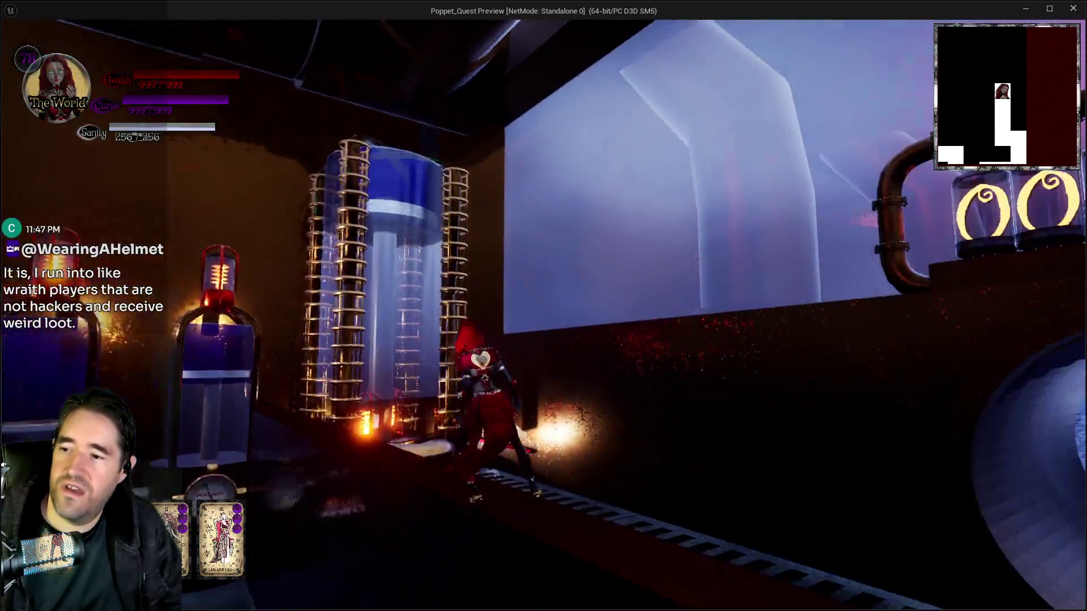
pyautogui.press('w')
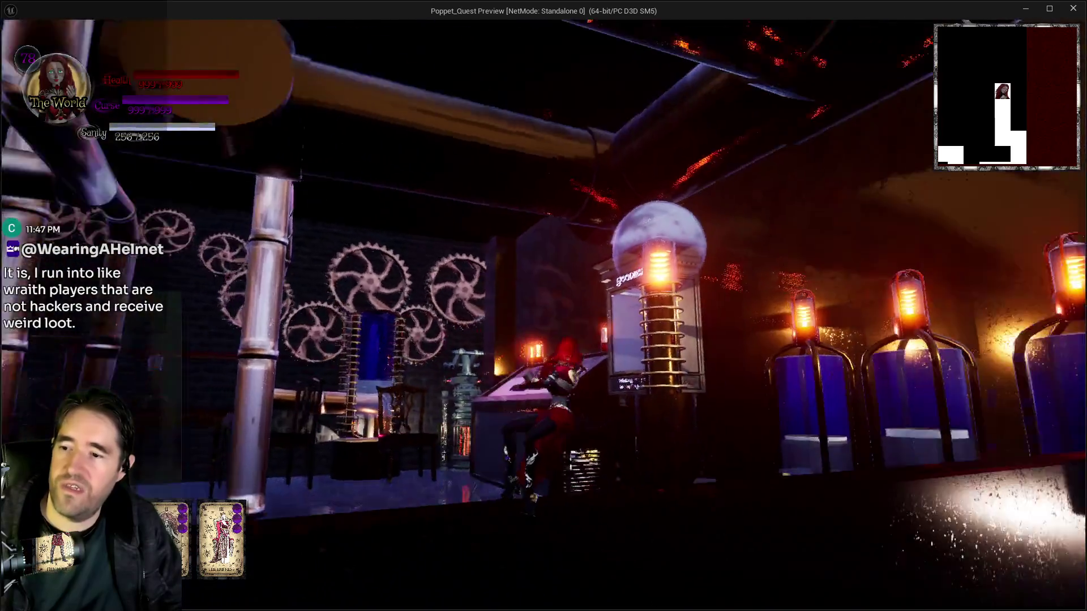
# Glide into the gear room and climb onto the giant red chair's seat.
pyautogui.press('w')
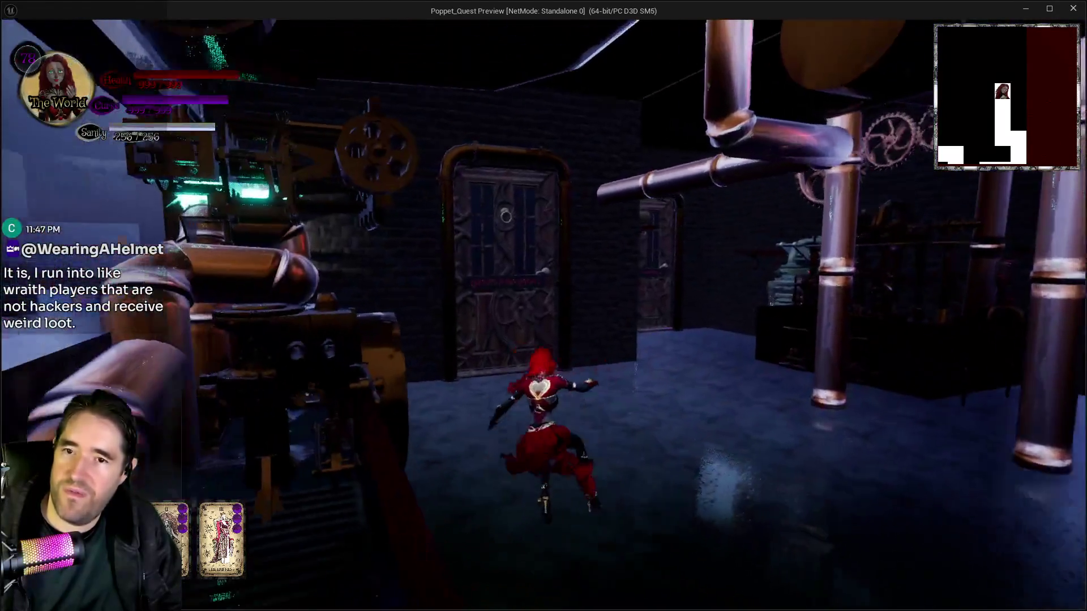
pyautogui.press('w')
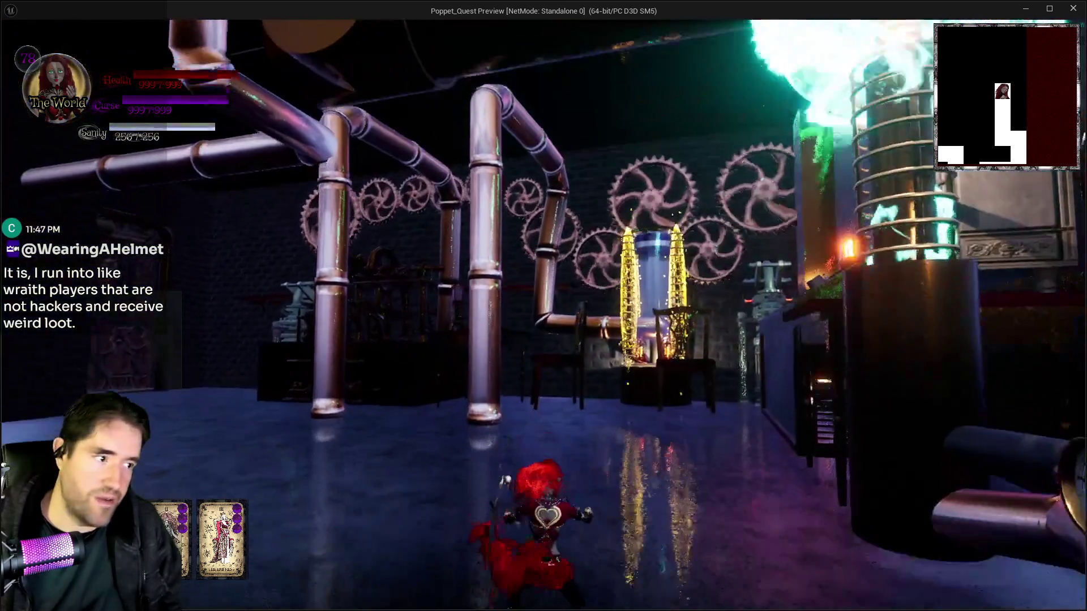
pyautogui.press('w')
pyautogui.press('space')
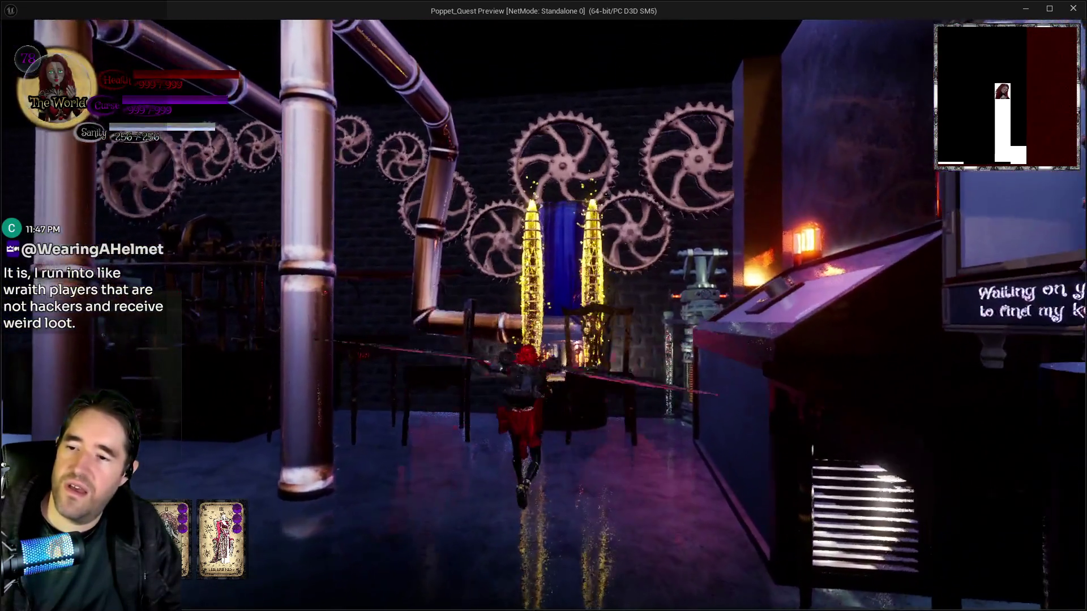
pyautogui.press('w')
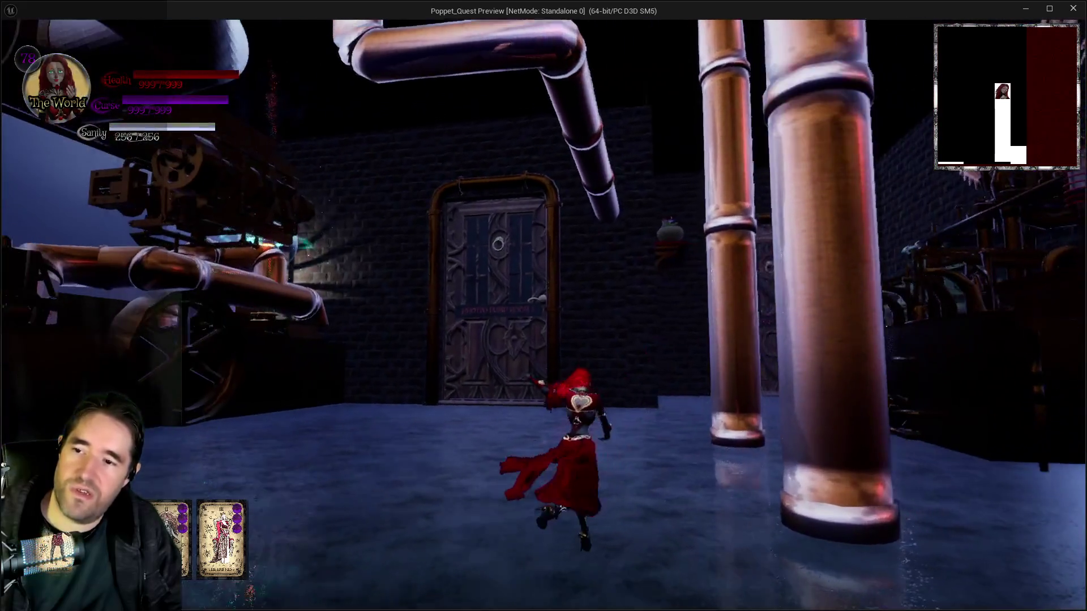
pyautogui.press('w')
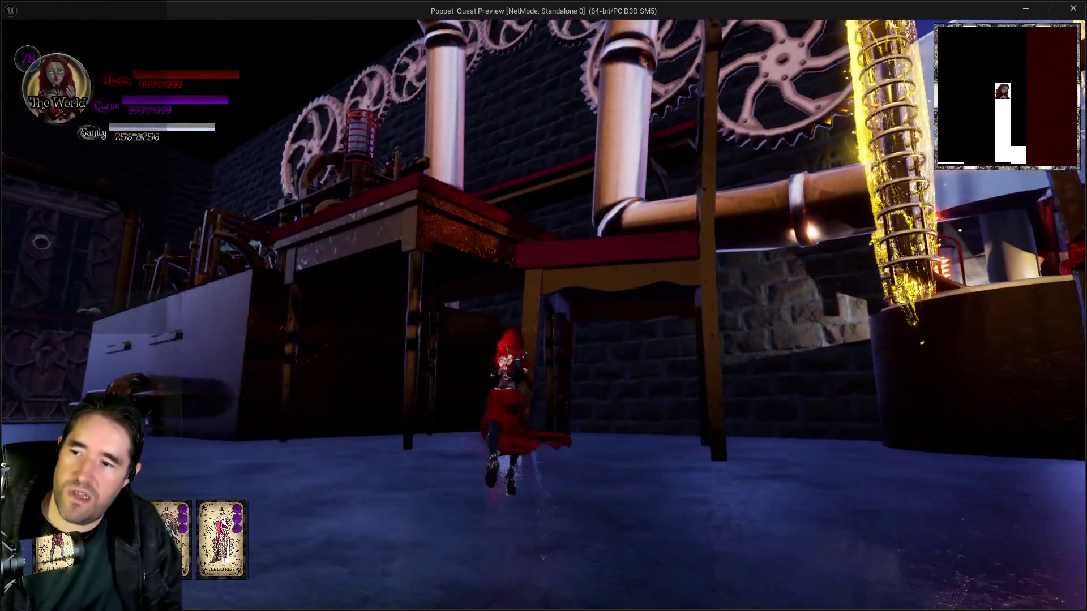
pyautogui.press('space')
pyautogui.press('w')
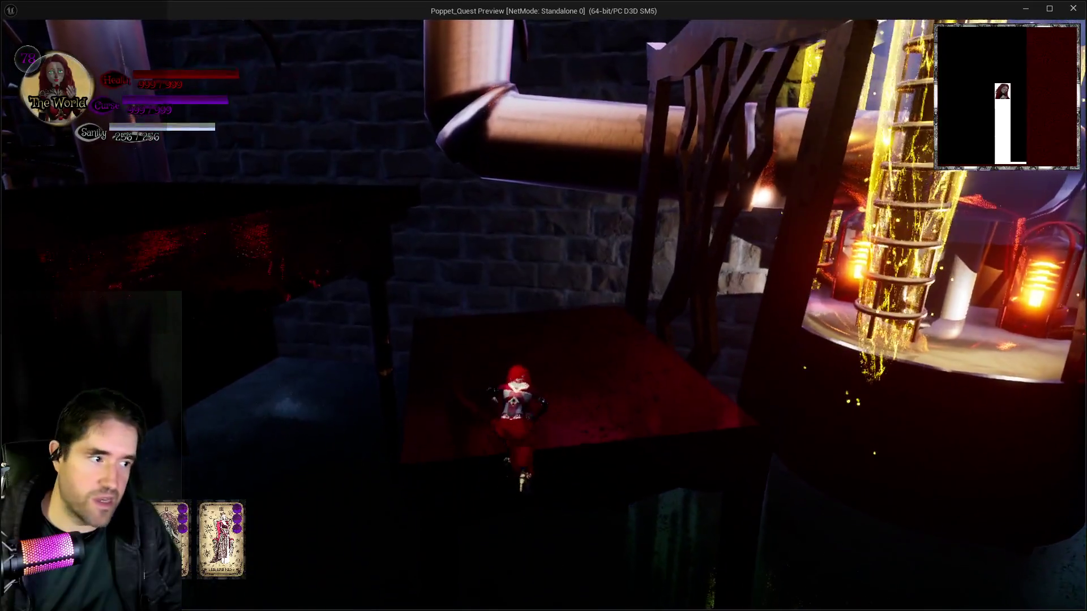
pyautogui.press('w')
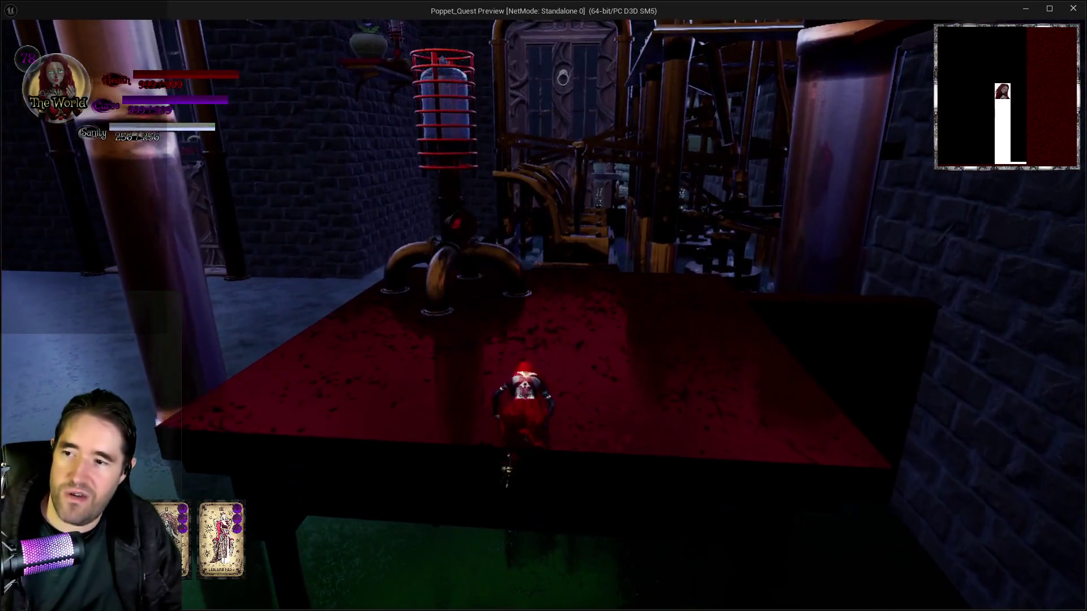
pyautogui.press('w')
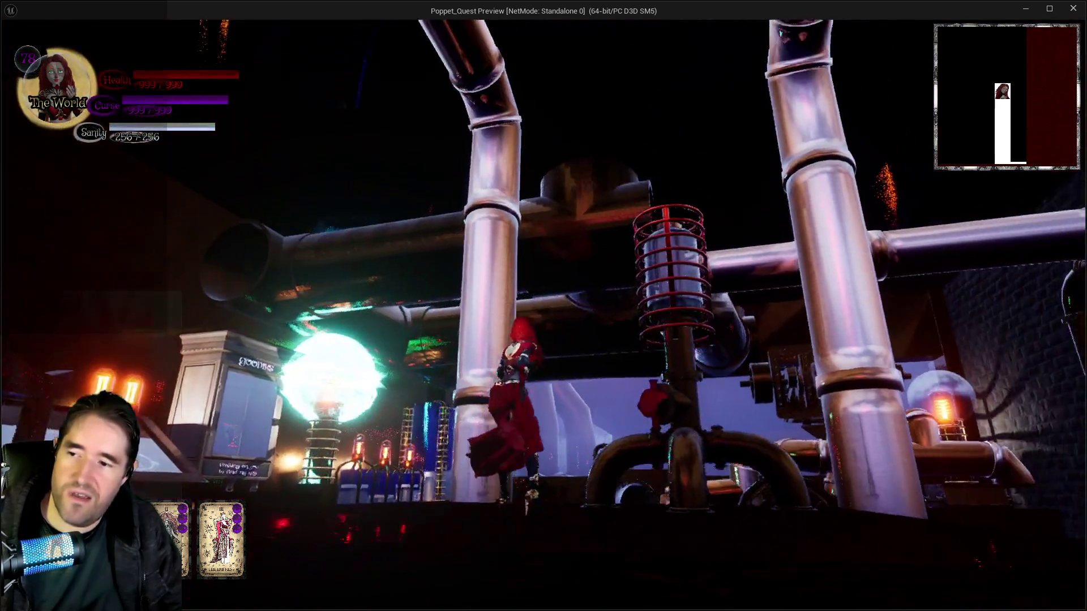
# Walk through the pipe room into the glowing-tube lab, then return to the editor.
pyautogui.press('w')
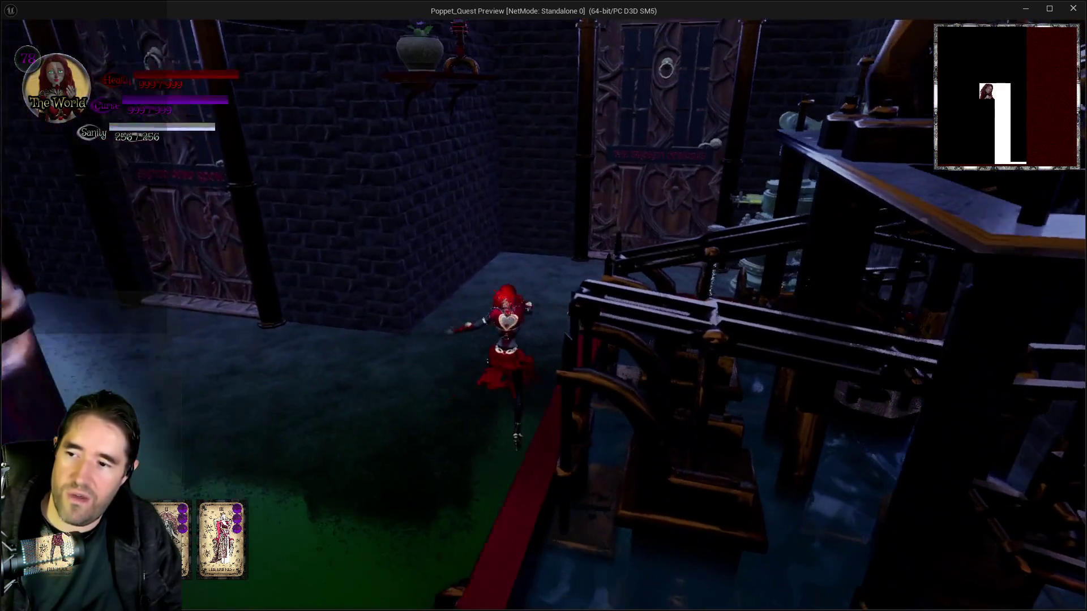
pyautogui.press('w')
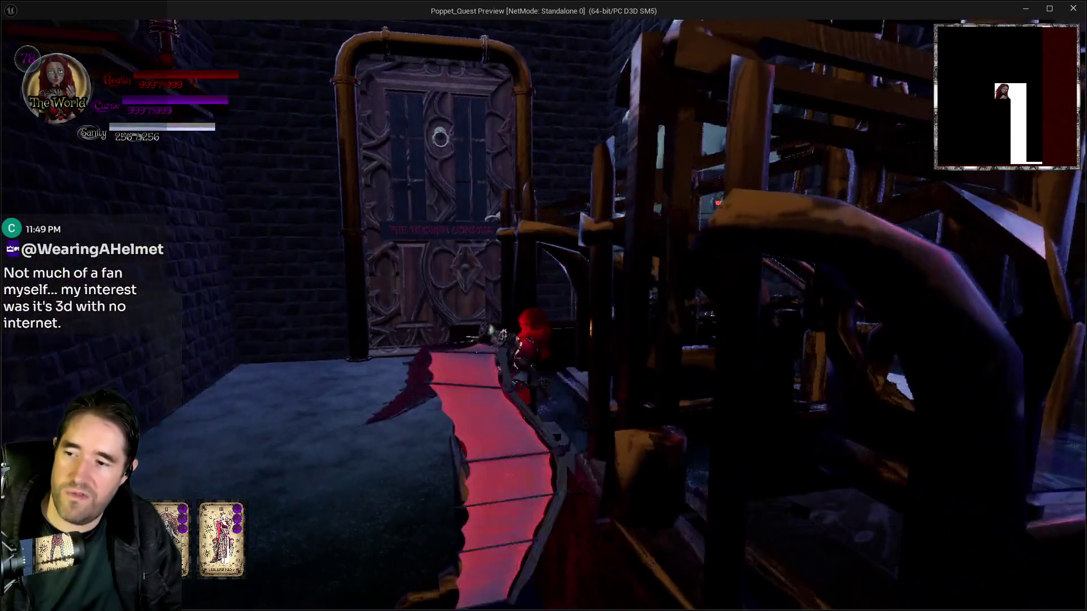
pyautogui.press('w')
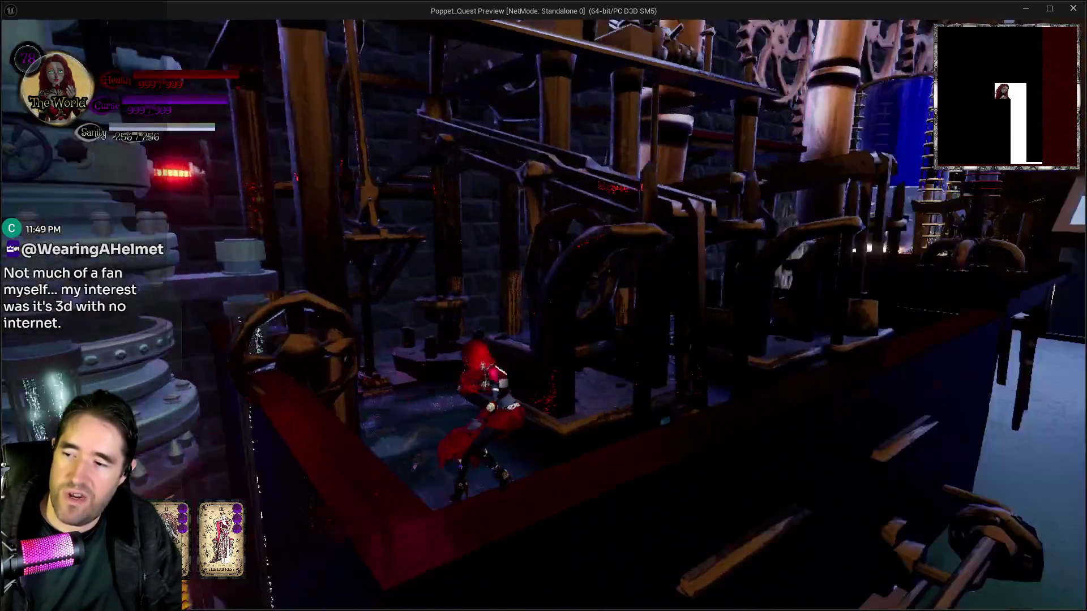
pyautogui.press('w')
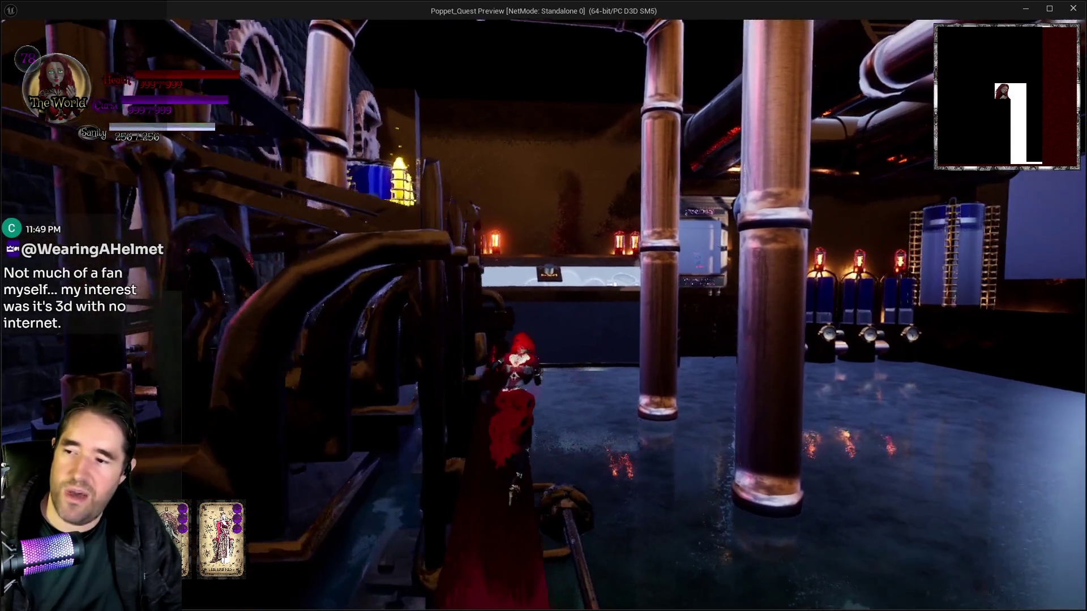
pyautogui.press('w')
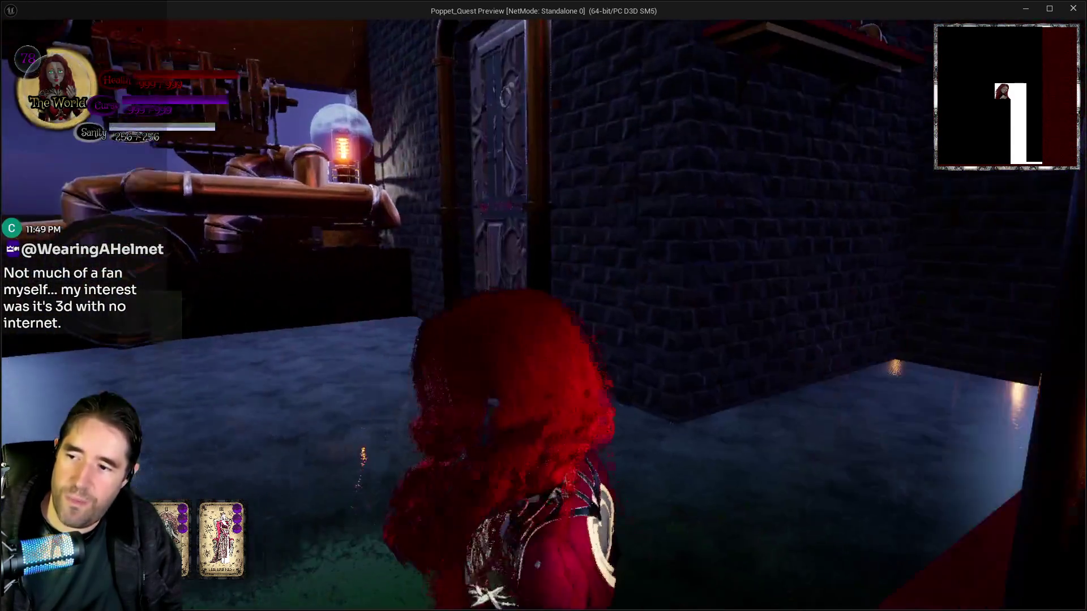
pyautogui.press('w')
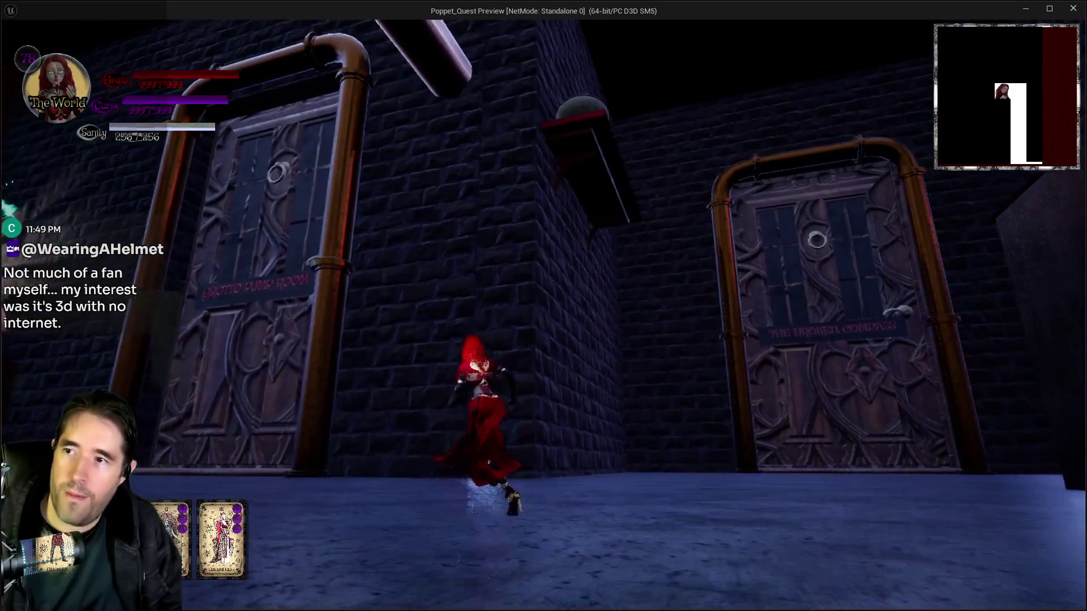
pyautogui.press('w')
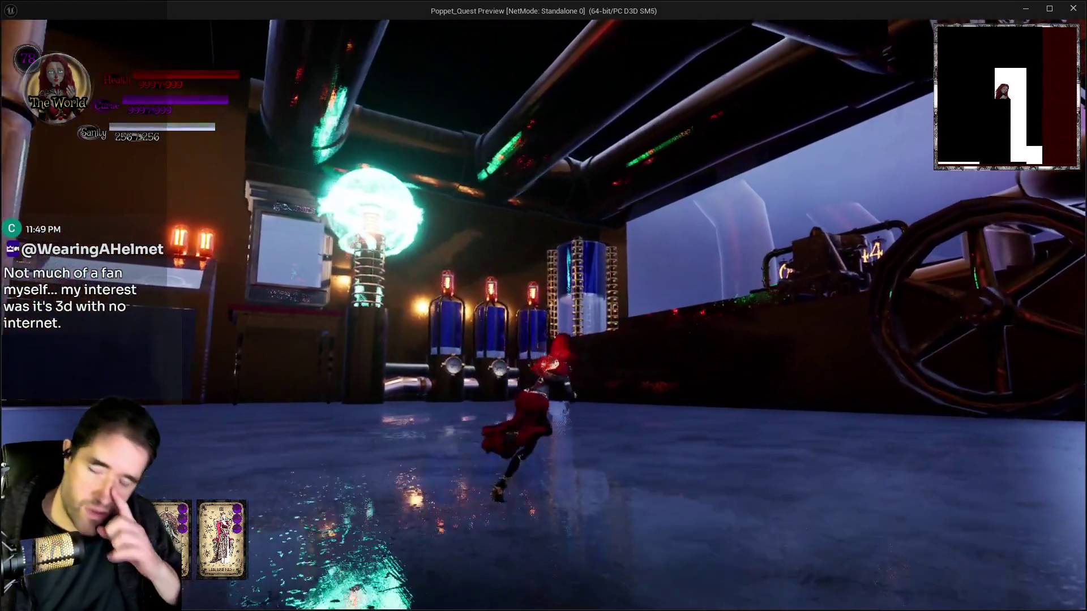
pyautogui.hotkey('alt', 'Tab')
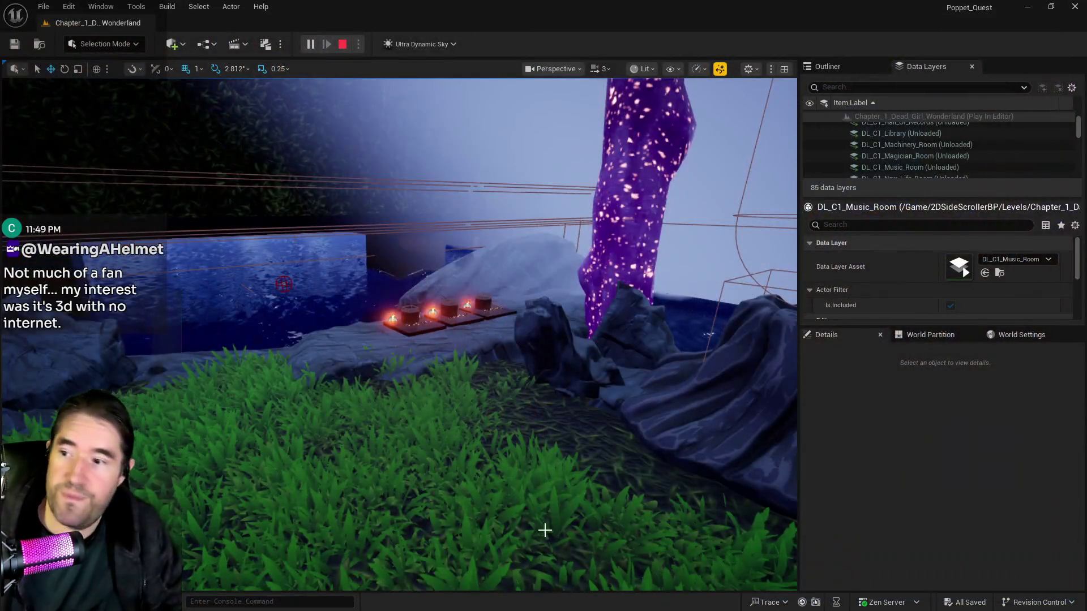
# Stop the play session and fly the viewport to the stone archway between the pink trees.
pyautogui.press('Escape')
pyautogui.press('f')
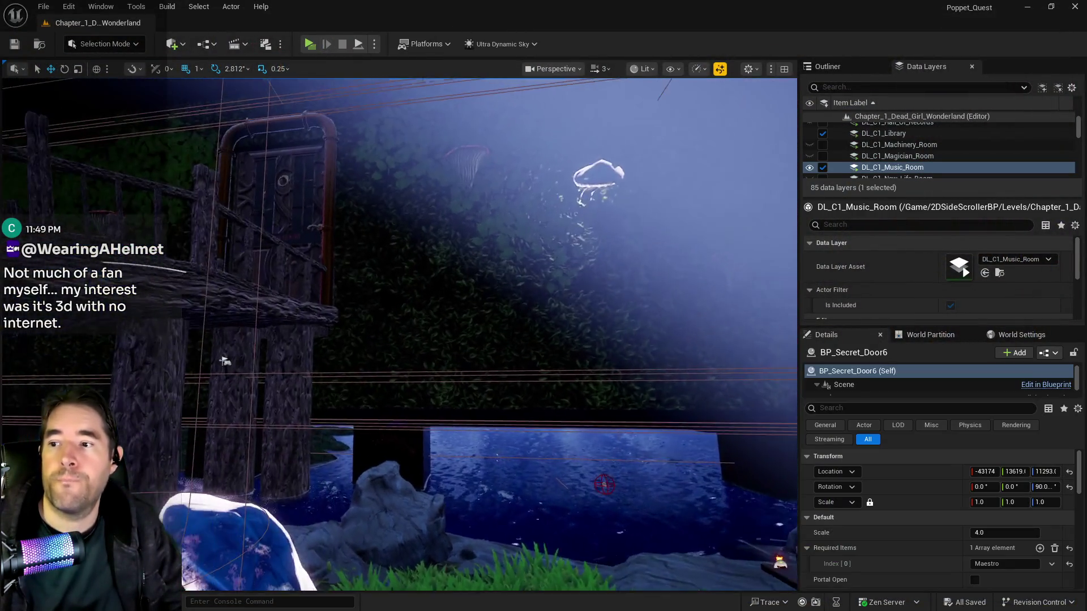
pyautogui.press('w')
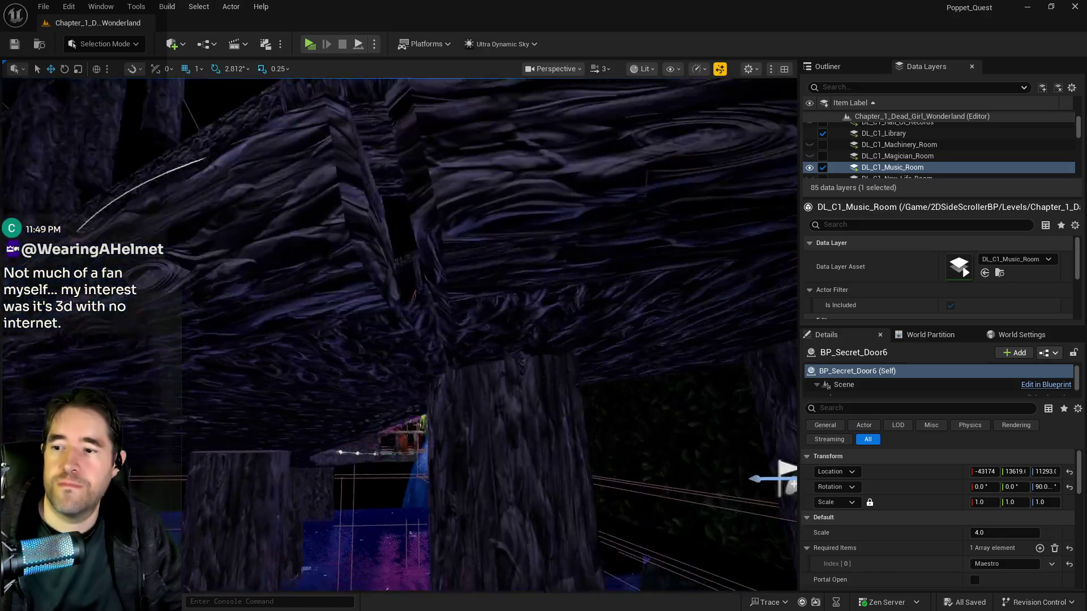
pyautogui.press('w')
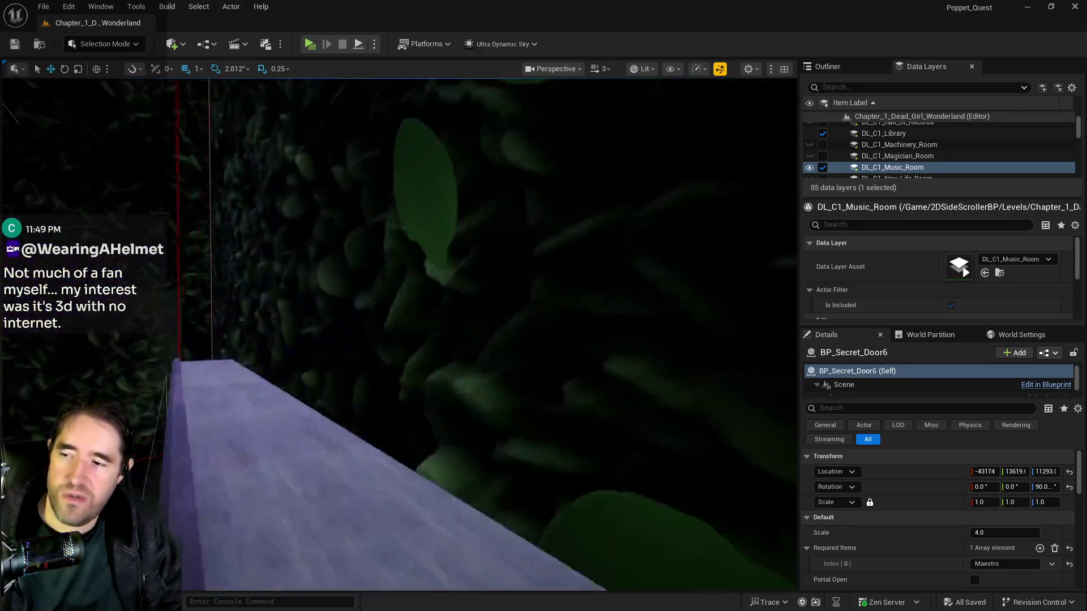
pyautogui.press('s')
pyautogui.press('w')
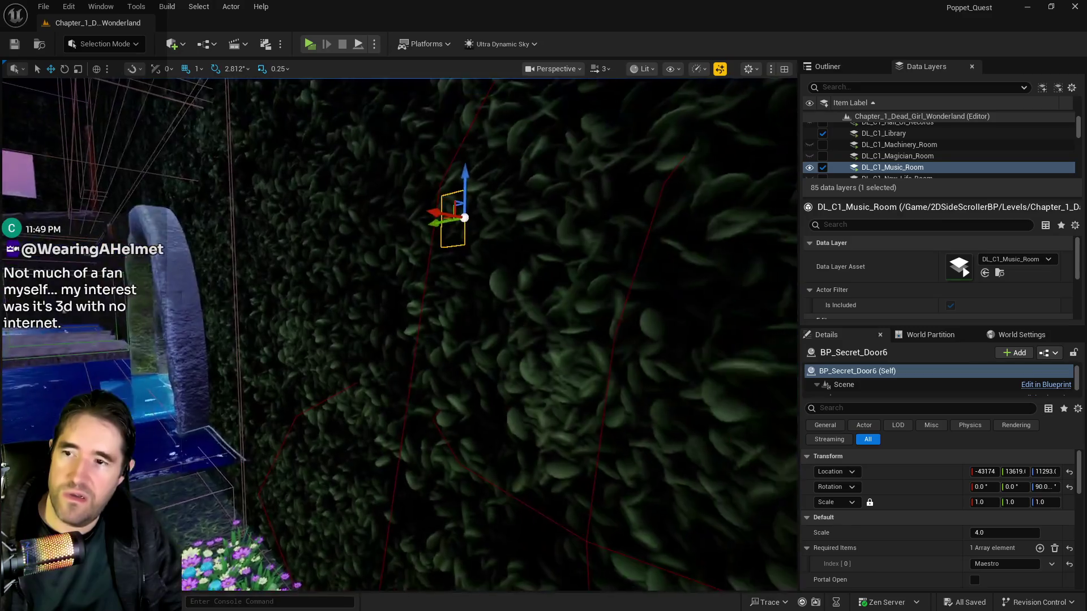
pyautogui.press('s')
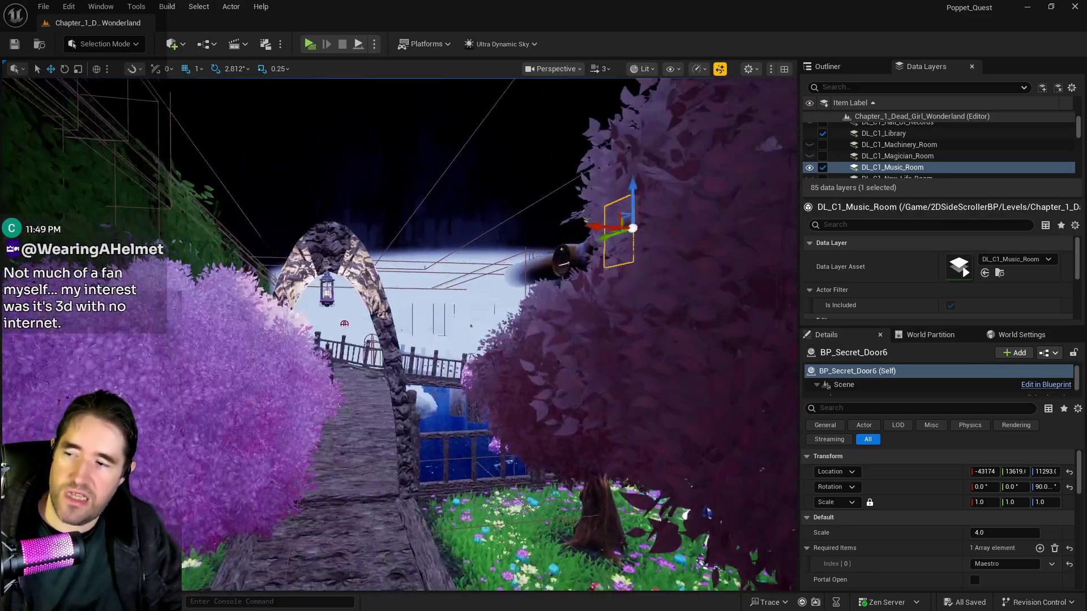
pyautogui.press('w')
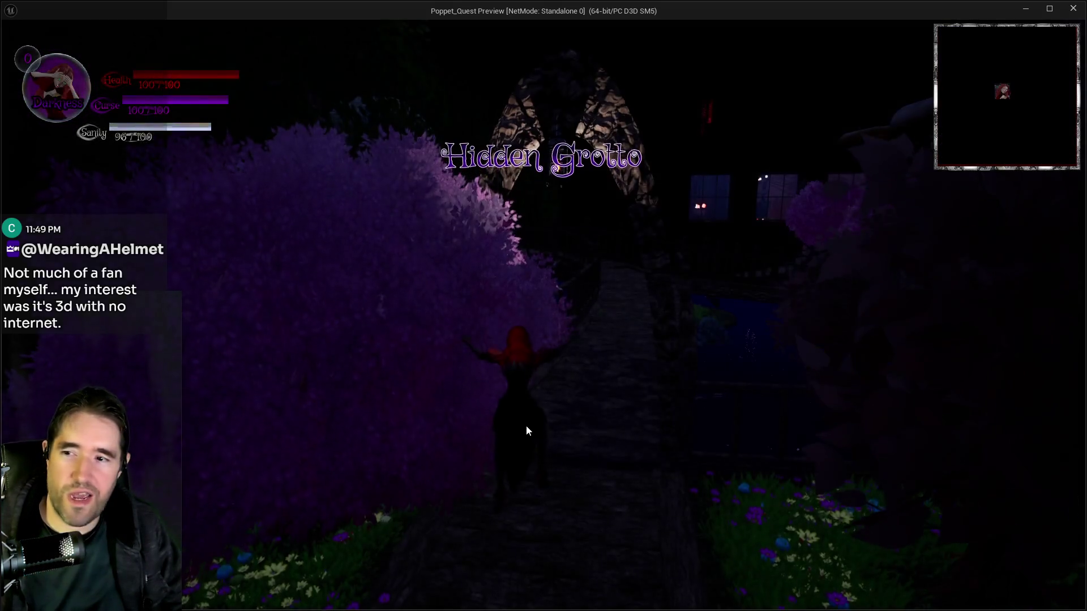
# Run Poppet up the grotto path into the lit yard by the chairs, then open the floor map.
pyautogui.press('w')
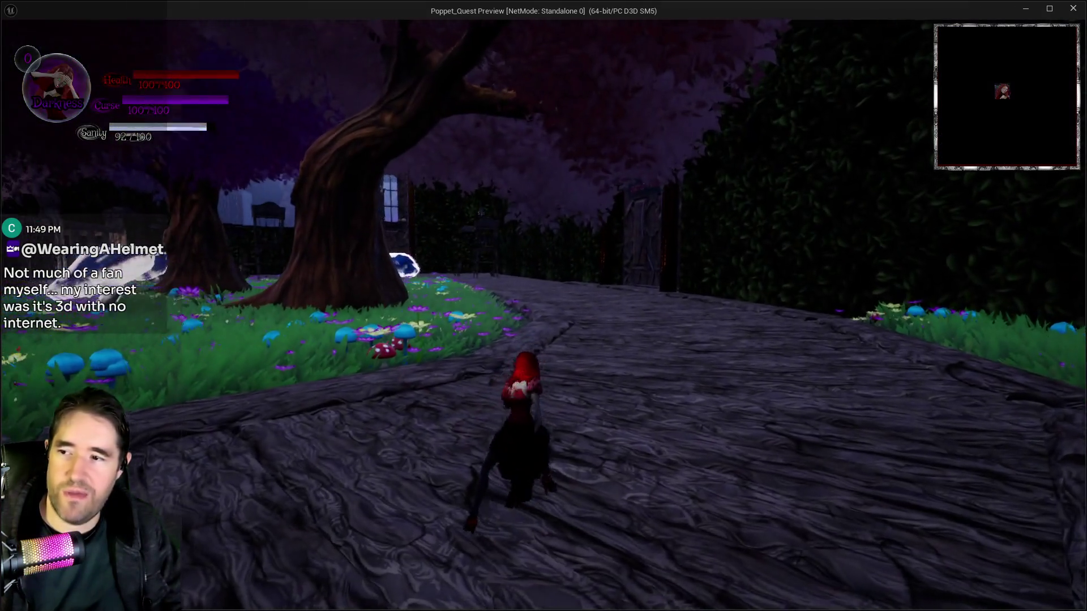
pyautogui.press('w')
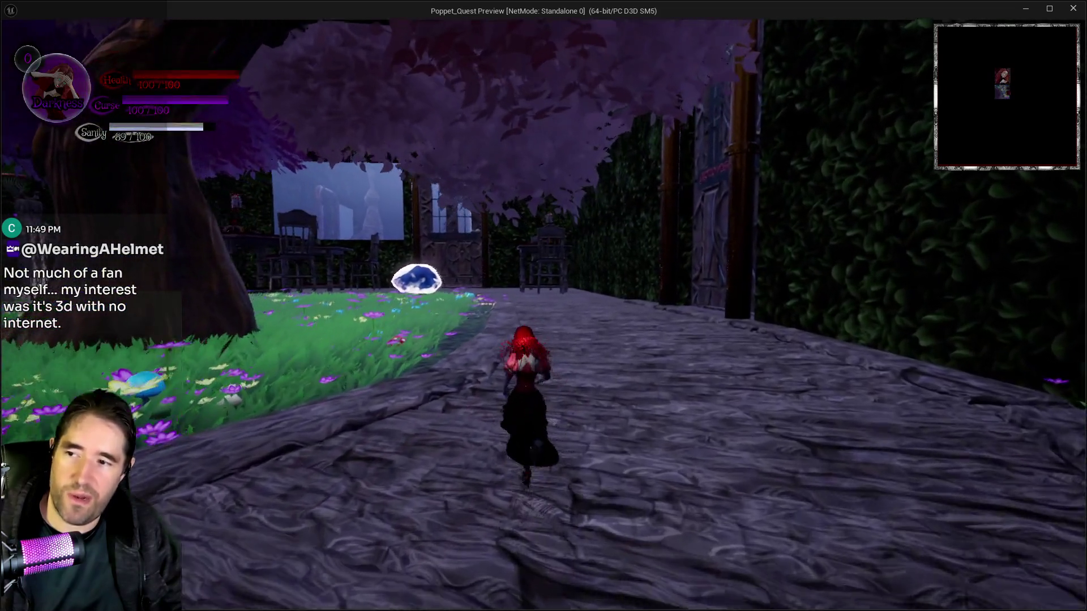
pyautogui.press('w')
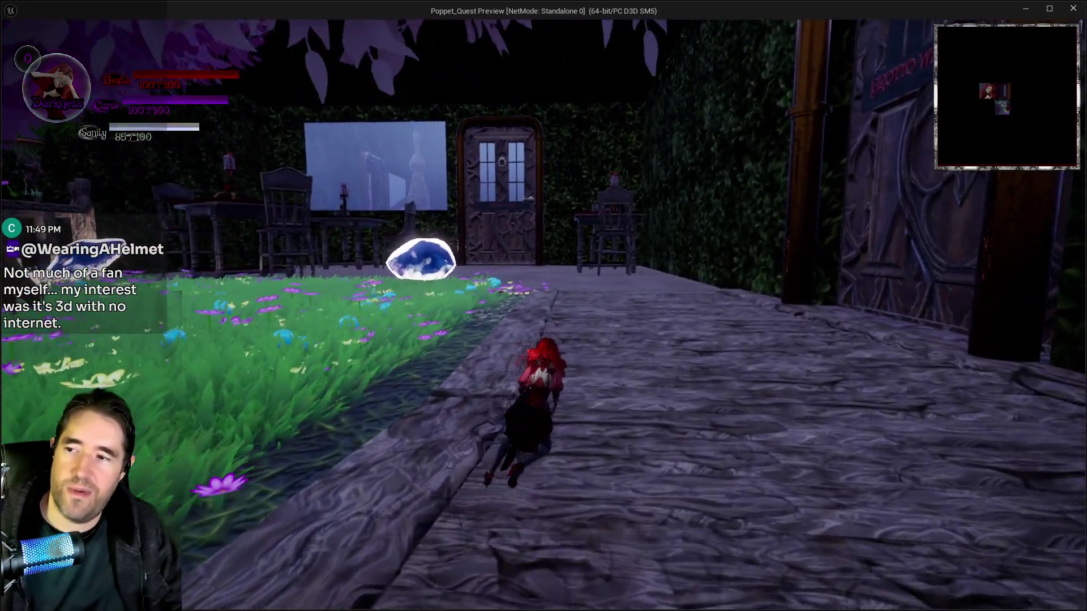
pyautogui.press('w')
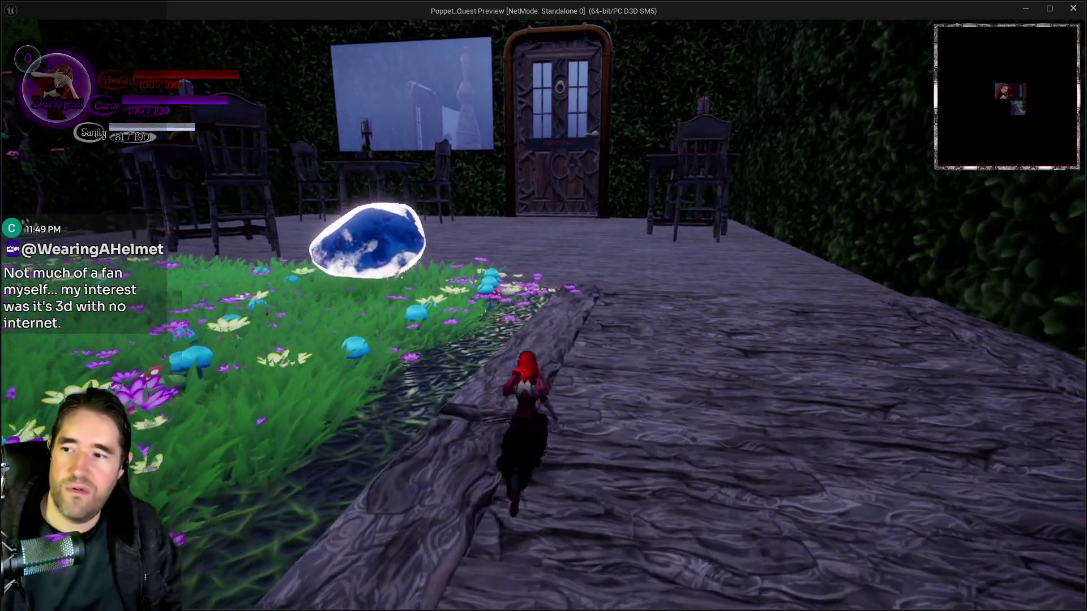
pyautogui.press('w')
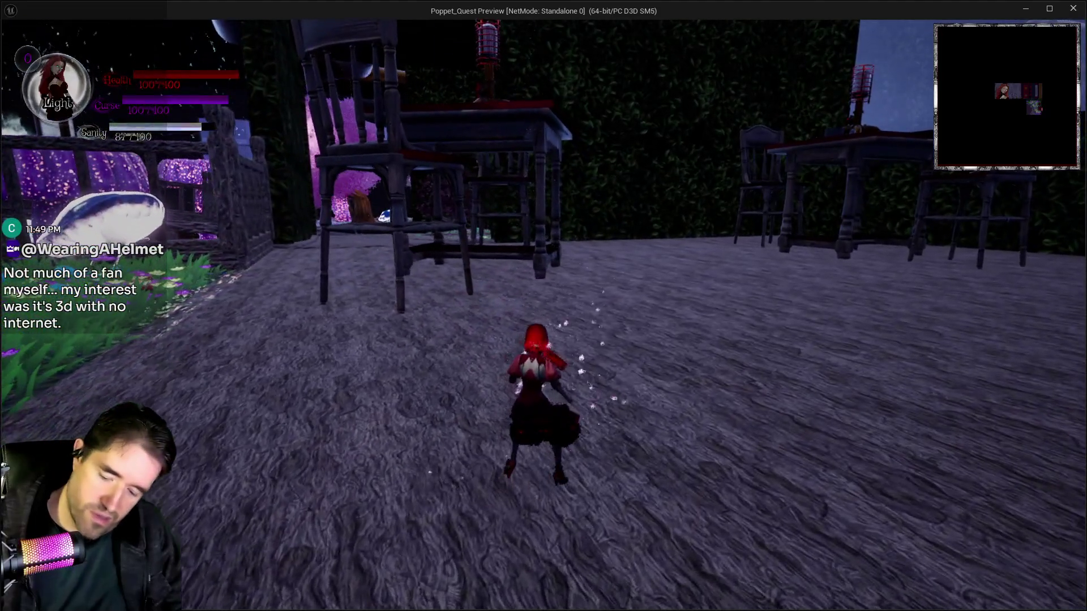
pyautogui.press('m')
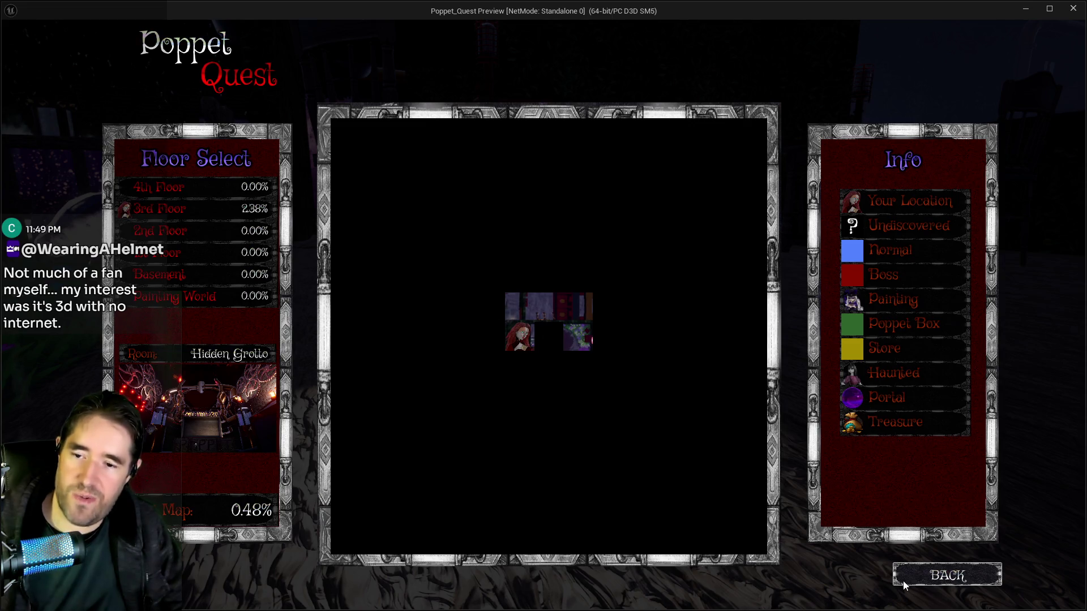
# Close the floor map and run along the stone path past the door to the mushroom garden.
pyautogui.click(937, 583)
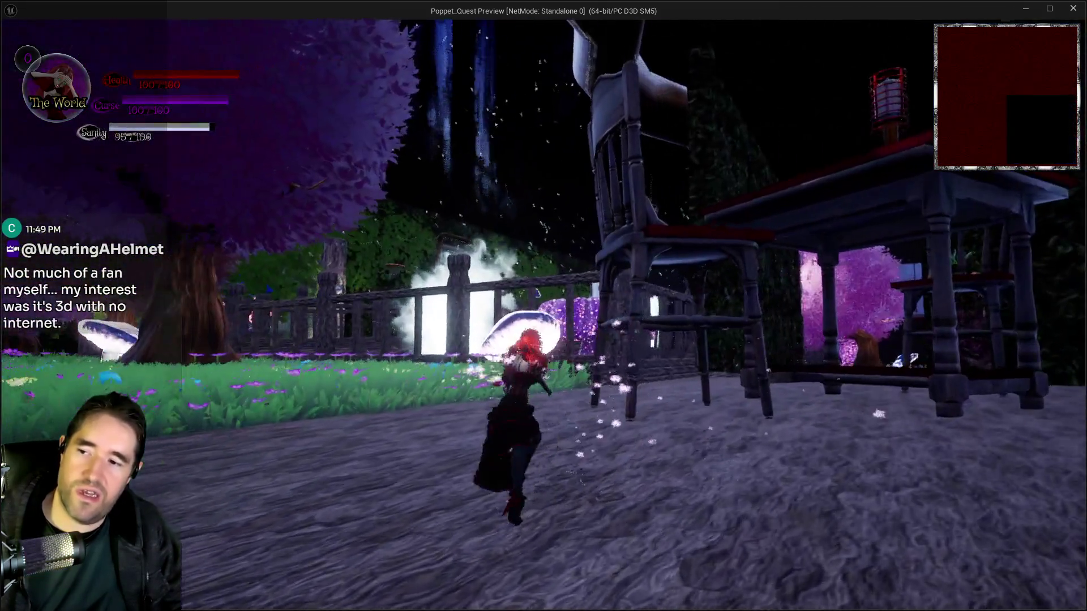
pyautogui.press('w')
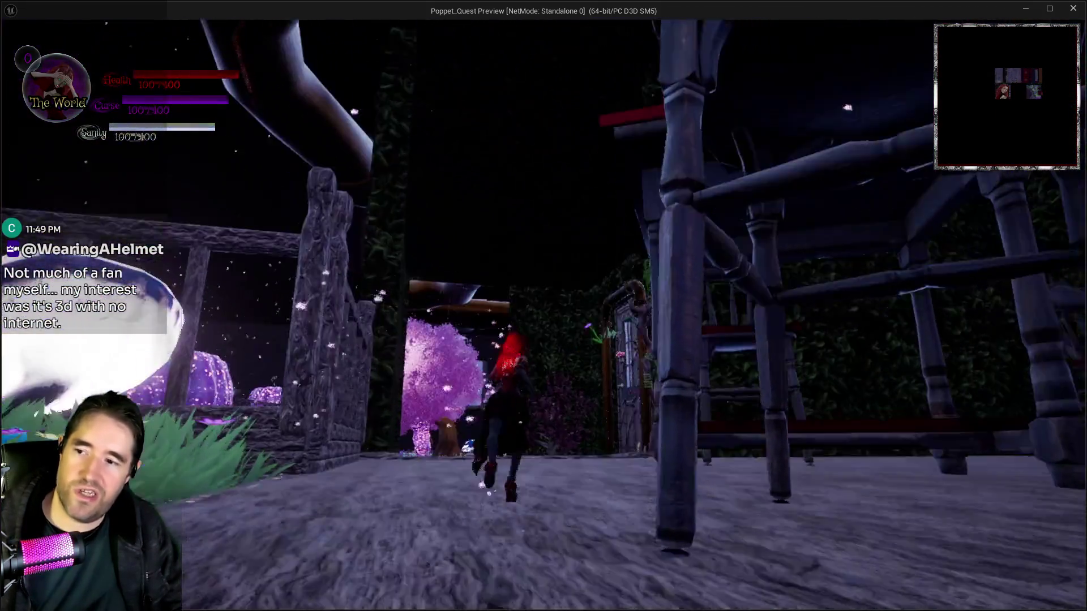
pyautogui.press('w')
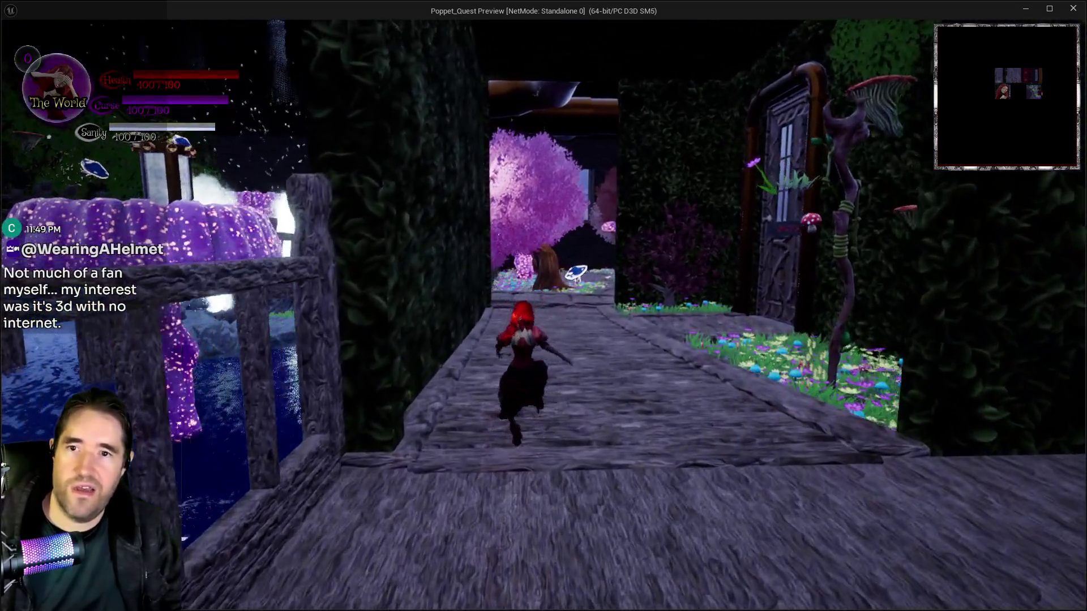
pyautogui.press('w')
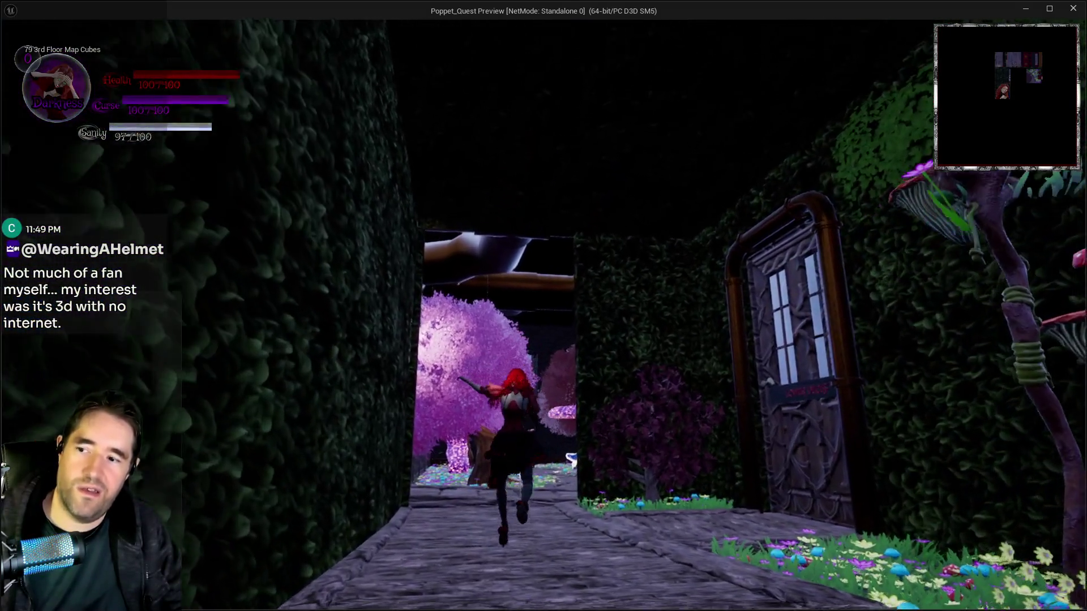
pyautogui.press('w')
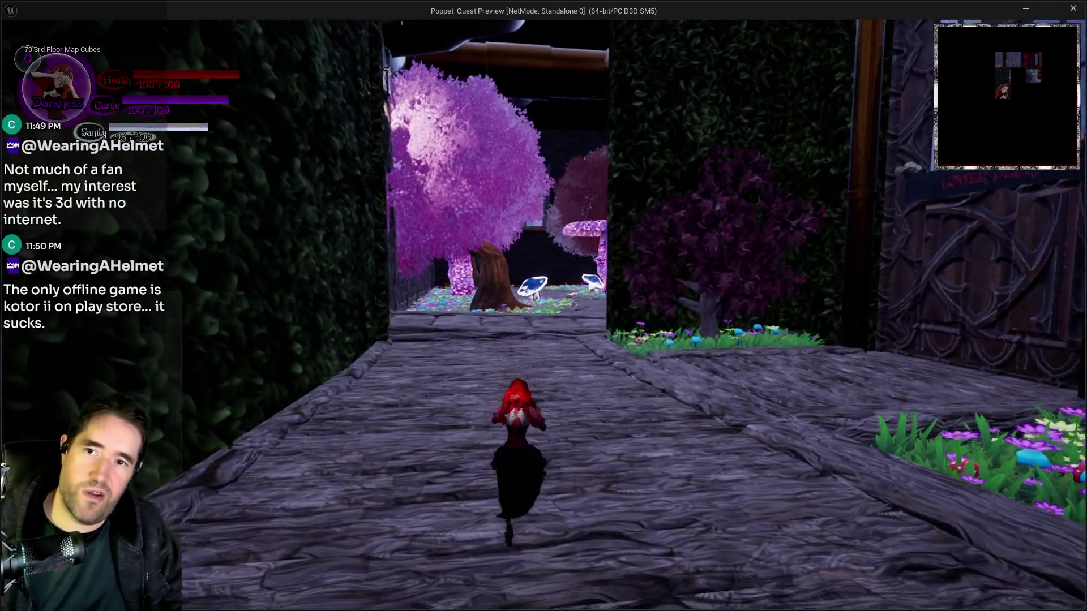
pyautogui.press('w')
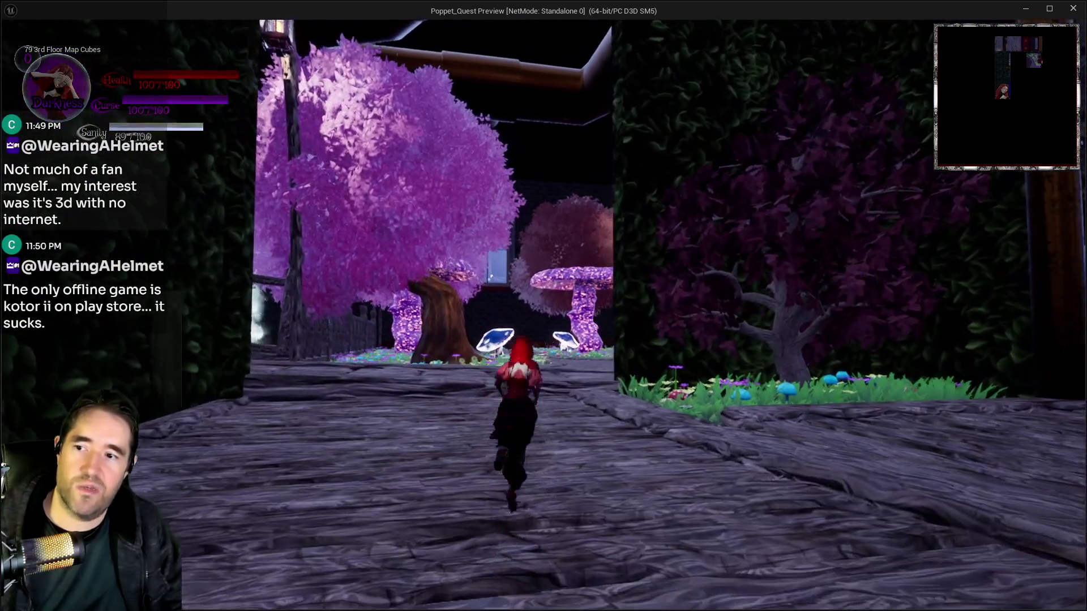
pyautogui.press('w')
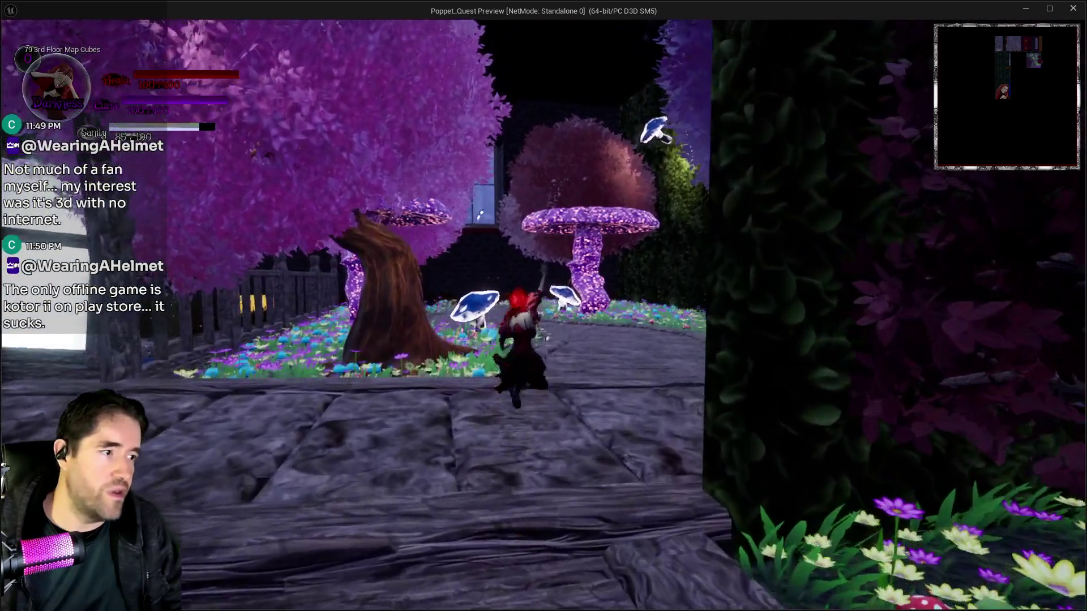
# Run through the mushroom garden and across the foggy bridge, then stop the play session.
pyautogui.press('w')
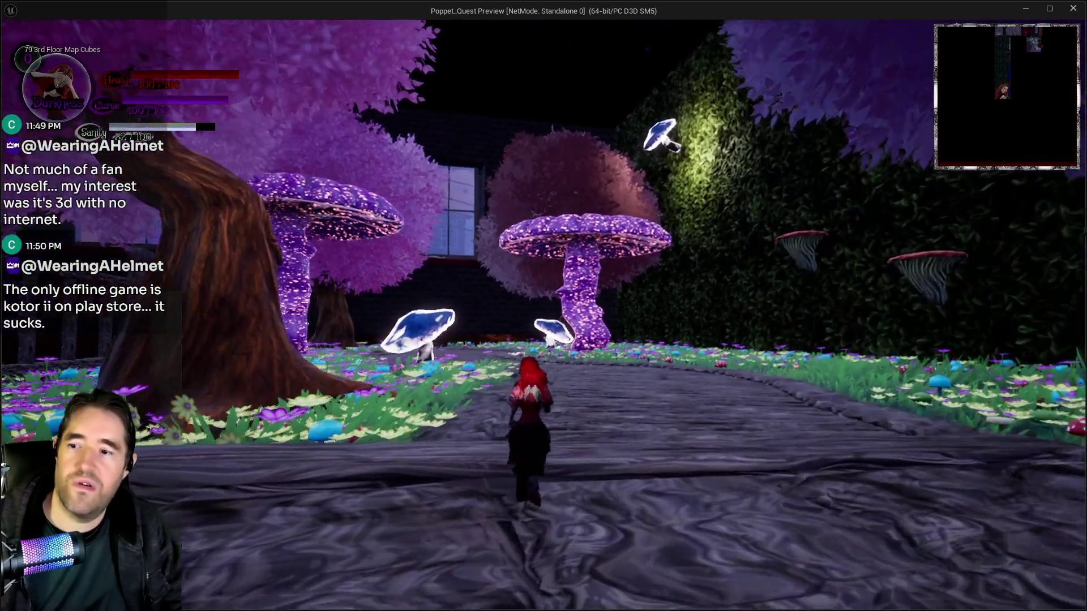
pyautogui.press('w')
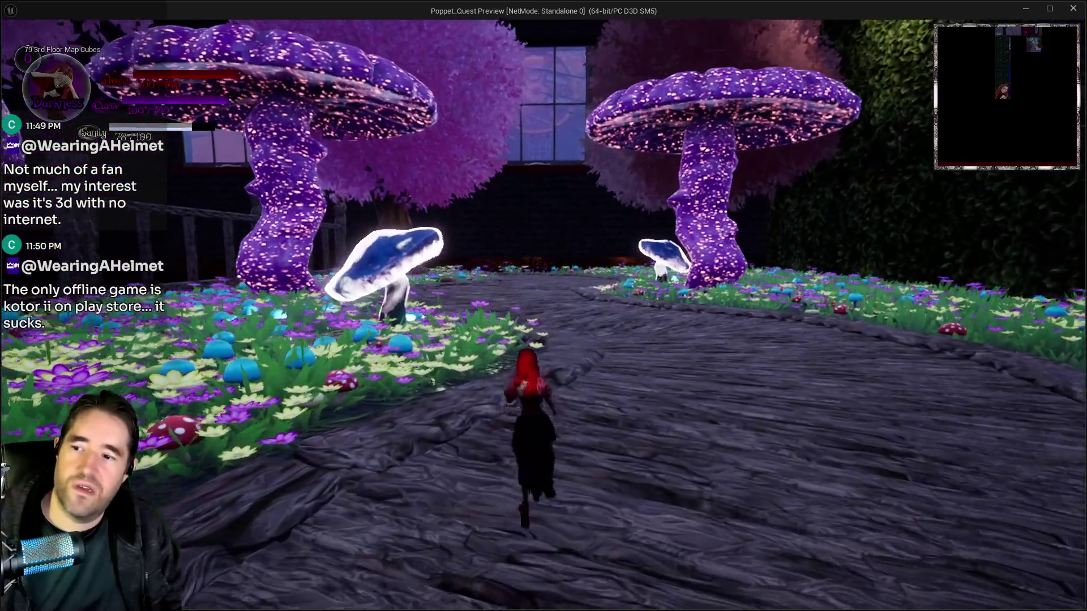
pyautogui.press('w')
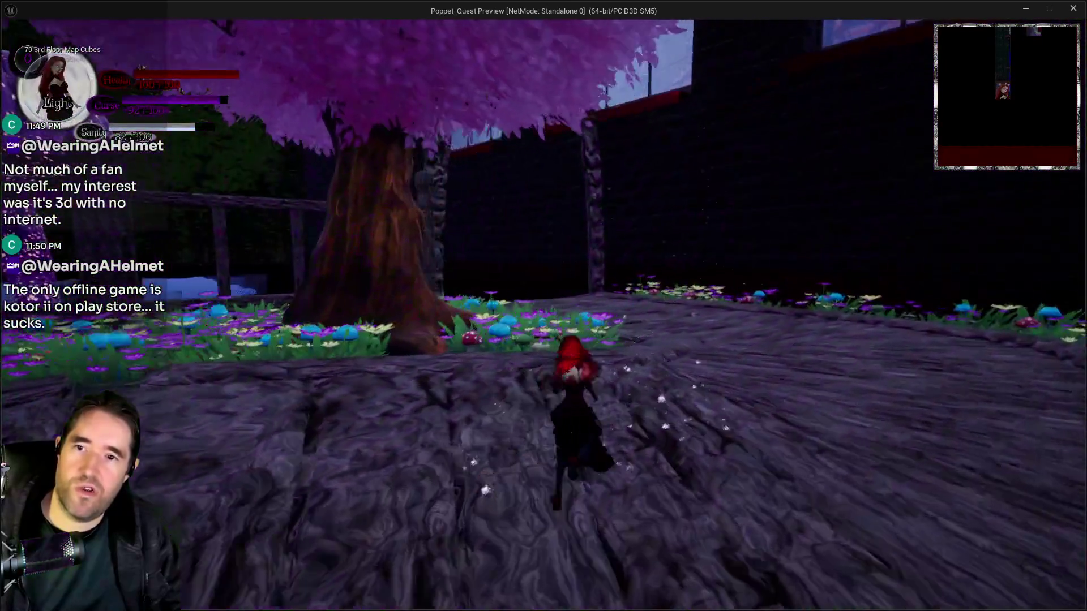
pyautogui.press('w')
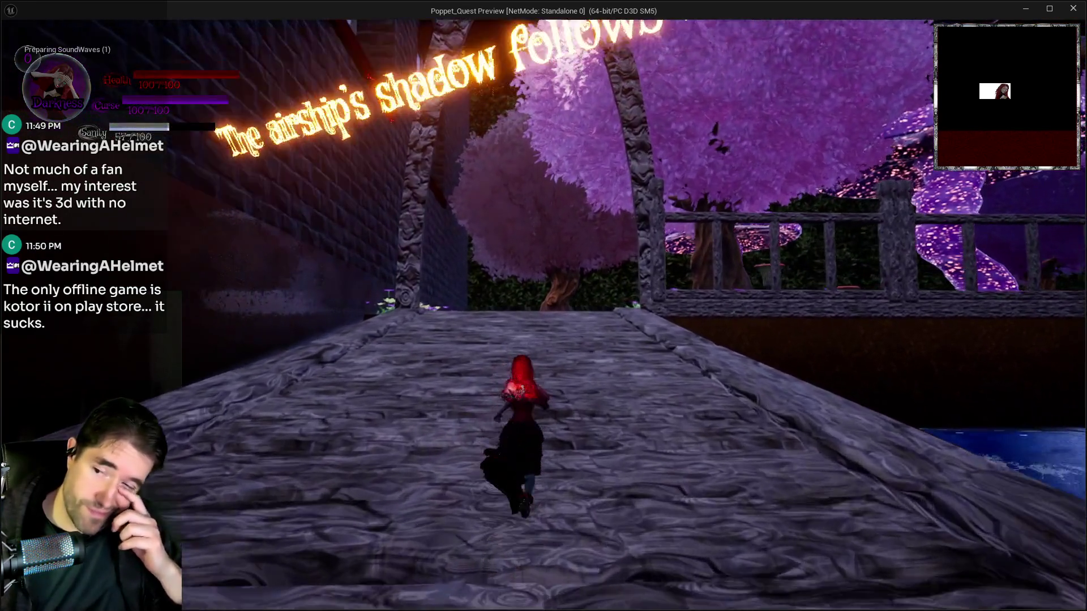
pyautogui.press('w')
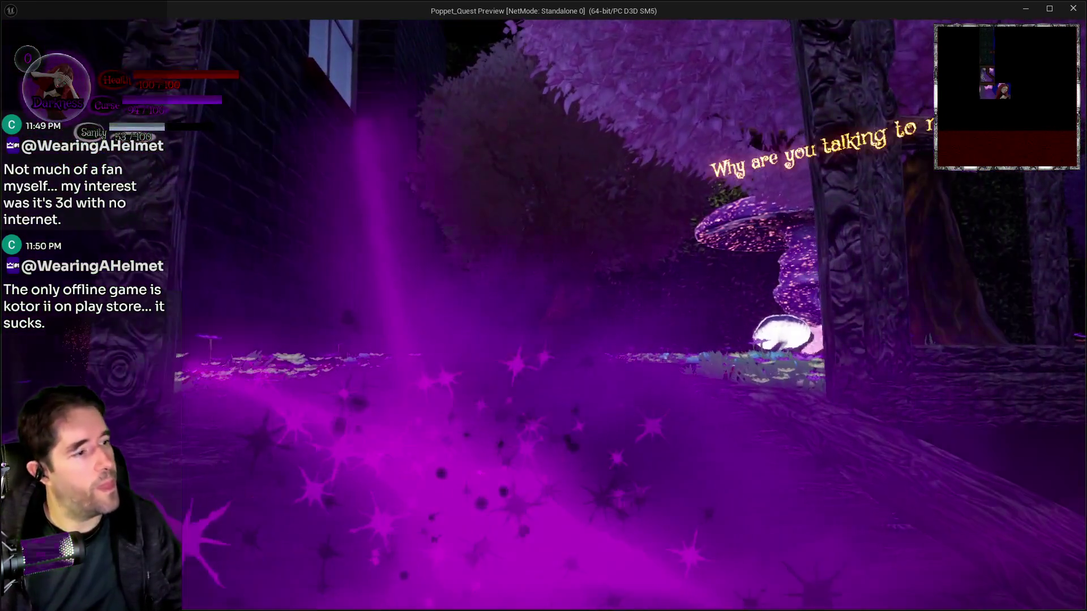
pyautogui.press('w')
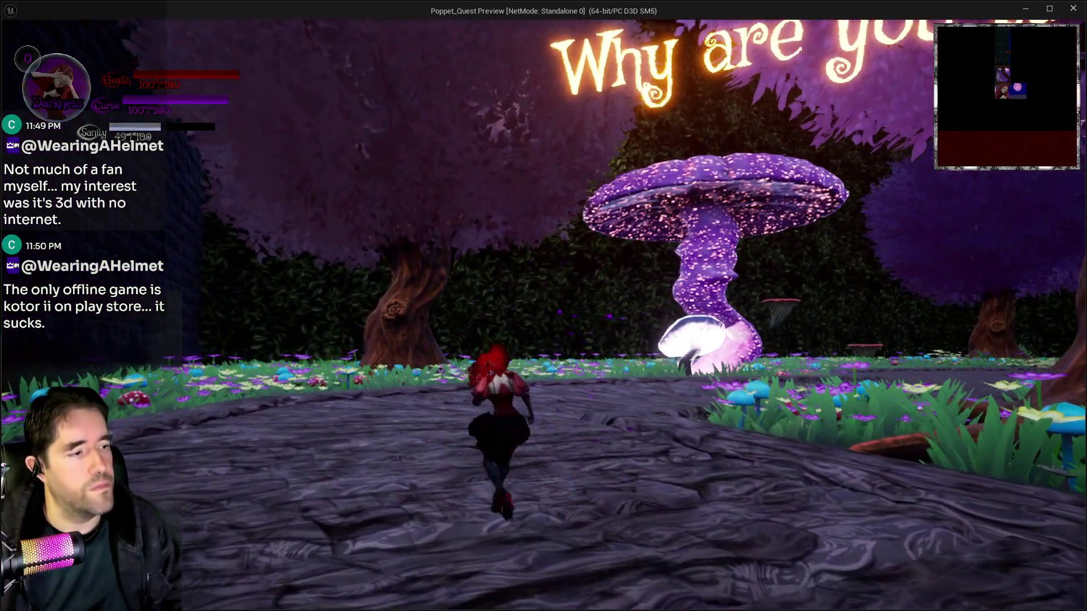
pyautogui.hotkey('alt', 'Tab')
pyautogui.press('Escape')
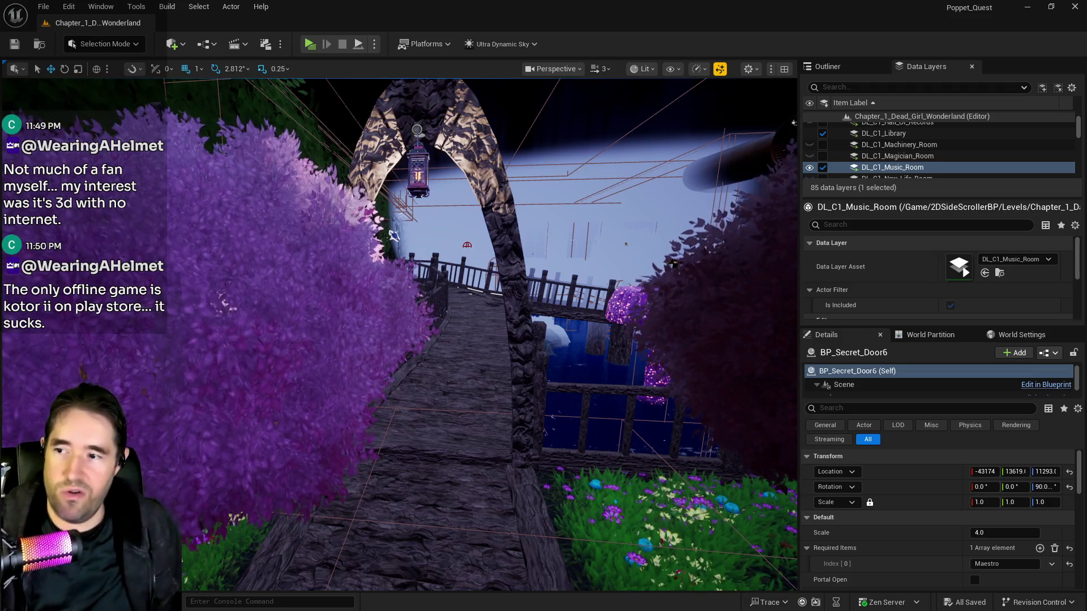
# Select DL_C2_Crows_Nest through DL_C2_The_Underworld and unload those 25 data layers.
pyautogui.moveTo(540, 402)
pyautogui.mouseDown()
pyautogui.moveTo(563, 346)
pyautogui.moveTo(538, 393)
pyautogui.moveTo(552, 387)
pyautogui.mouseUp()
pyautogui.scroll(-5, 879, 165)
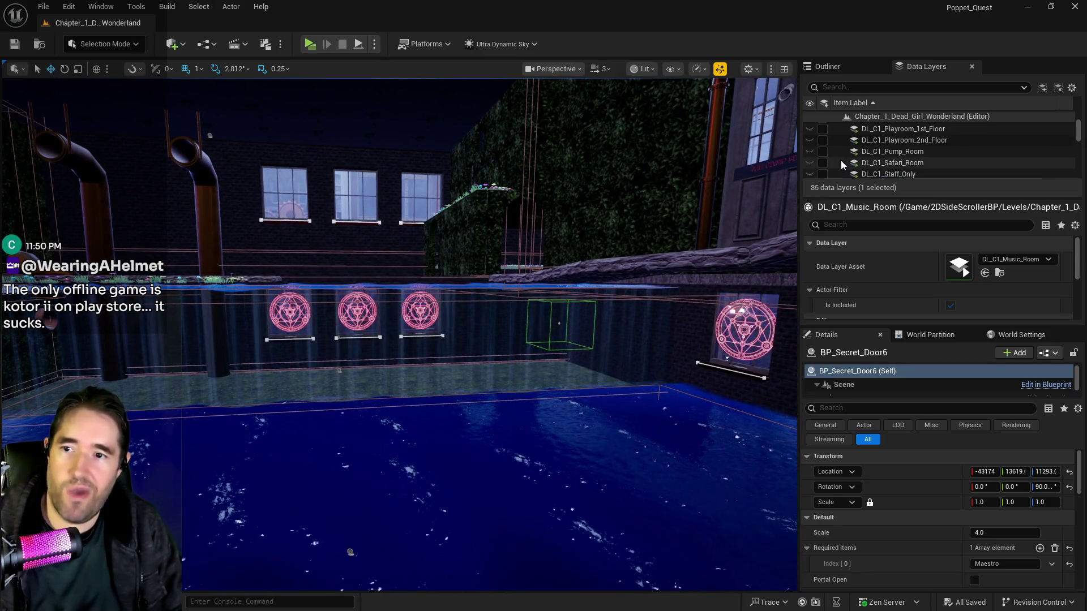
pyautogui.scroll(2, 885, 154)
pyautogui.click(885, 157)
pyautogui.scroll(-5, 889, 157)
pyautogui.scroll(-6, 891, 157)
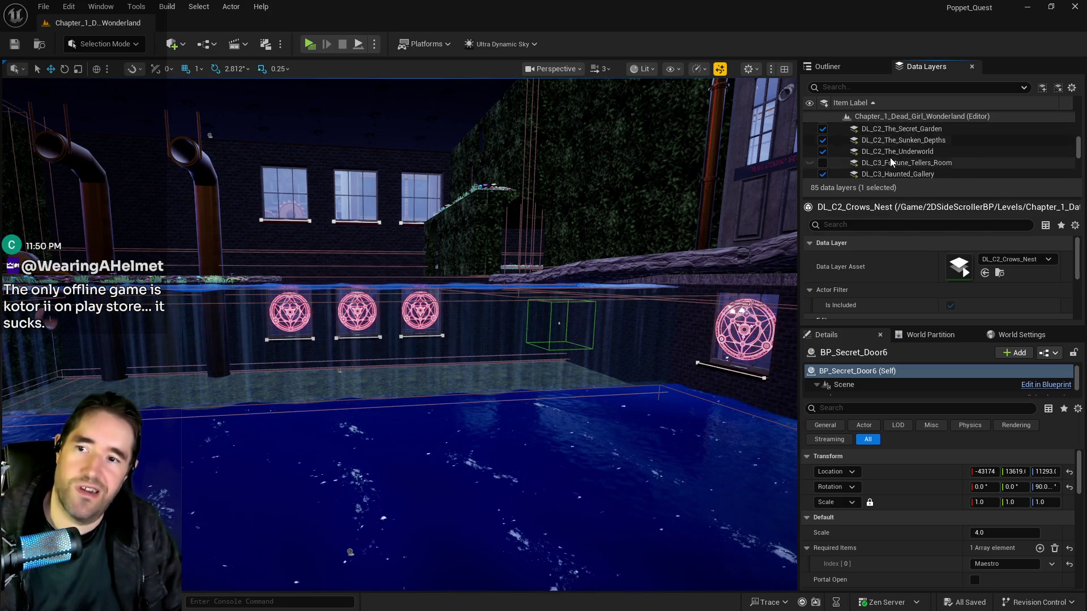
pyautogui.keyDown('shift'); pyautogui.click(892, 157); pyautogui.keyUp('shift')
pyautogui.click(824, 152)
# Show DL_C3_Haunted_Gallery's details and pull out the button widget editor window.
pyautogui.scroll(3, 821, 176)
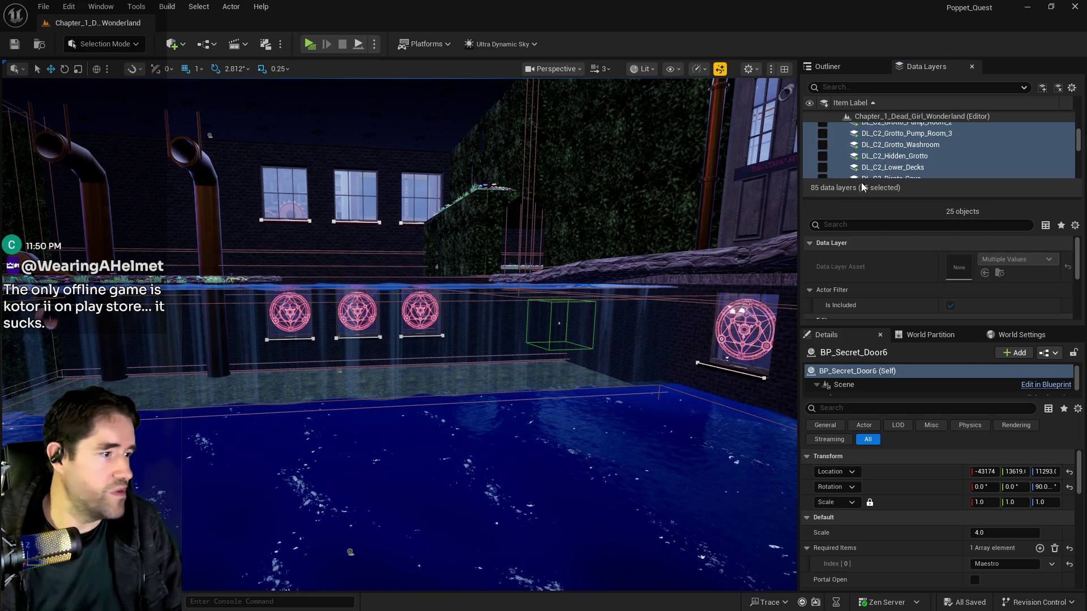
pyautogui.scroll(-5, 880, 165)
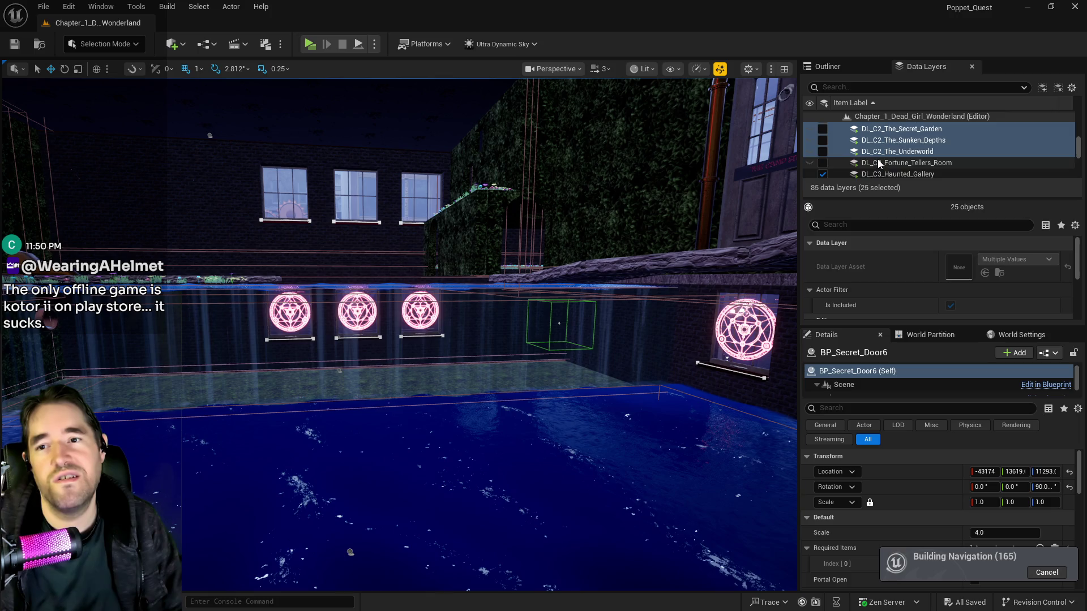
pyautogui.click(894, 138)
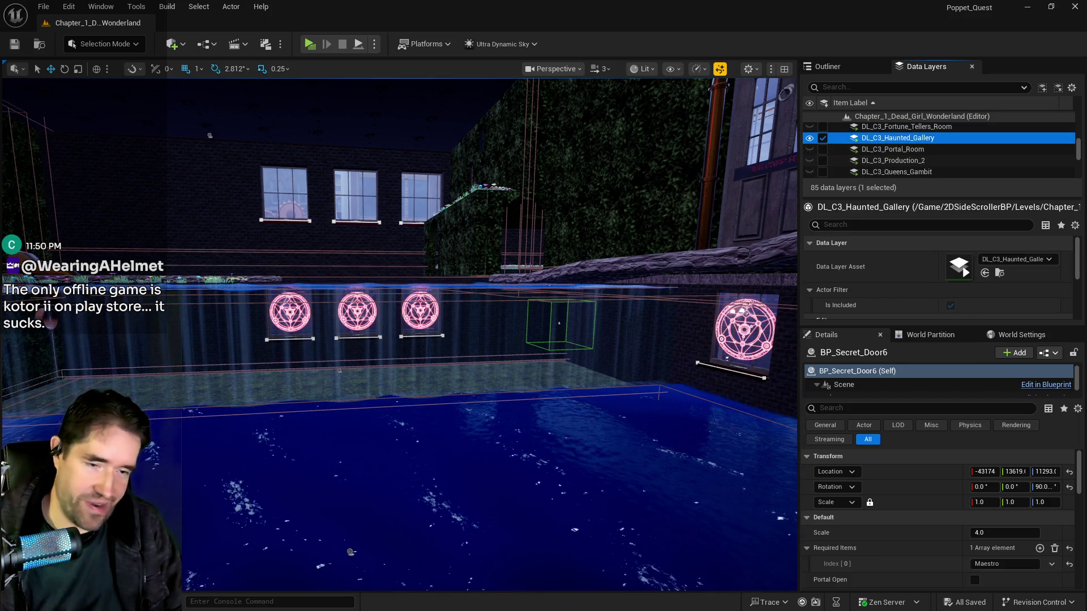
pyautogui.moveTo(573, 144); pyautogui.dragTo(465, 173)
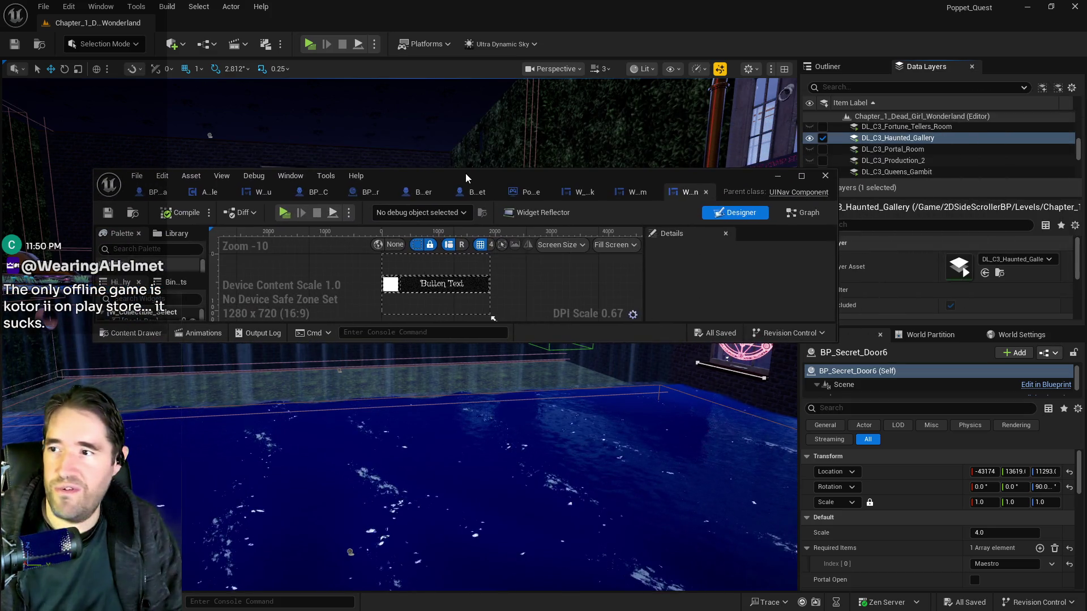
pyautogui.doubleClick(465, 174)
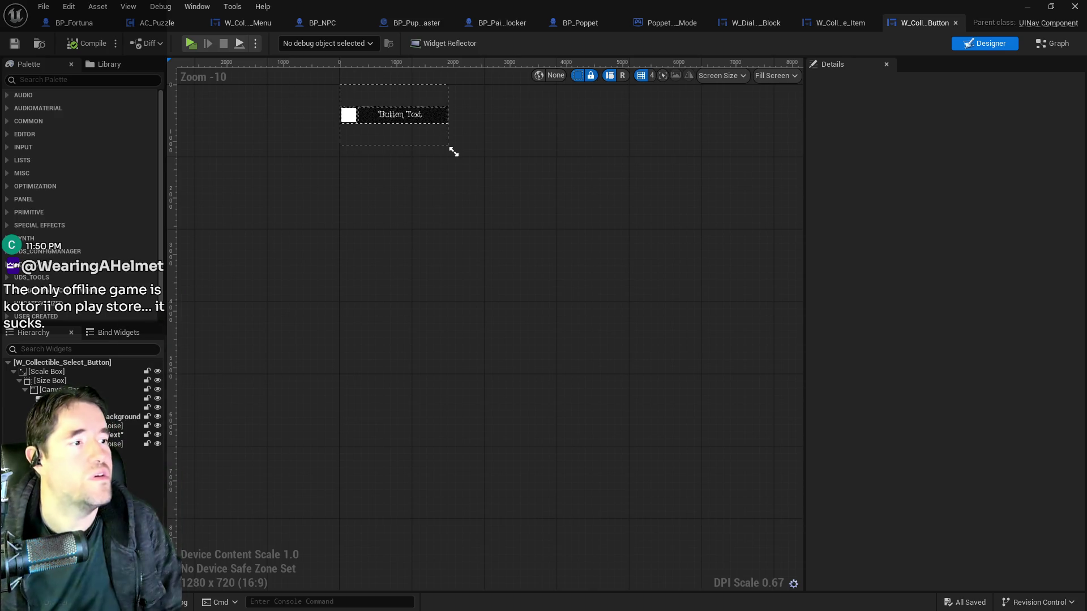
pyautogui.moveTo(436, 223)
pyautogui.mouseDown()
pyautogui.moveTo(480, 250)
pyautogui.moveTo(529, 247)
pyautogui.mouseUp()
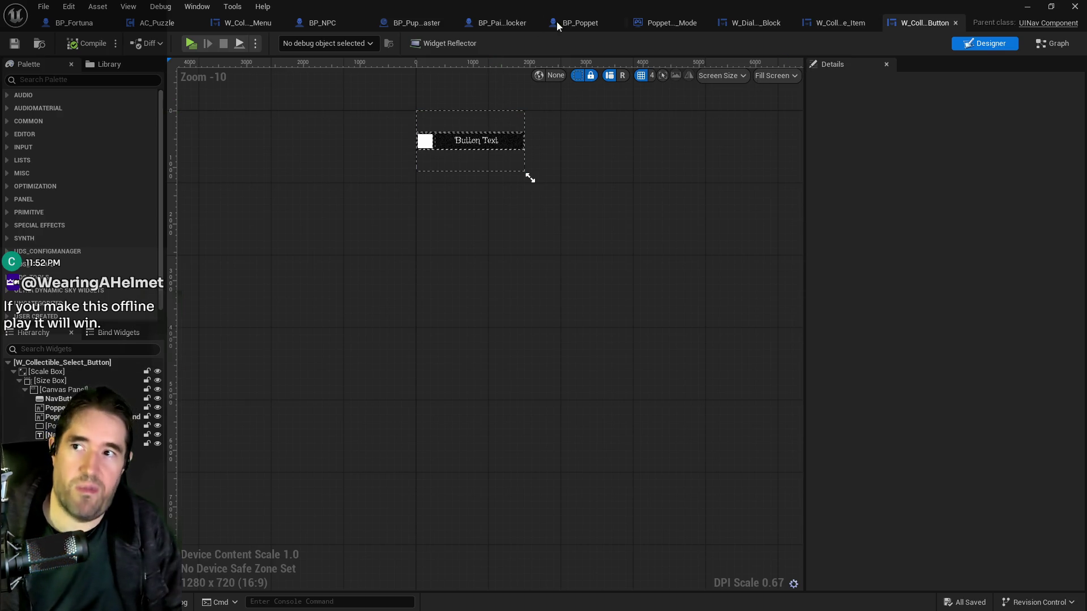
pyautogui.press('super+Down')
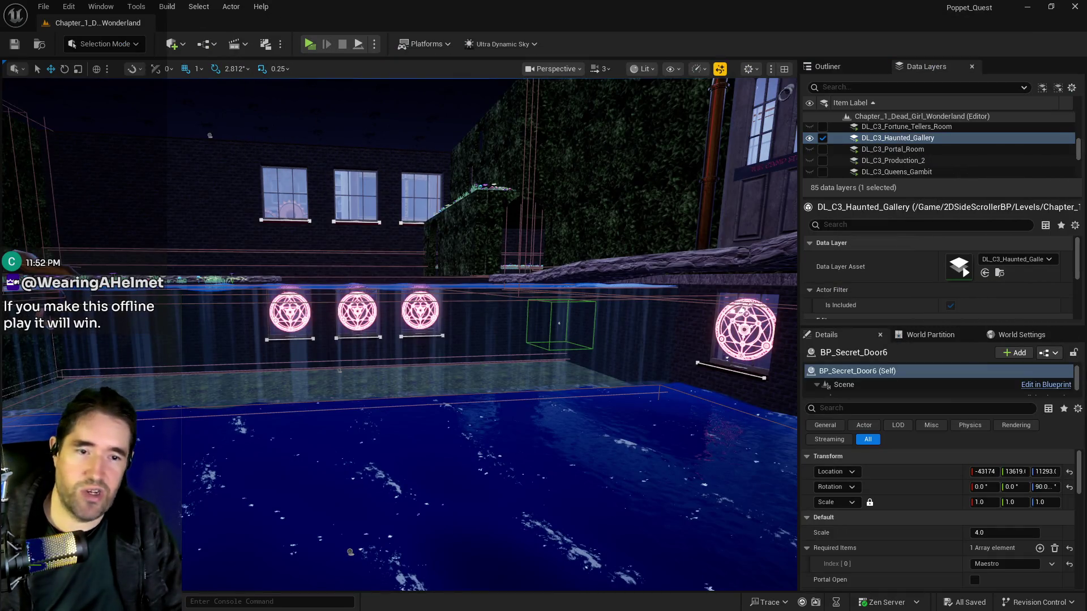
# Frame the view on BP_Secret_Door6 and fly through the brick room toward the wall.
pyautogui.press('f')
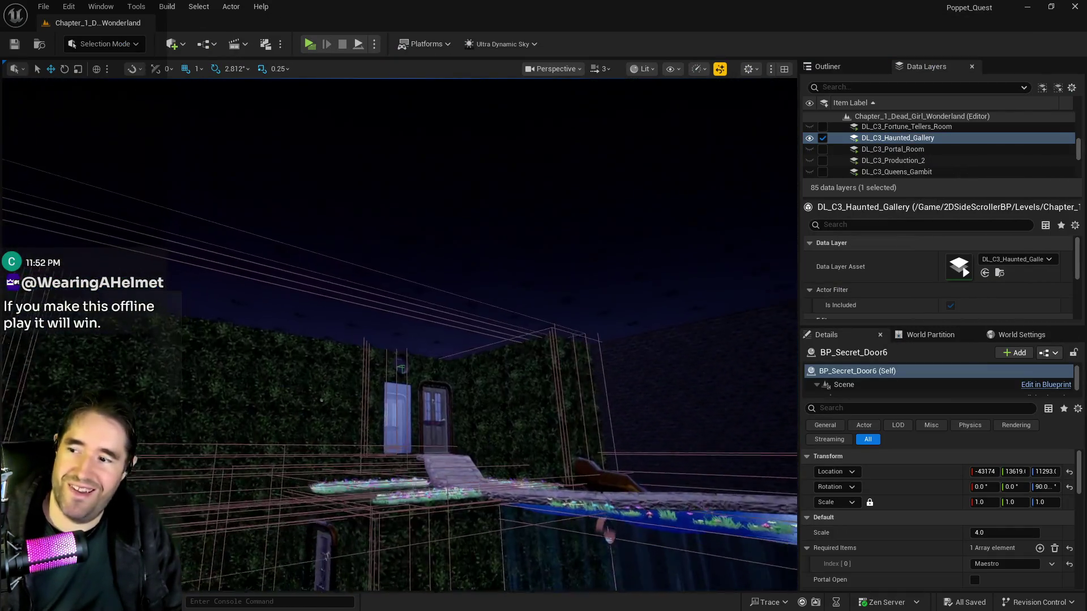
pyautogui.scroll(10, 399, 334)
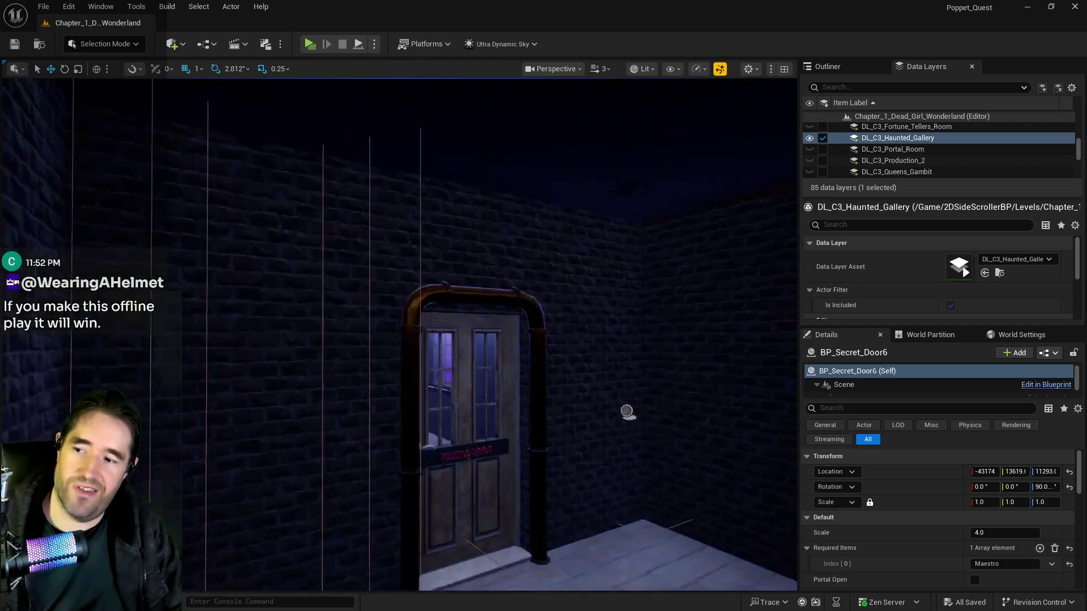
pyautogui.scroll(5, 399, 334)
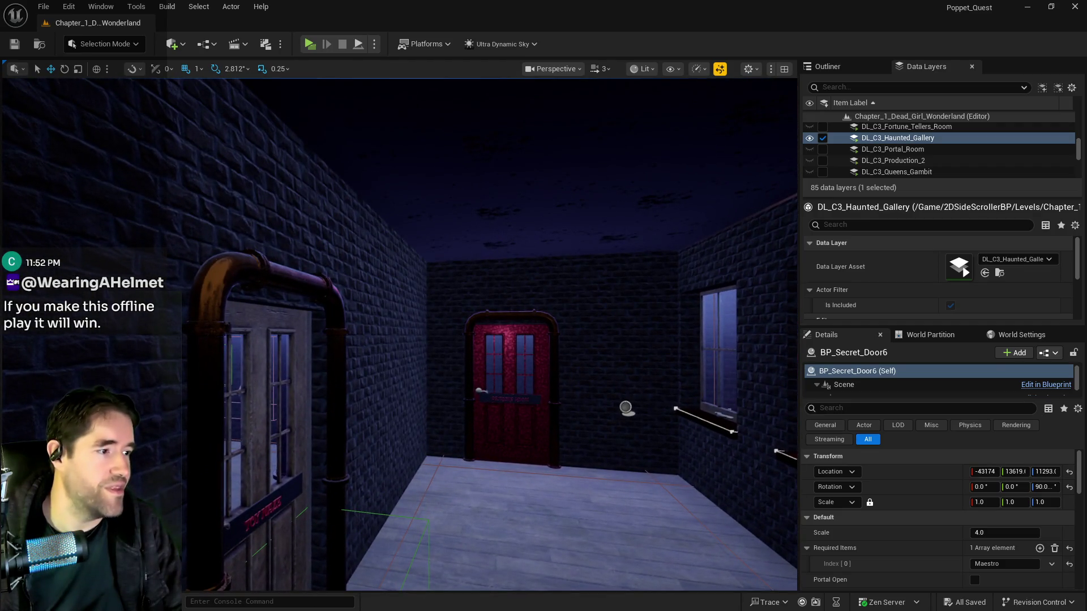
pyautogui.moveTo(705, 482)
pyautogui.mouseDown()
pyautogui.moveTo(623, 482)
pyautogui.moveTo(622, 472)
pyautogui.mouseUp()
pyautogui.moveTo(369, 488); pyautogui.dragTo(392, 483)
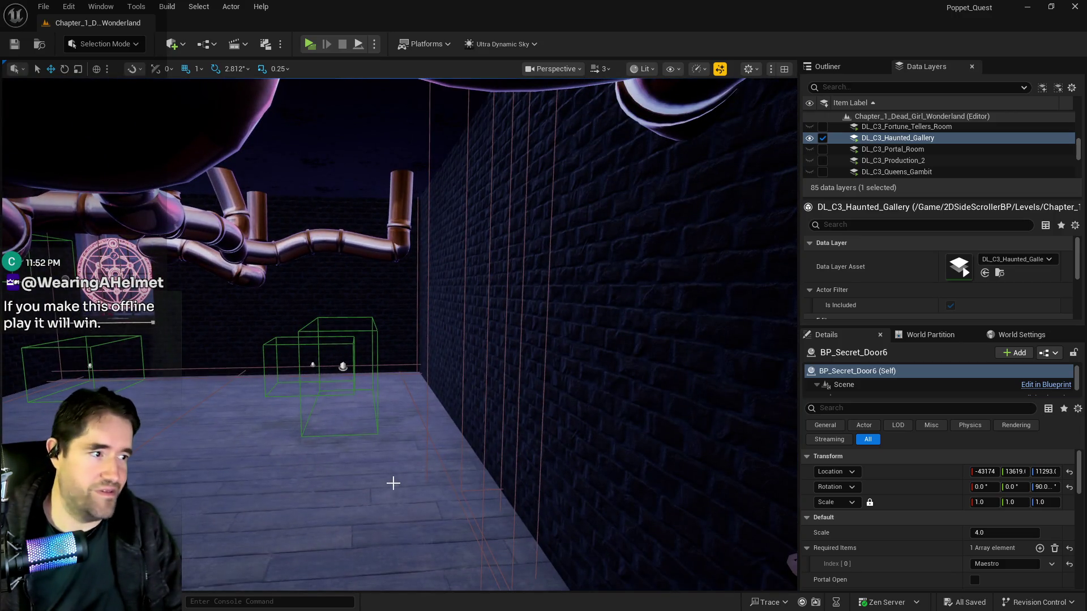
# Centre on the small grate, circle the right-hand door, then bring the widget blueprint window forward.
pyautogui.press('f')
pyautogui.press('w')
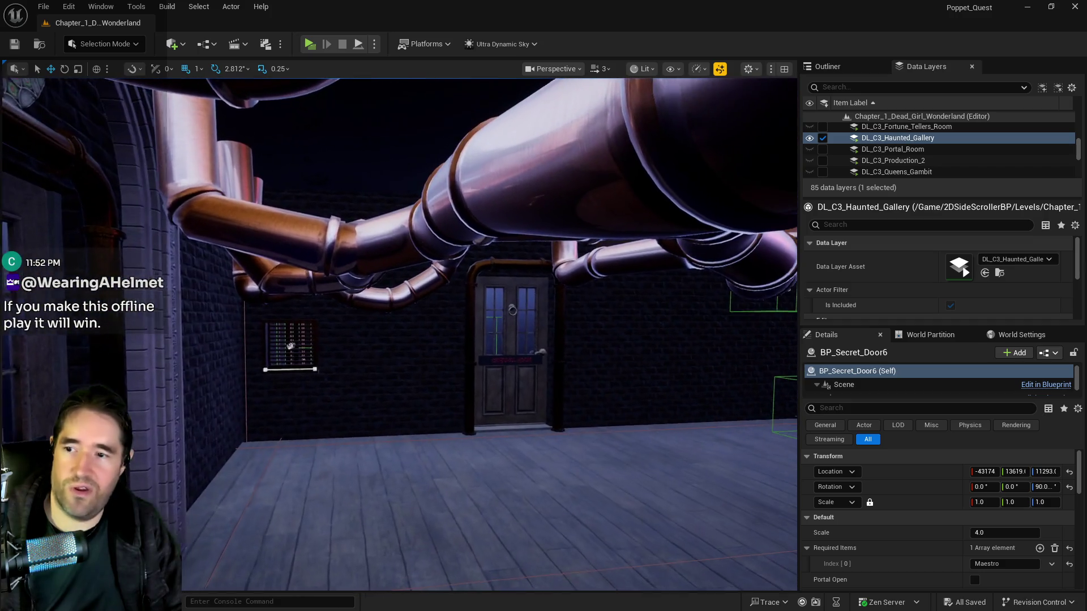
pyautogui.press('a')
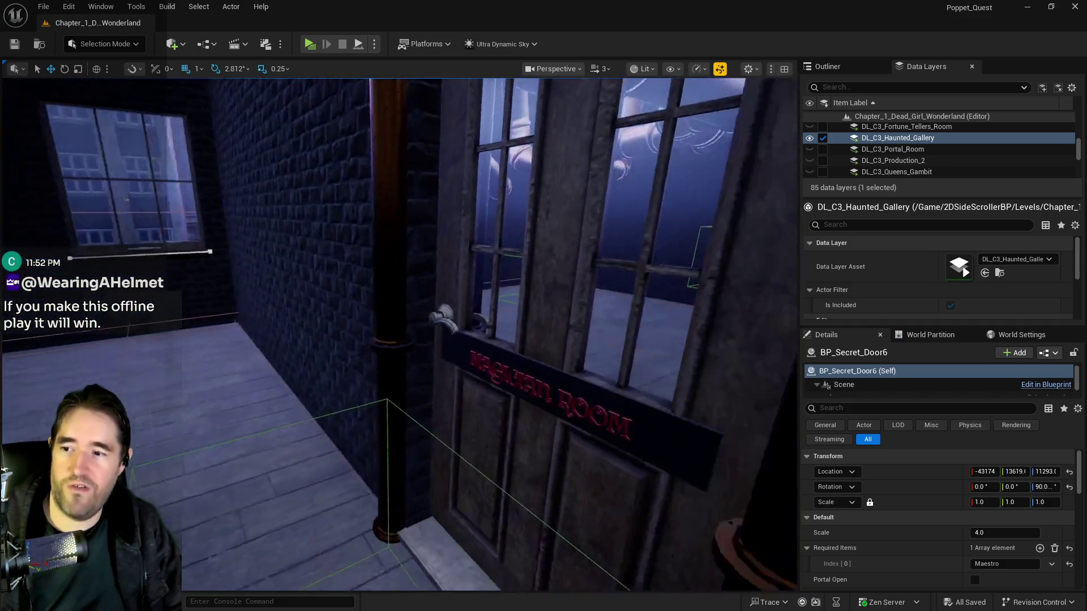
pyautogui.moveTo(403, 485)
pyautogui.mouseDown()
pyautogui.moveTo(396, 527)
pyautogui.moveTo(403, 485)
pyautogui.mouseUp()
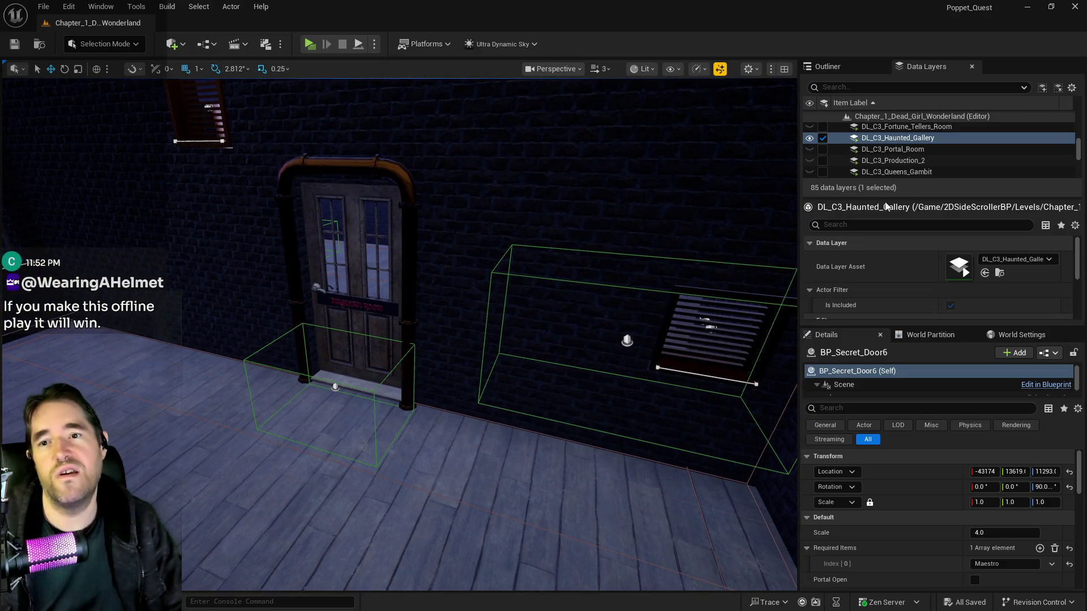
pyautogui.hotkey('alt', 'Tab')
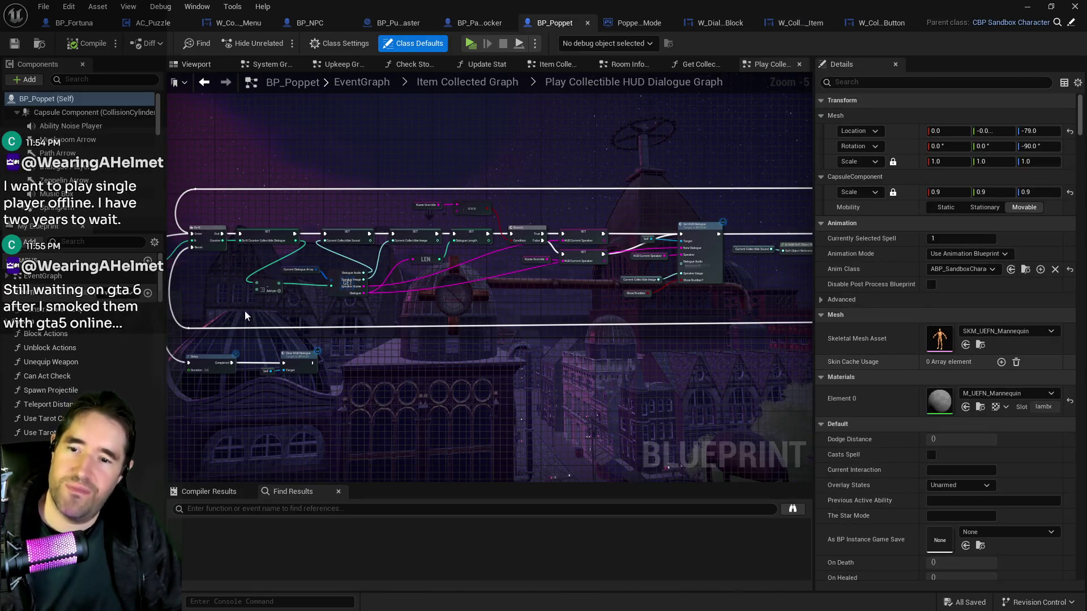
# Search My Blueprint for 'info ba' and expand the first of the 11 Death Messages entries.
pyautogui.write('info b')
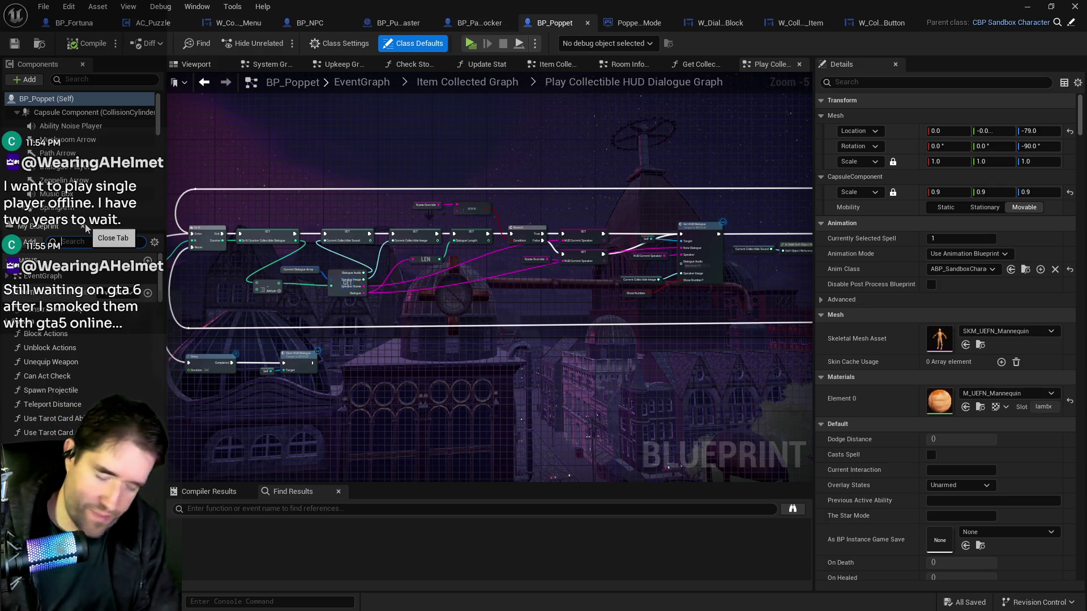
pyautogui.write('a')
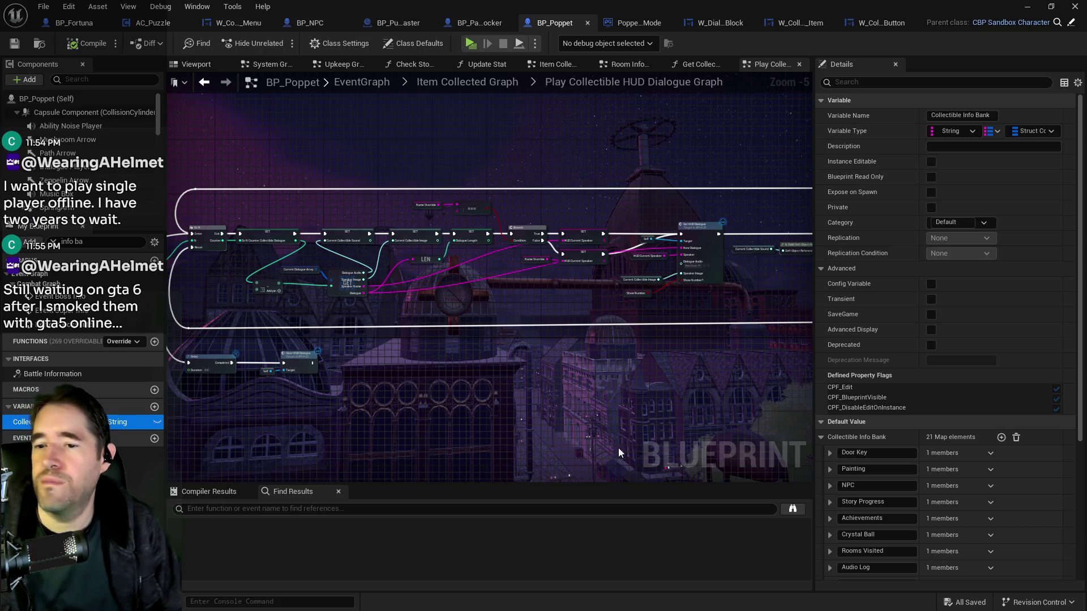
pyautogui.scroll(-2, 793, 461)
pyautogui.scroll(-5, 891, 402)
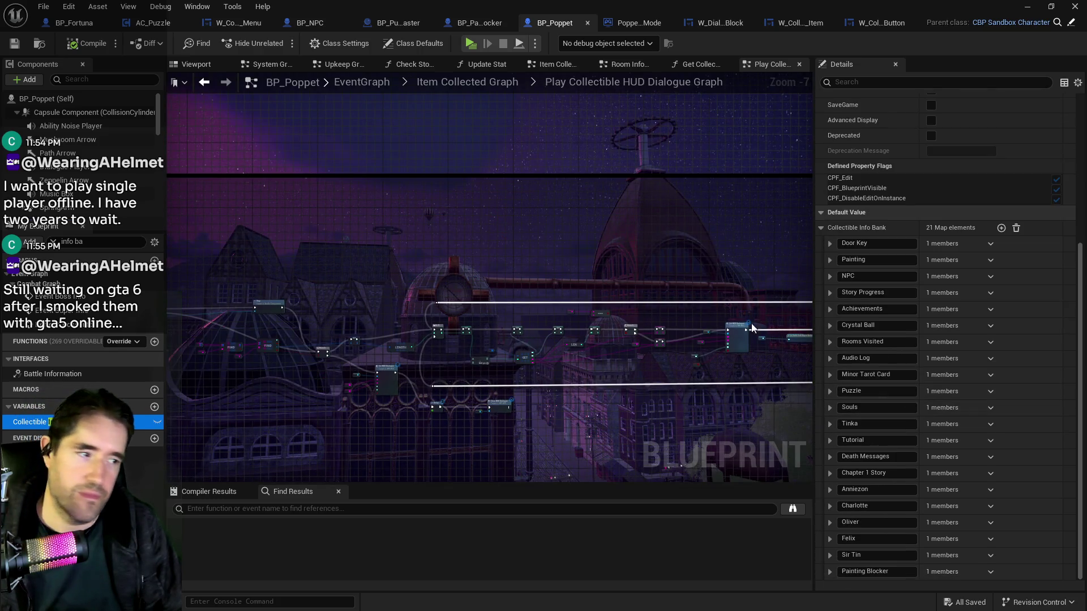
pyautogui.scroll(1, 708, 352)
pyautogui.scroll(1, 498, 365)
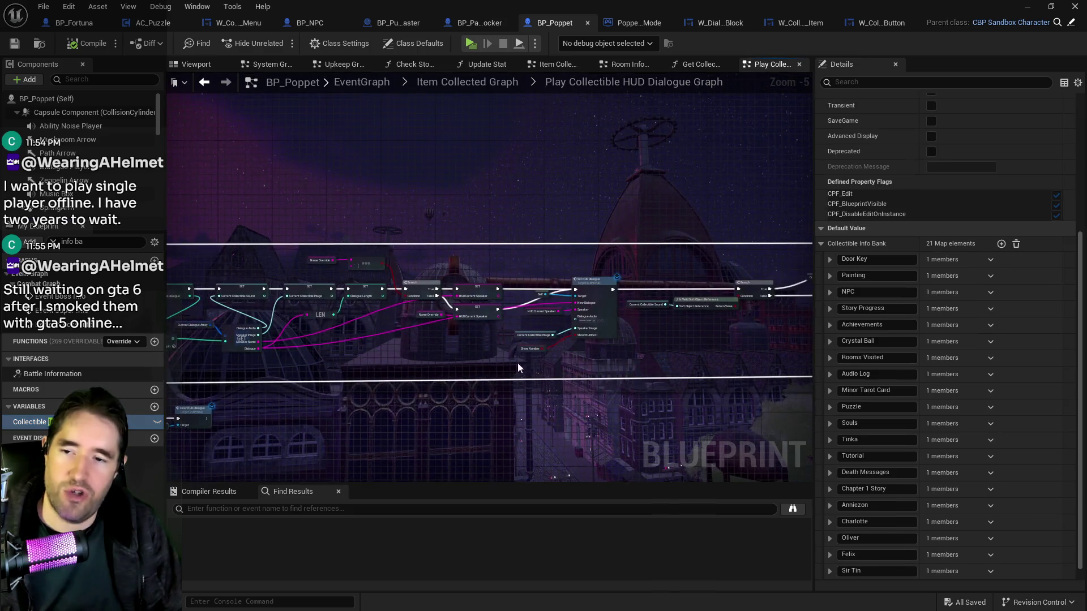
pyautogui.scroll(-1, 895, 399)
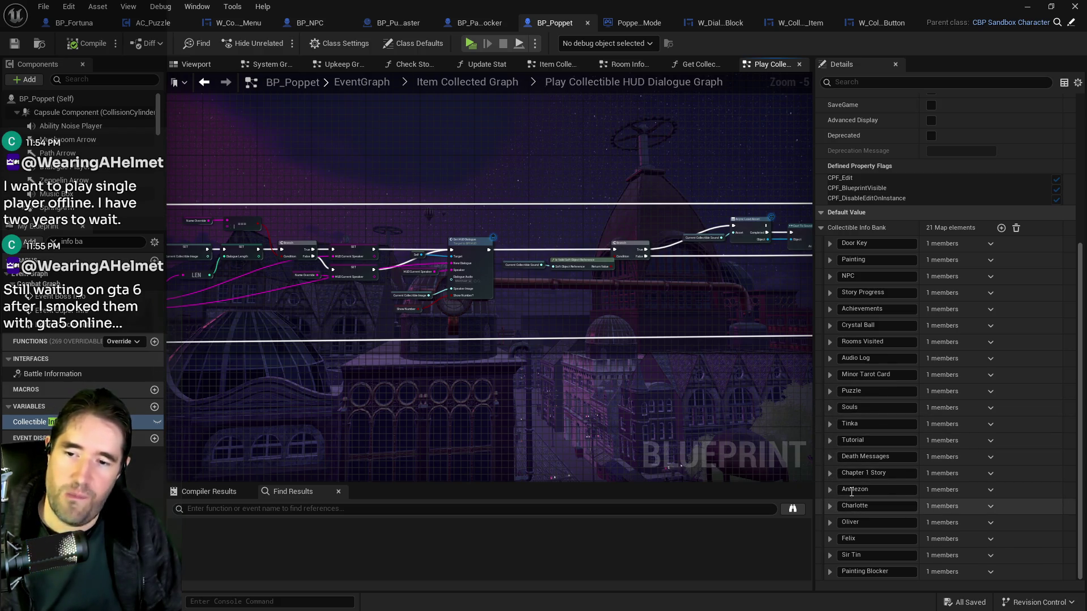
pyautogui.click(831, 457)
pyautogui.click(839, 472)
pyautogui.scroll(-3, 845, 474)
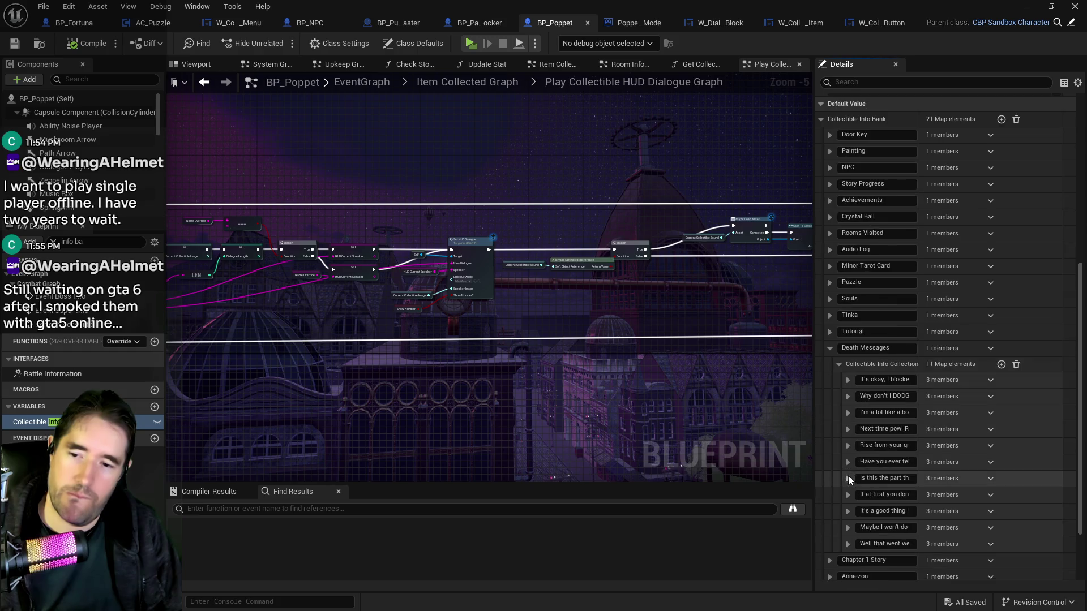
pyautogui.click(847, 380)
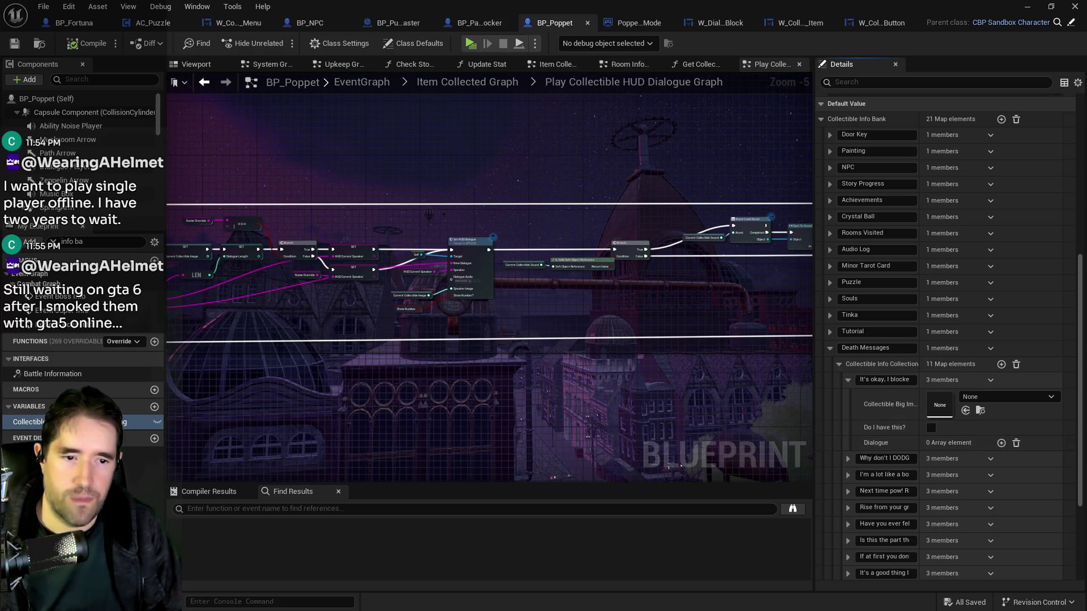
# Add one dialogue element to that entry and expand it, briefly checking the Tutorial category.
pyautogui.click(1001, 443)
pyautogui.click(867, 458)
pyautogui.scroll(-2, 1014, 528)
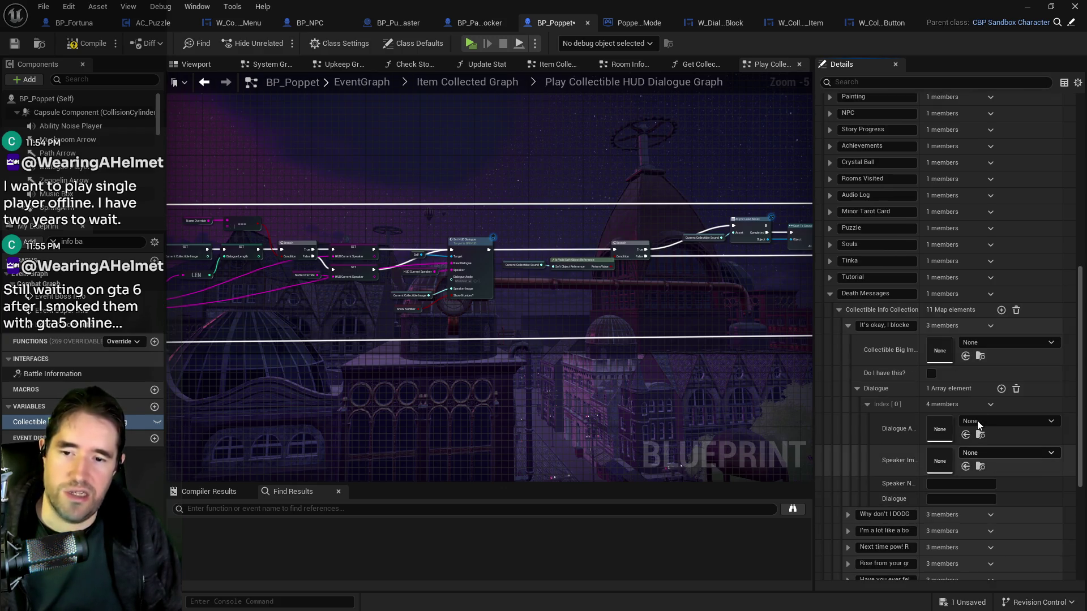
pyautogui.click(830, 277)
pyautogui.click(837, 294)
pyautogui.click(838, 295)
pyautogui.click(829, 279)
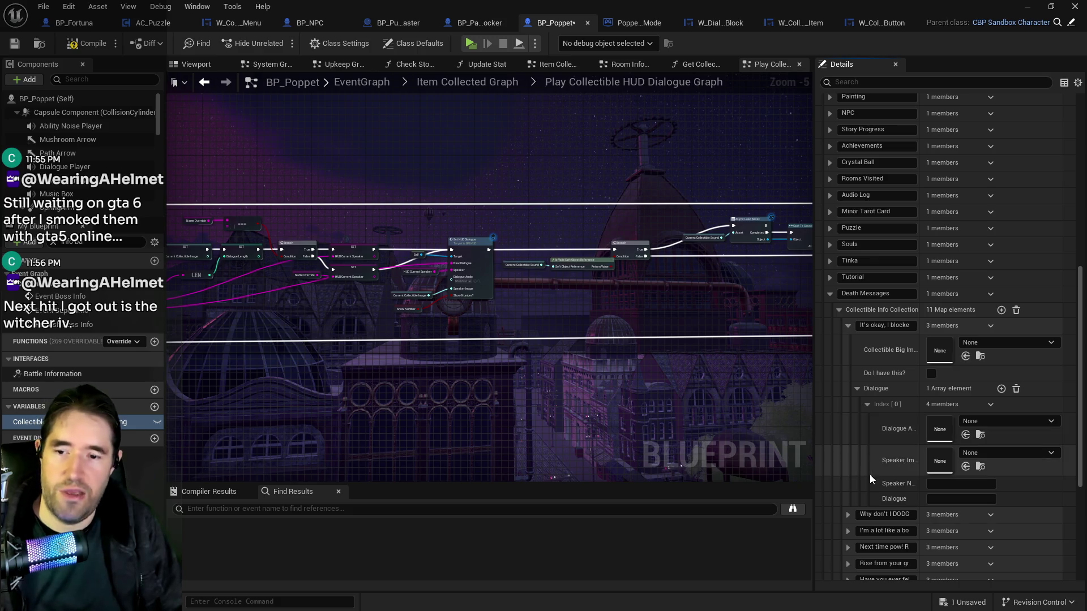
pyautogui.scroll(-5, 867, 453)
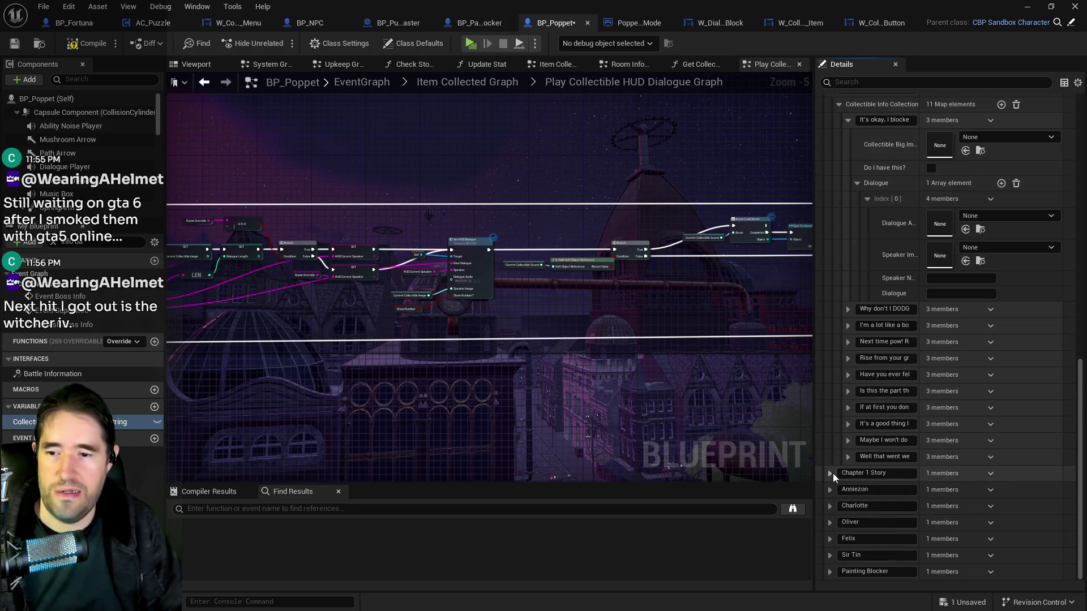
pyautogui.click(829, 473)
pyautogui.click(838, 491)
pyautogui.click(847, 537)
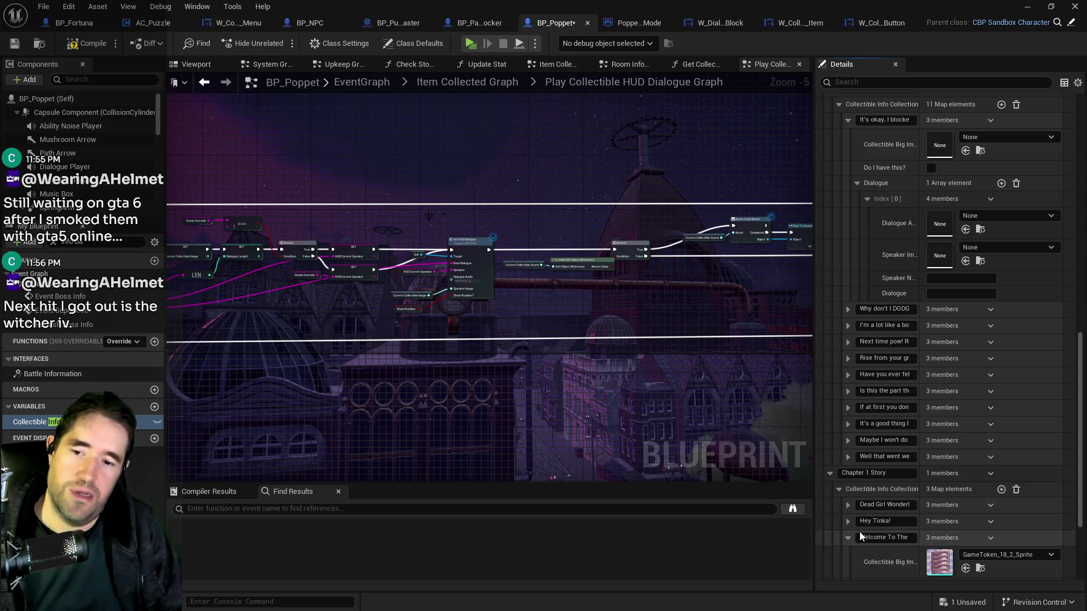
pyautogui.scroll(-3, 859, 531)
pyautogui.click(857, 491)
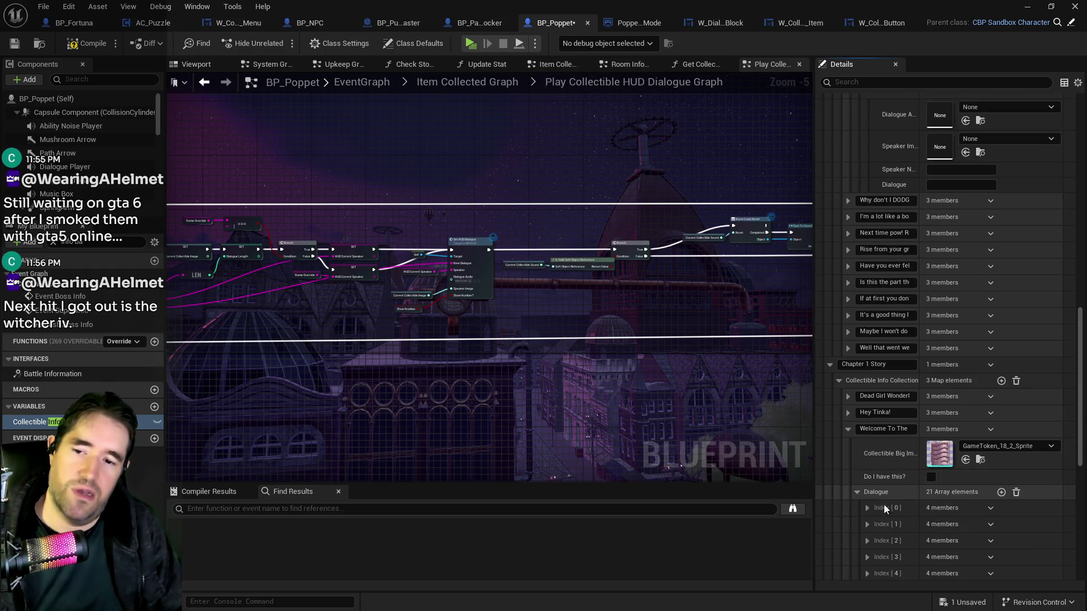
pyautogui.scroll(-2, 880, 503)
pyautogui.click(866, 486)
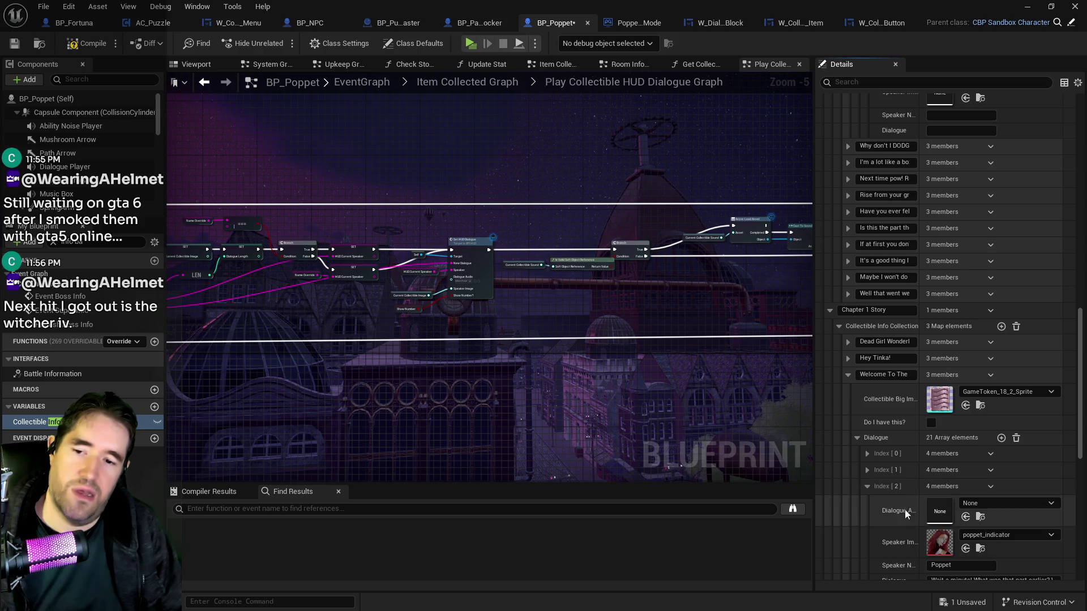
pyautogui.click(847, 375)
pyautogui.click(830, 409)
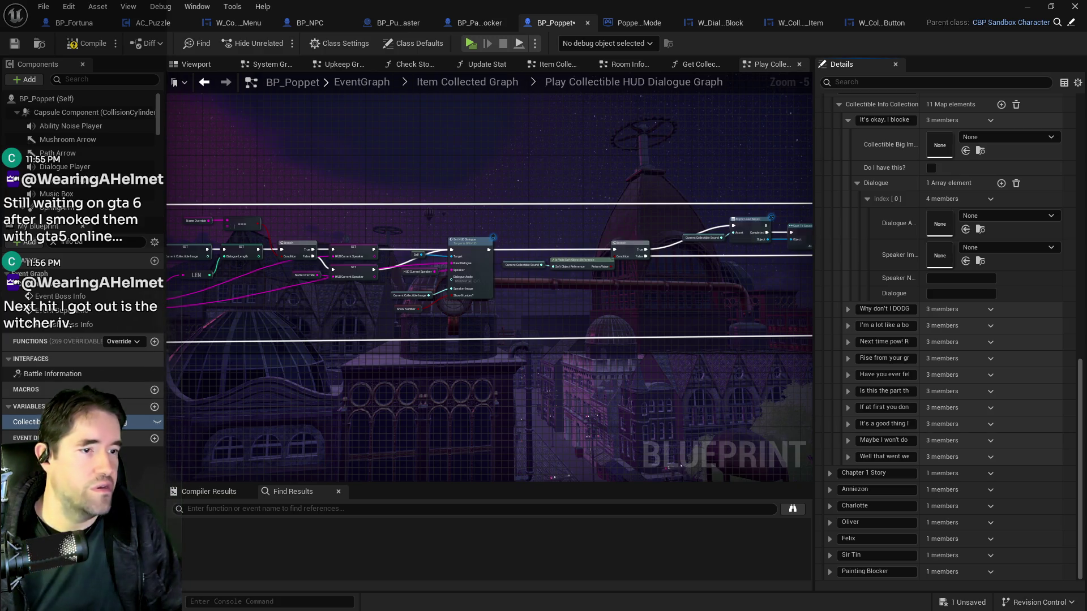
pyautogui.scroll(3, 879, 326)
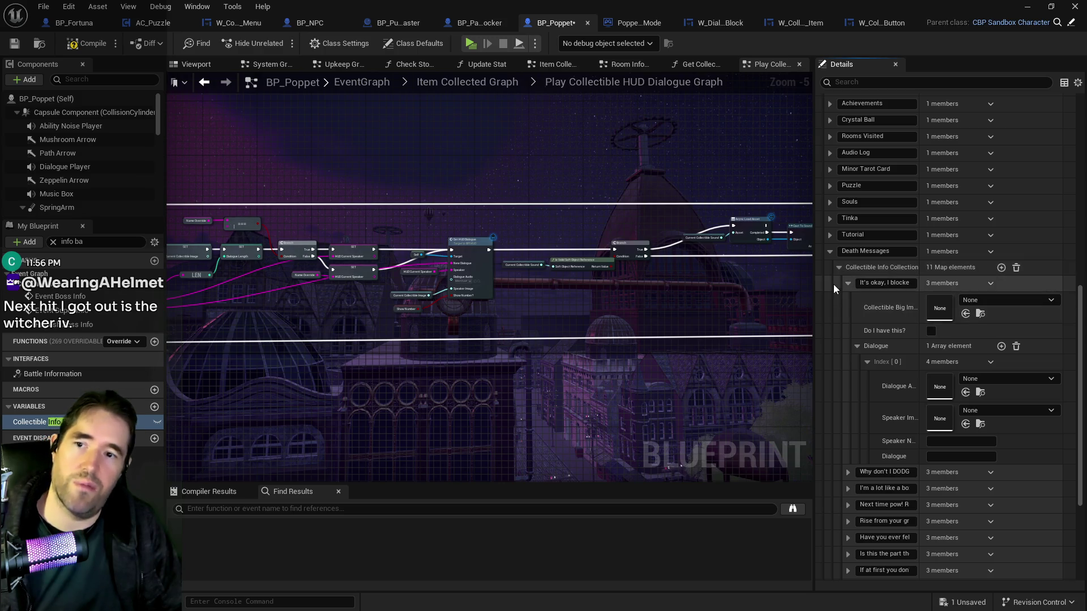
# Set the first dialogue's speaker image to poppet_indicator, speaker name 'Poppet', and paste its line.
pyautogui.click(966, 424)
pyautogui.click(946, 443)
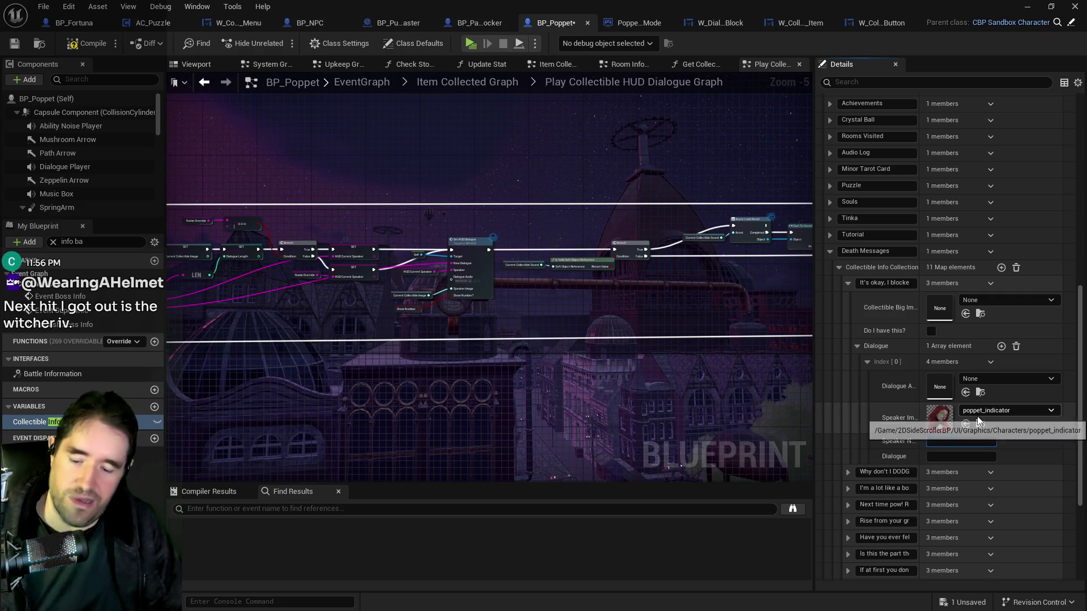
pyautogui.write('Poppet')
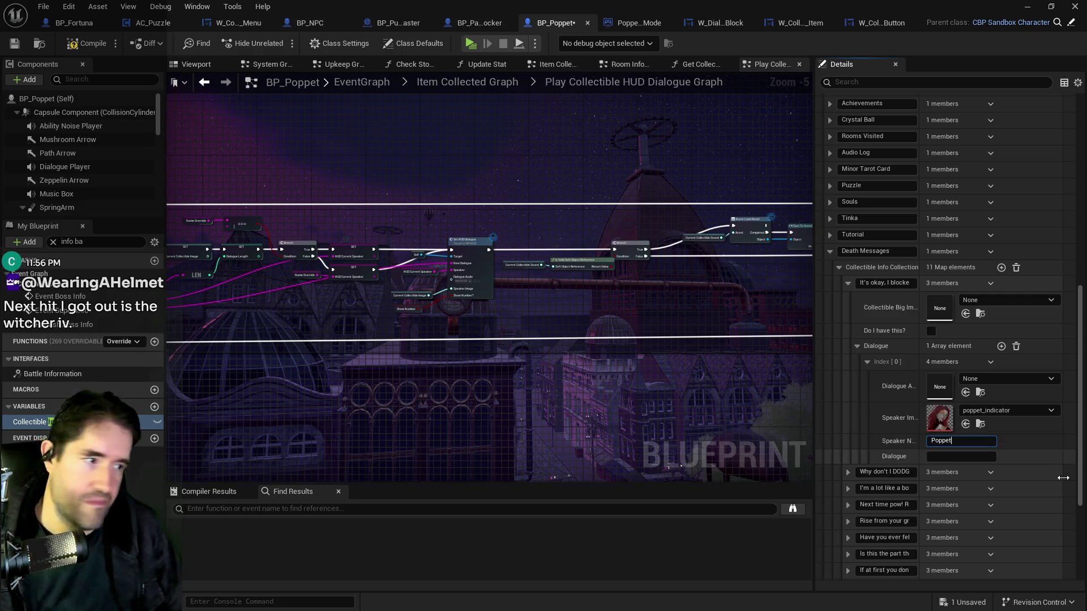
pyautogui.click(956, 456)
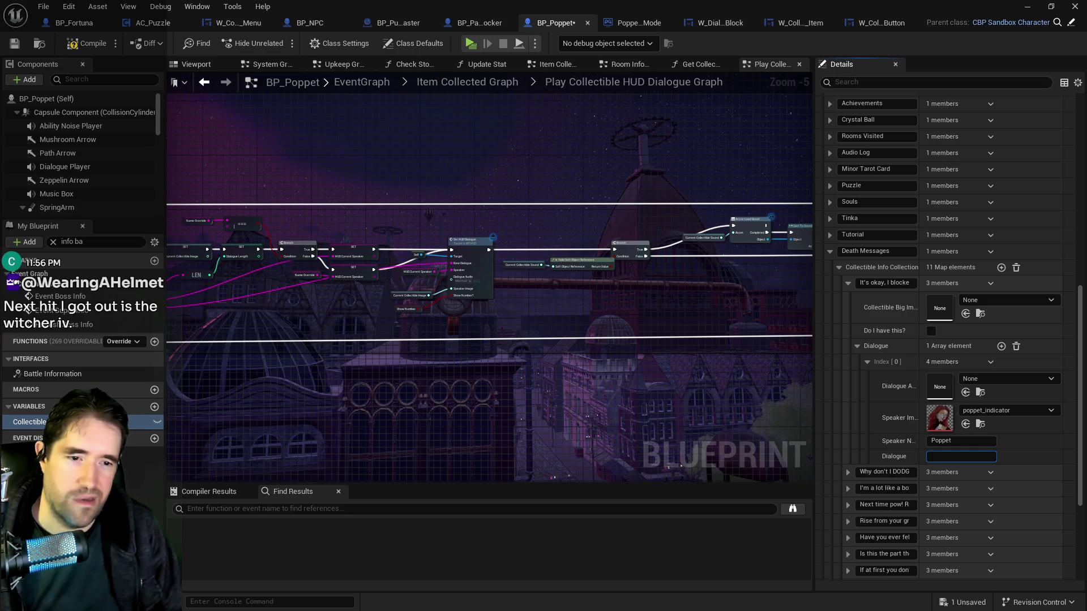
pyautogui.write("It's okay, I blocked that one with my face.")
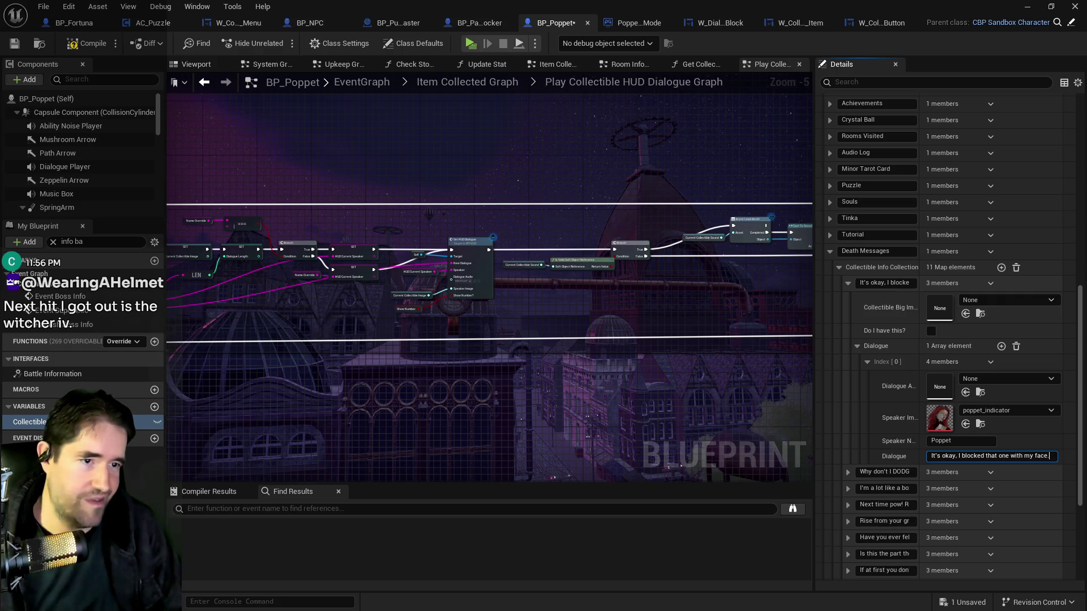
pyautogui.press('Return')
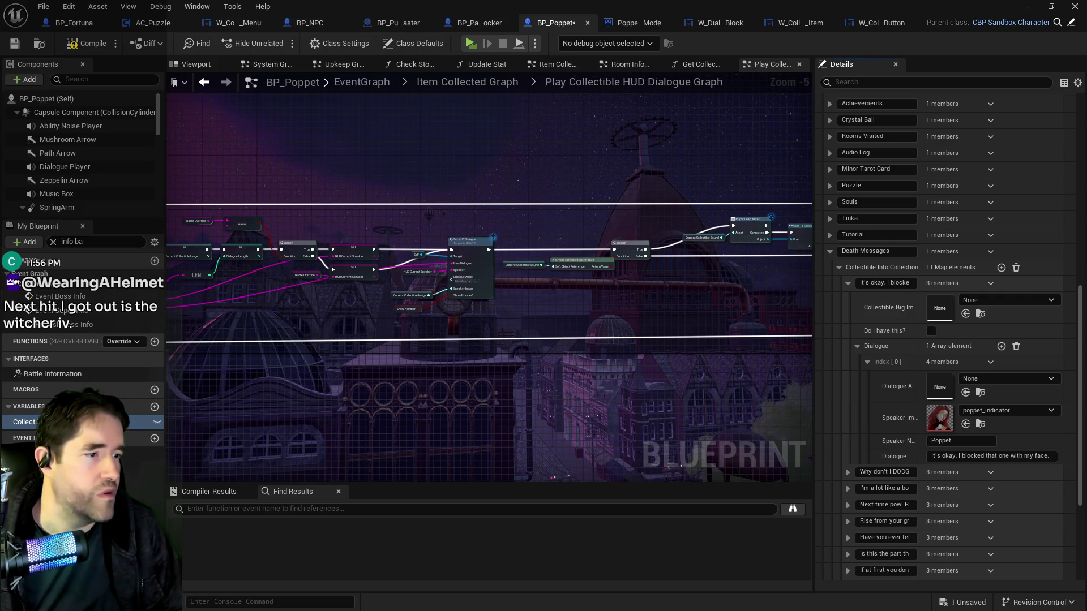
# Assign the its_okay_I_blocked clip as Dialogue Audio and expand the 'Why don't I DODGE' entry.
pyautogui.click(966, 392)
pyautogui.scroll(-1, 899, 385)
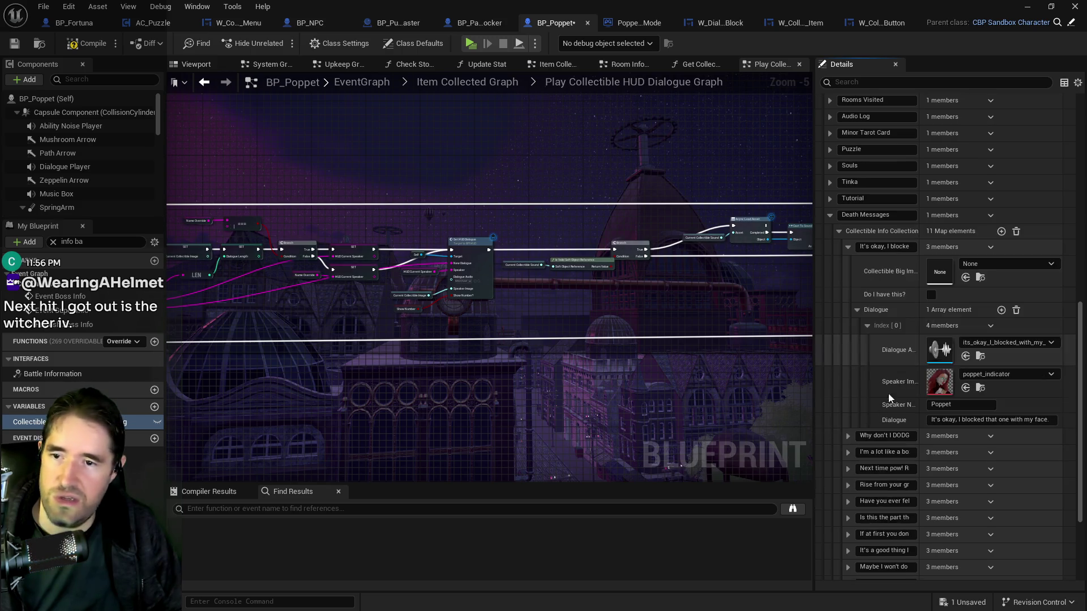
pyautogui.click(849, 436)
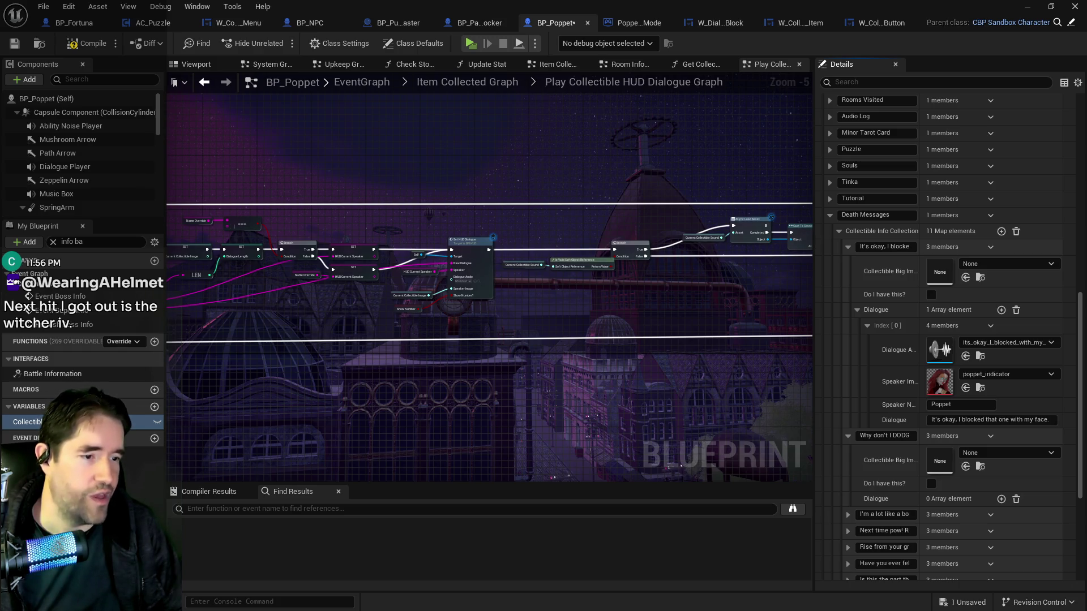
# Set the entry's image and add a dialogue element with speaker image and name 'Poppet'.
pyautogui.click(966, 467)
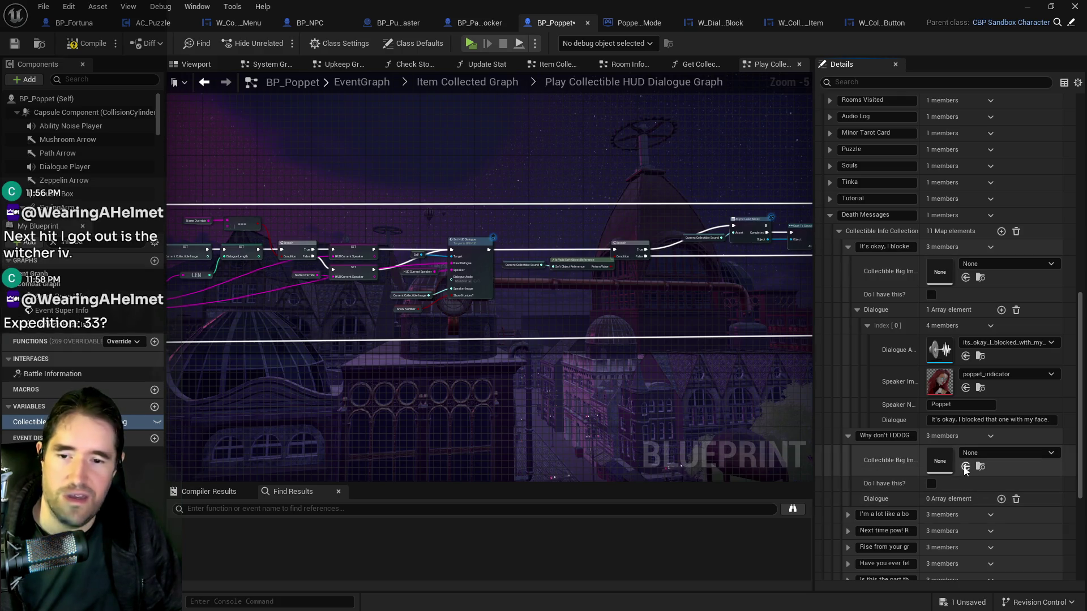
pyautogui.click(1002, 499)
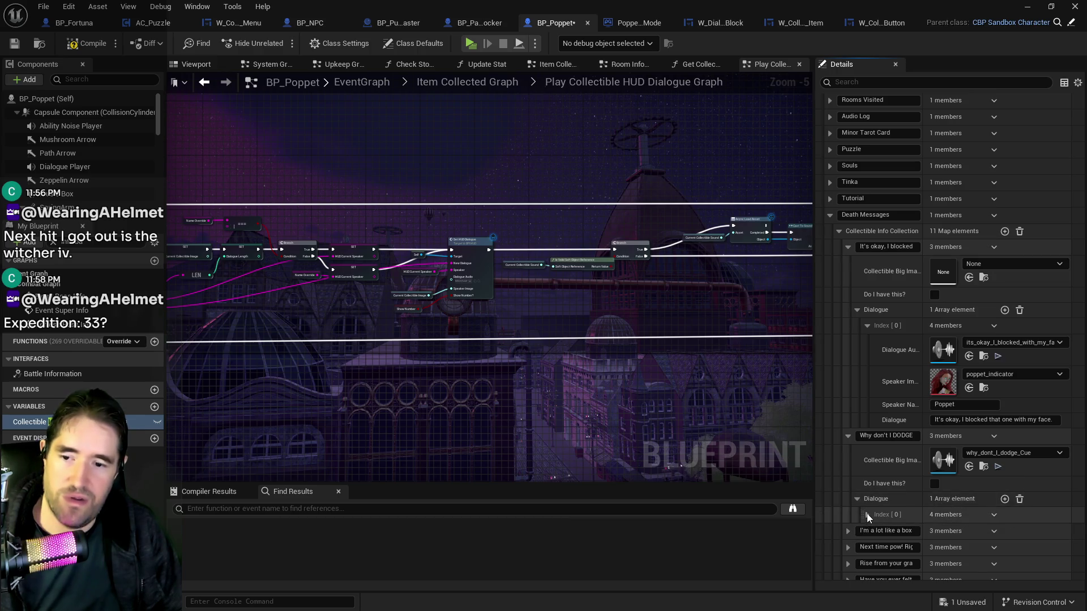
pyautogui.click(867, 514)
pyautogui.scroll(-3, 893, 511)
pyautogui.click(970, 504)
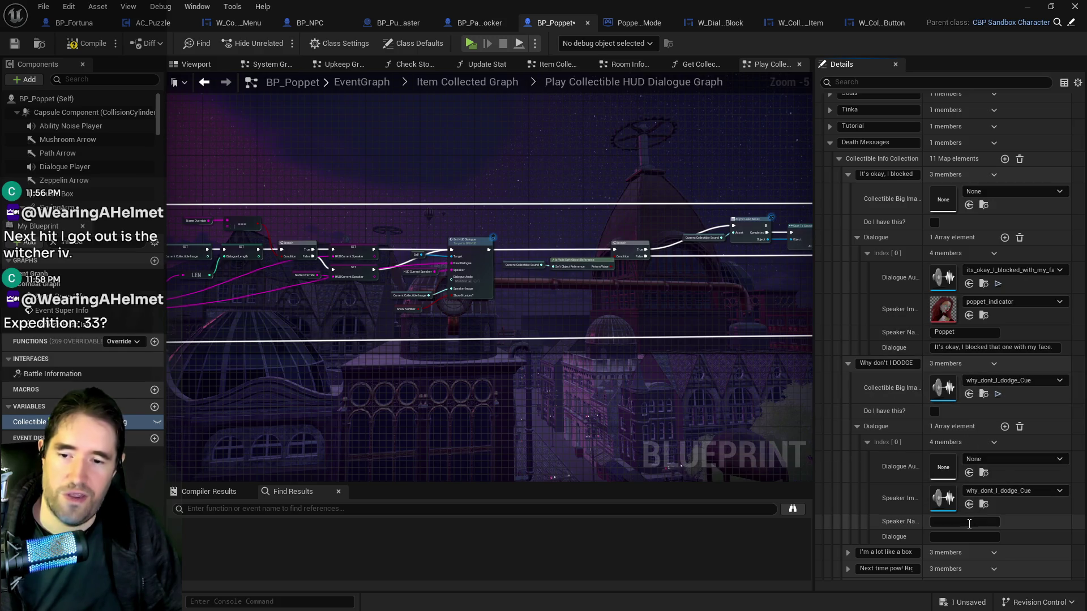
pyautogui.write('Poppet')
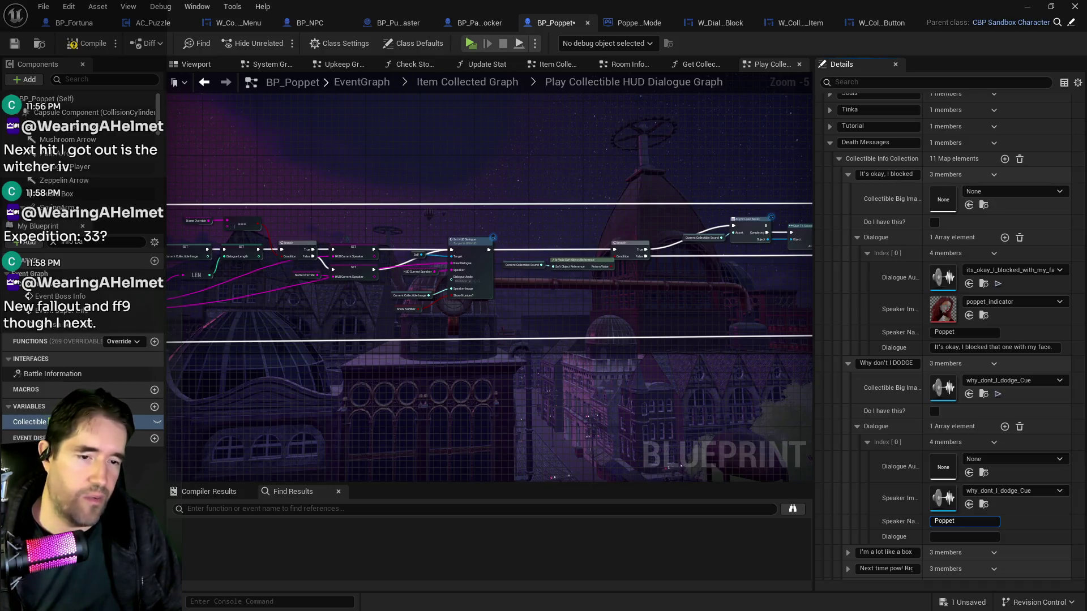
# Enter the line 'Why don't I DODGE?!', collapse the entry, and expand 'I'm a lot like a box'.
pyautogui.click(944, 536)
pyautogui.write("Why don't I DODGE?!")
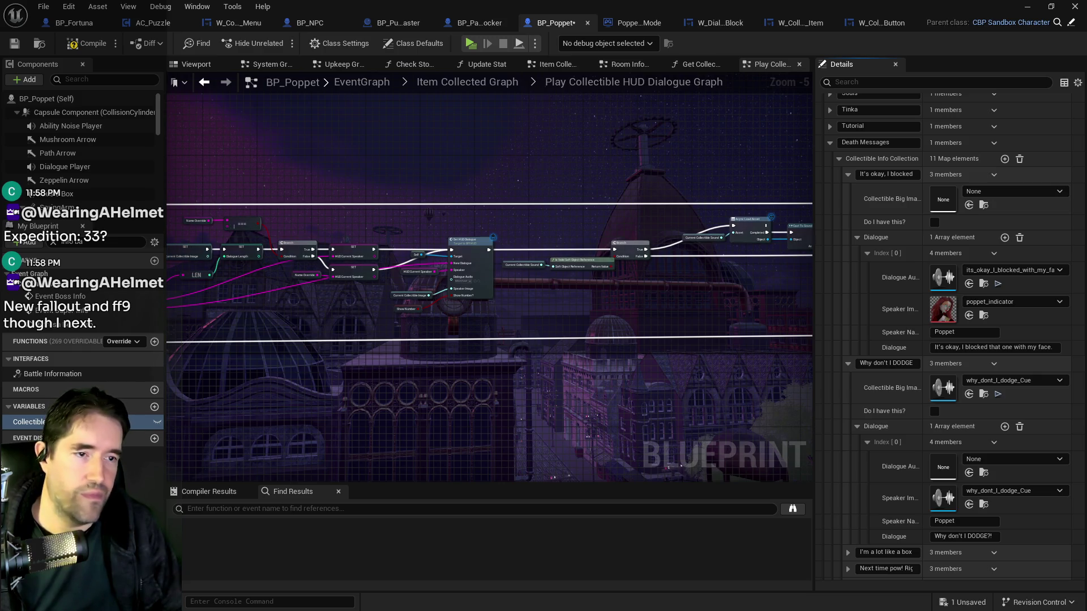
pyautogui.click(964, 536)
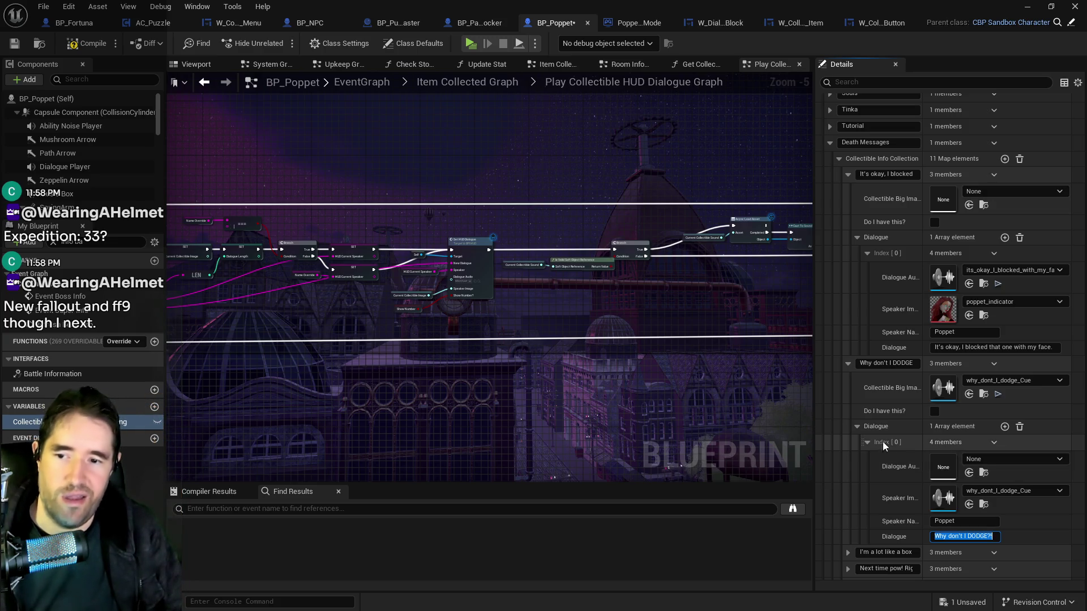
pyautogui.click(857, 427)
pyautogui.click(849, 442)
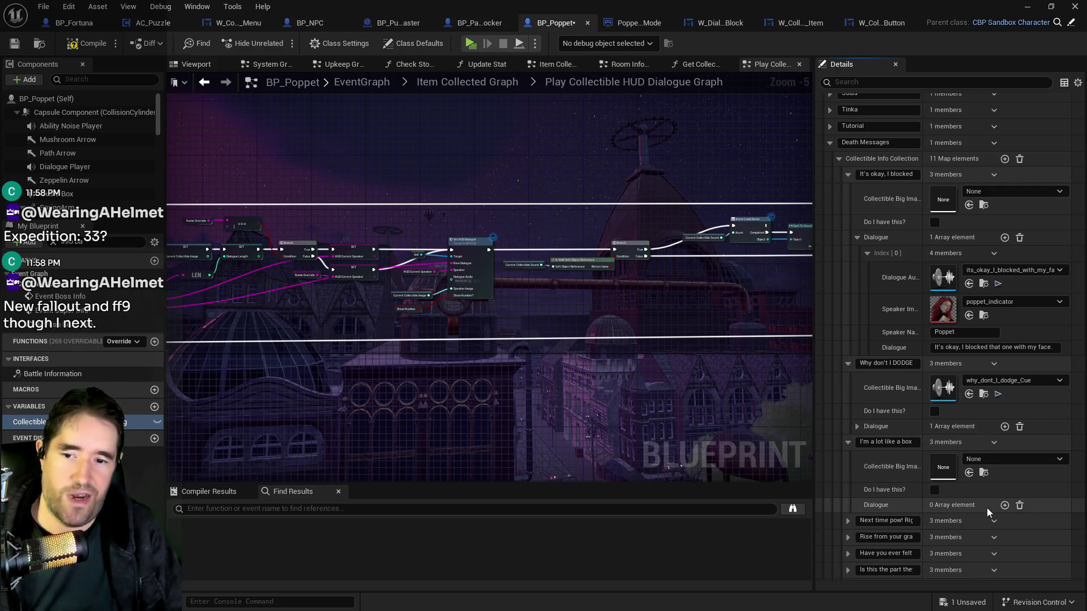
# Add a box-entry dialogue line with speaker image, name 'Pop', and the pasted chocolates text.
pyautogui.click(1004, 504)
pyautogui.click(866, 520)
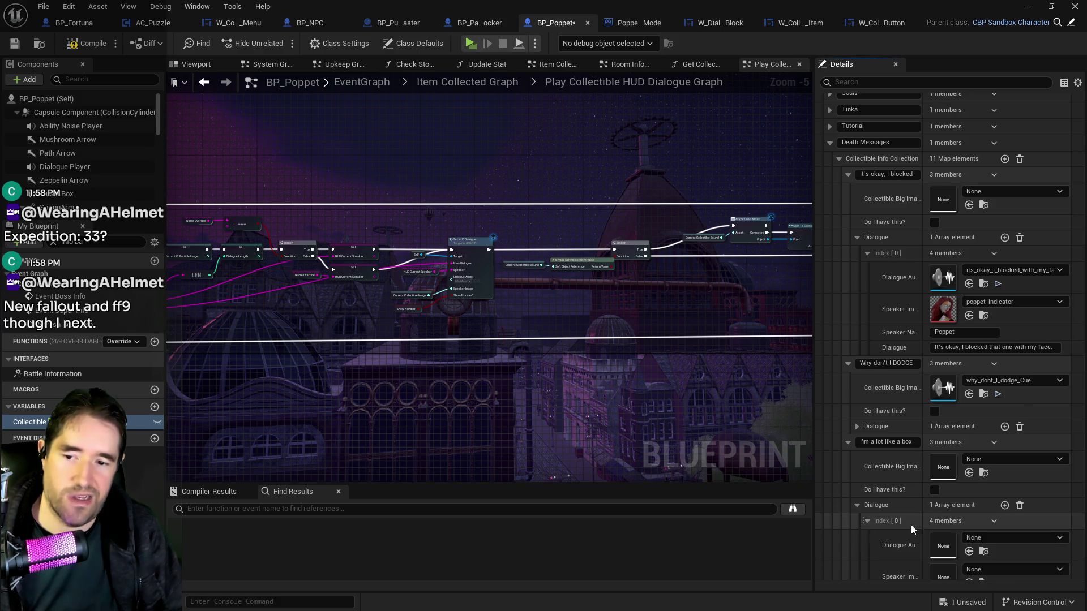
pyautogui.scroll(-2, 928, 523)
pyautogui.click(969, 475)
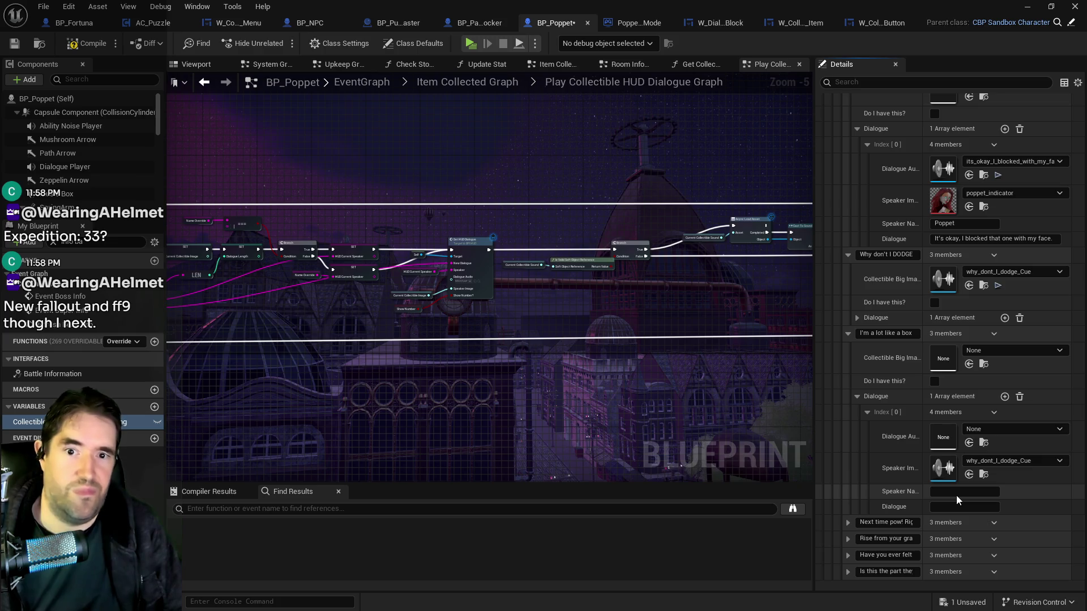
pyautogui.click(956, 494)
pyautogui.write('Poppet')
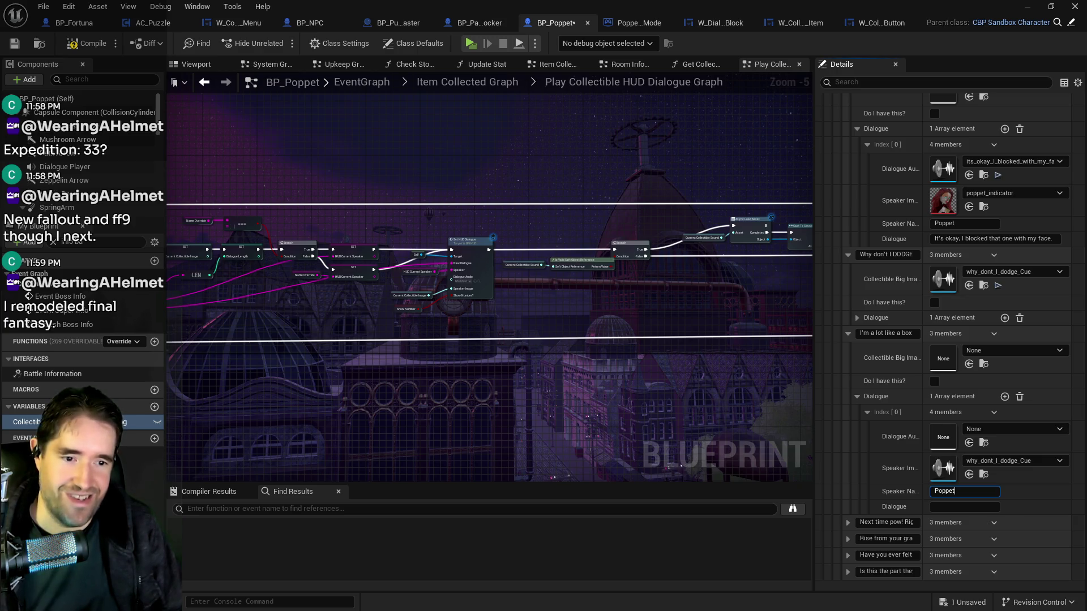
pyautogui.click(969, 505)
pyautogui.hotkey('ctrl', 'v')
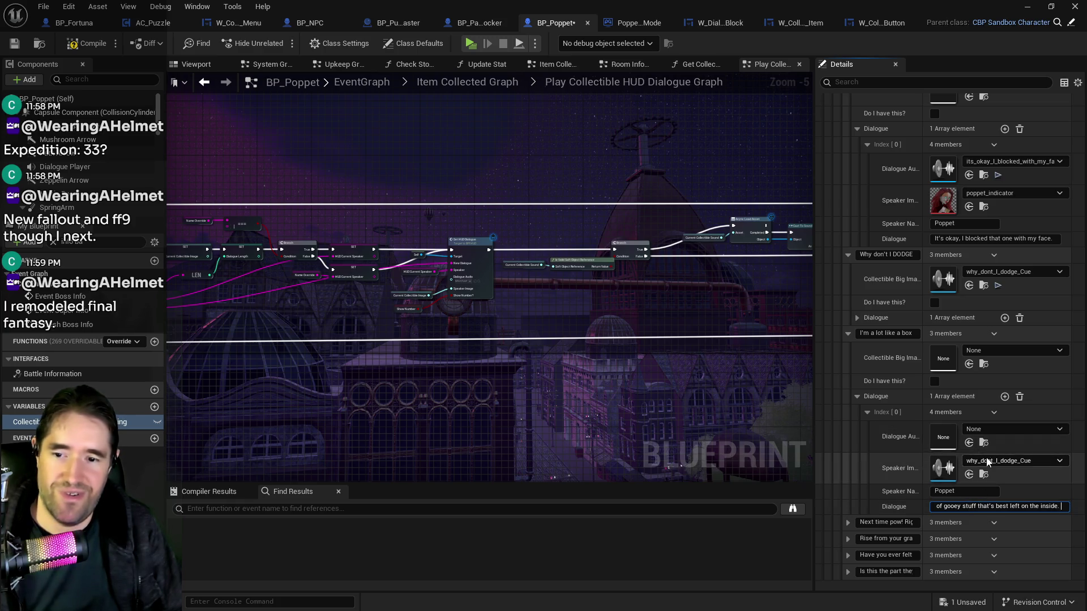
# Replace the line's asset with the chocolates clip.
pyautogui.click(991, 461)
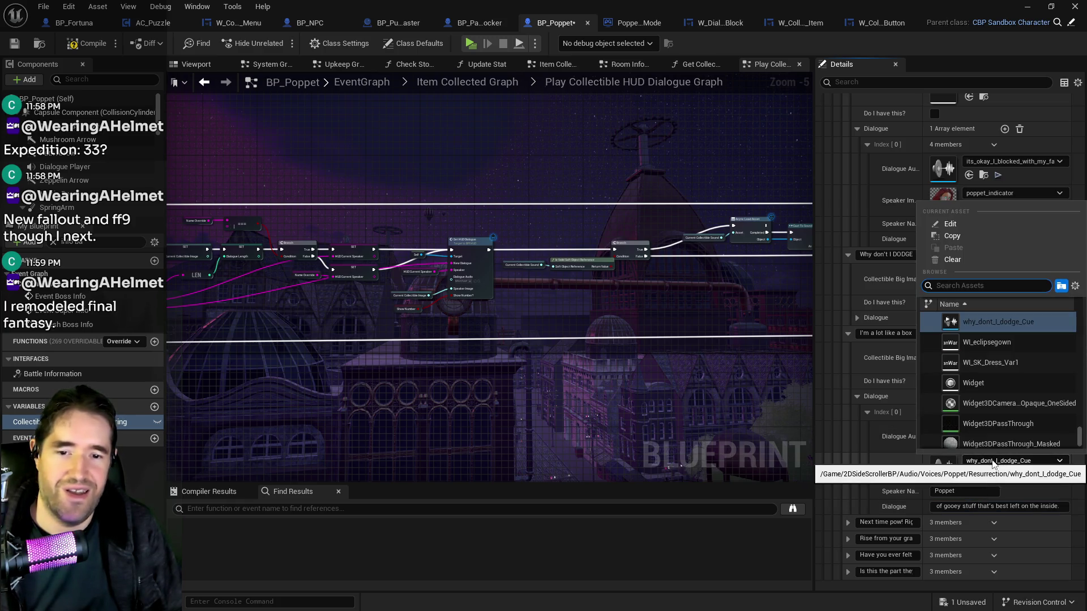
pyautogui.press('Escape')
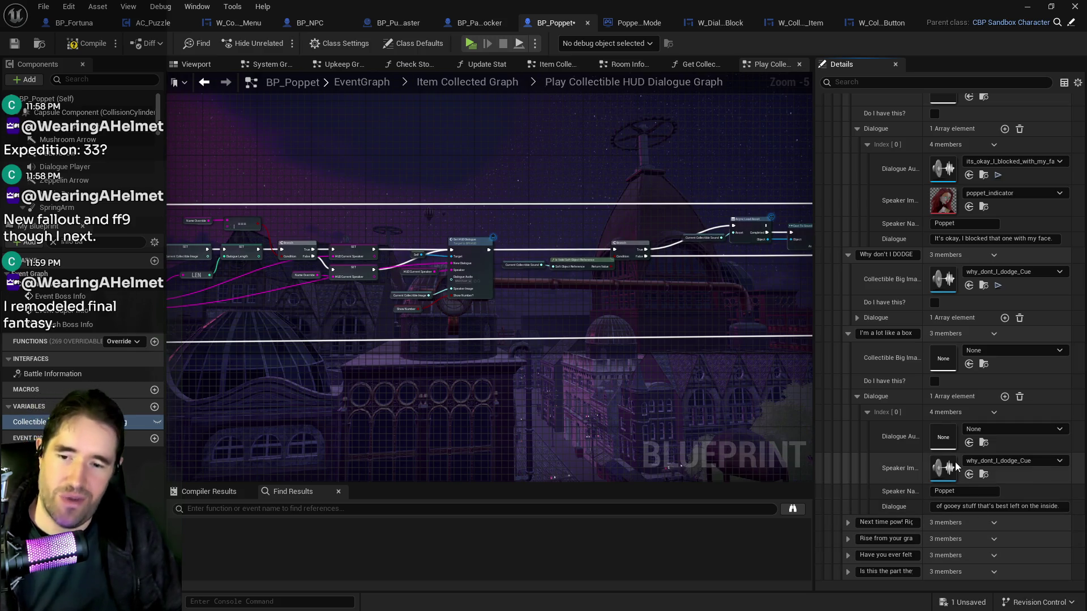
pyautogui.click(969, 475)
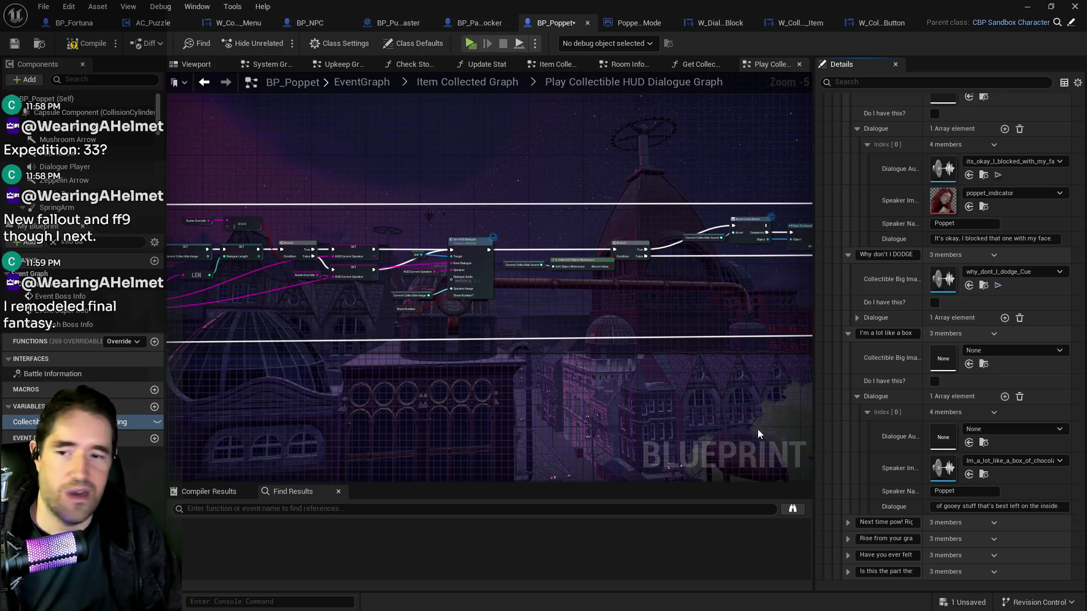
pyautogui.click(848, 336)
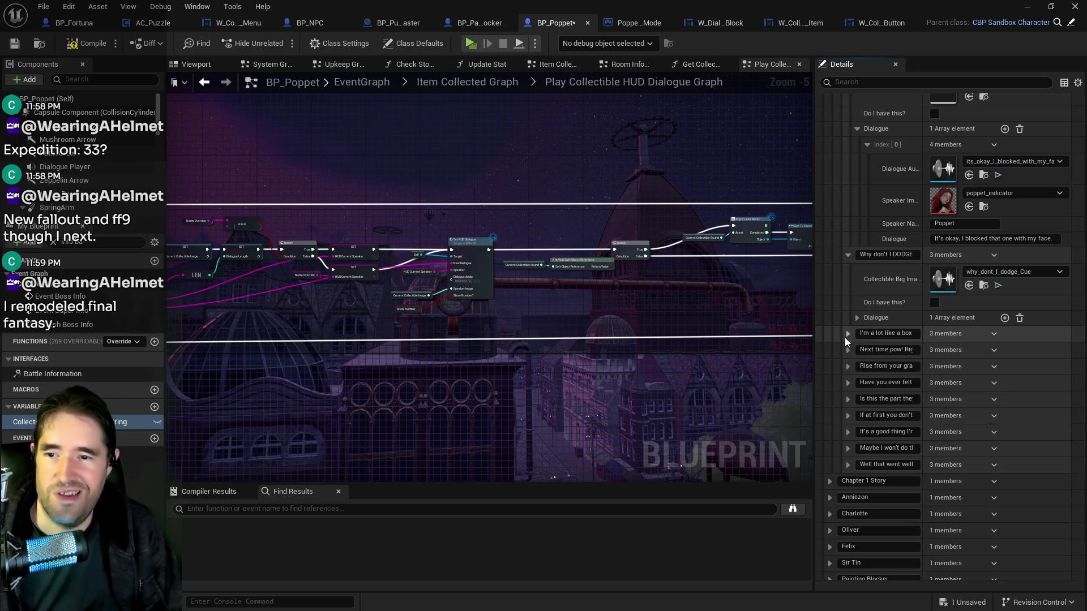
pyautogui.click(848, 335)
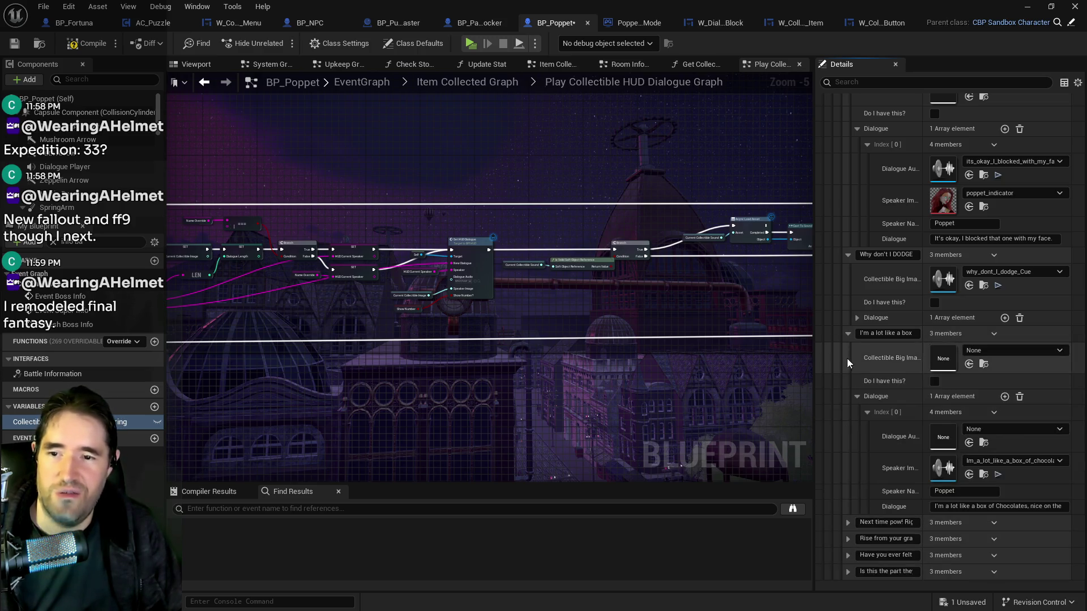
# Expand the 'Next time pow!' entry and add a dialogue element to it.
pyautogui.click(848, 523)
pyautogui.scroll(-3, 861, 517)
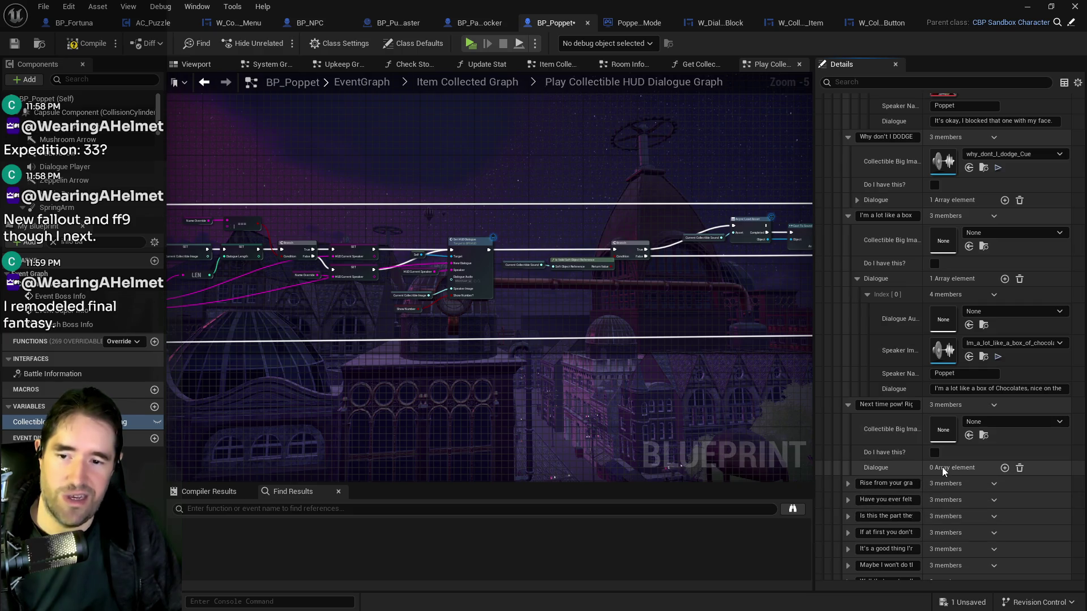
pyautogui.click(1004, 467)
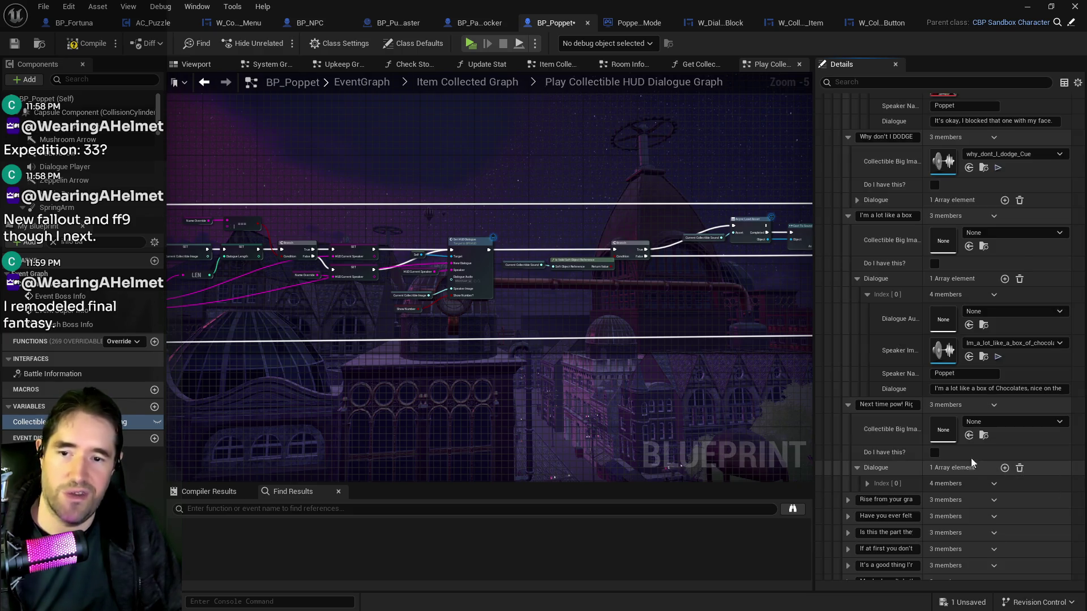
pyautogui.scroll(-1, 831, 458)
pyautogui.click(867, 448)
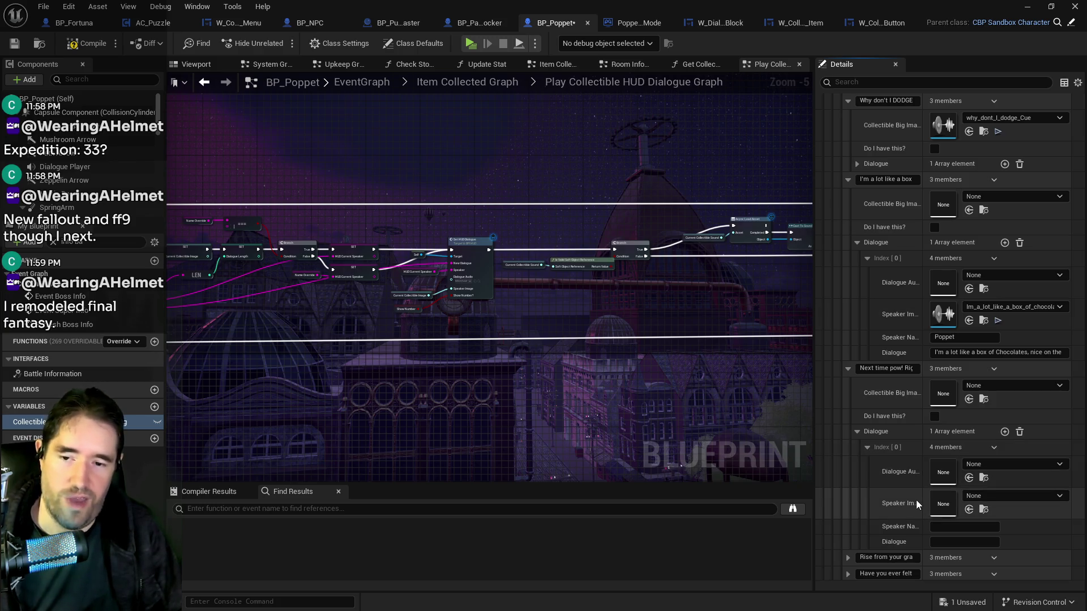
# Give the 'Next time pow!' line the next_time_pow clip and speaker 'POppet', and the box line chocolates audio.
pyautogui.click(969, 509)
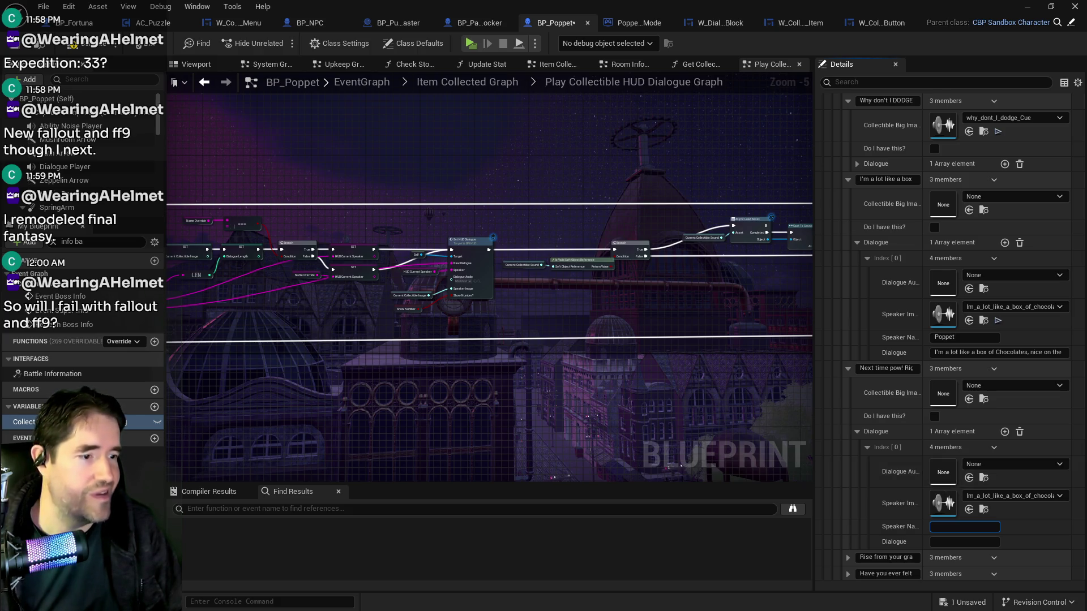
pyautogui.click(922, 506)
pyautogui.click(969, 510)
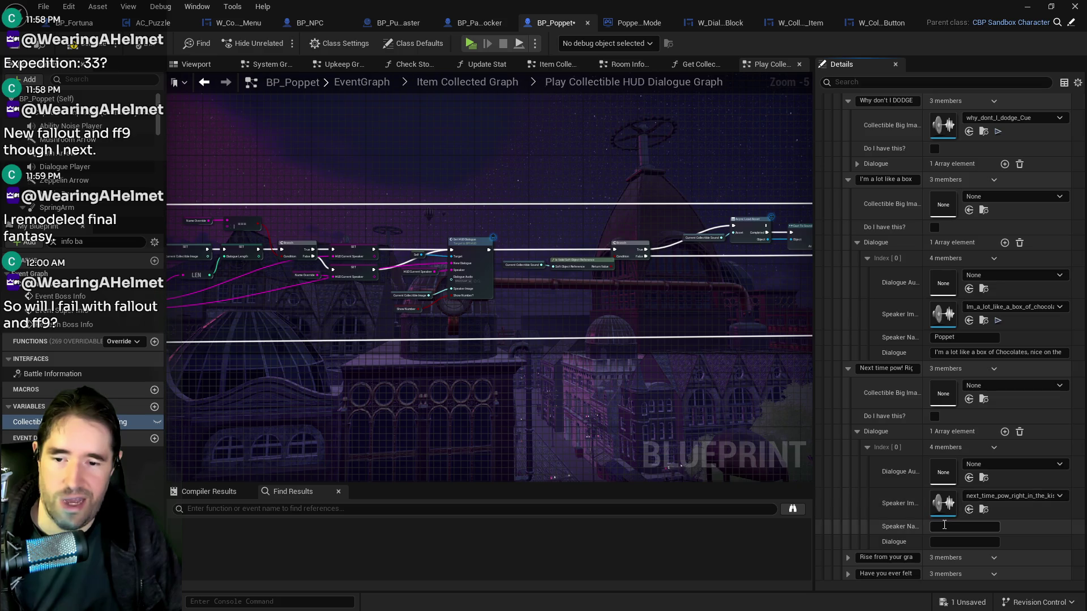
pyautogui.write('Popet')
pyautogui.click(969, 478)
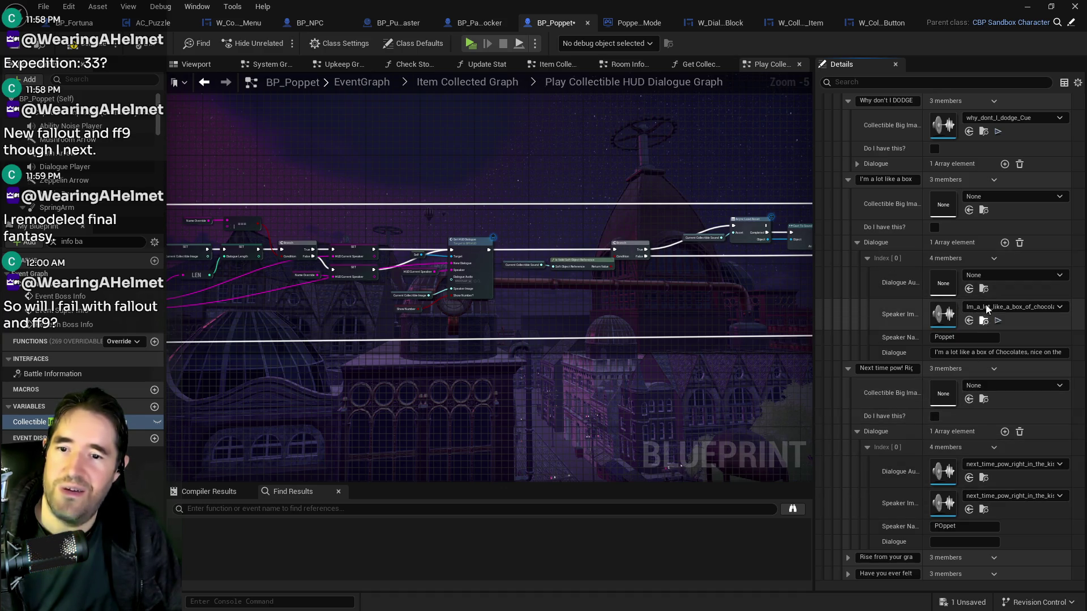
pyautogui.click(969, 288)
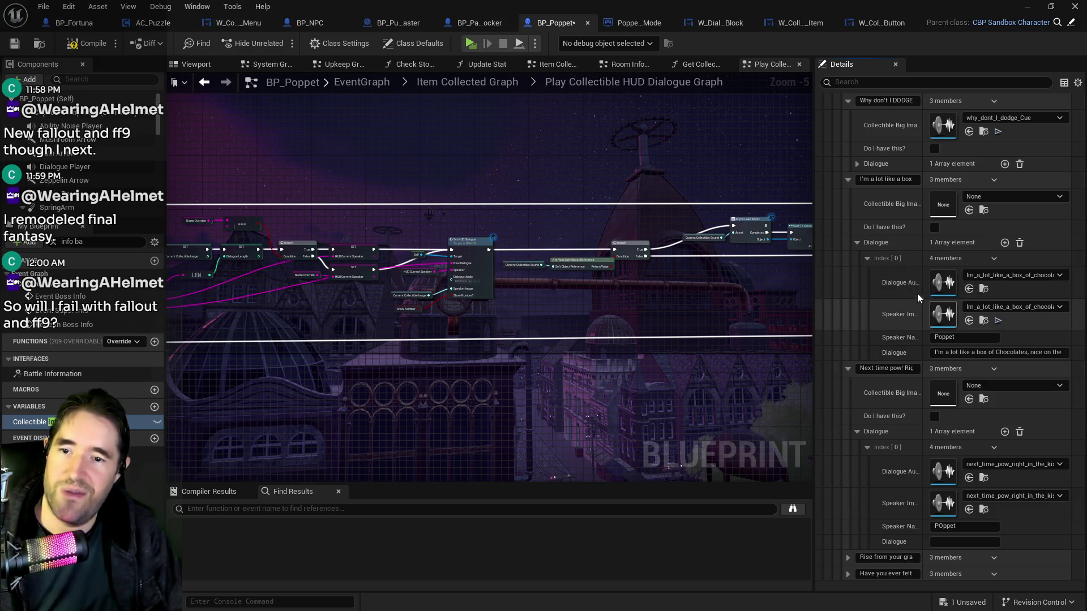
# Give the dodge entry's dialogue line its voice clip and the poppet_indicator speaker image.
pyautogui.scroll(2, 922, 297)
pyautogui.scroll(1, 941, 164)
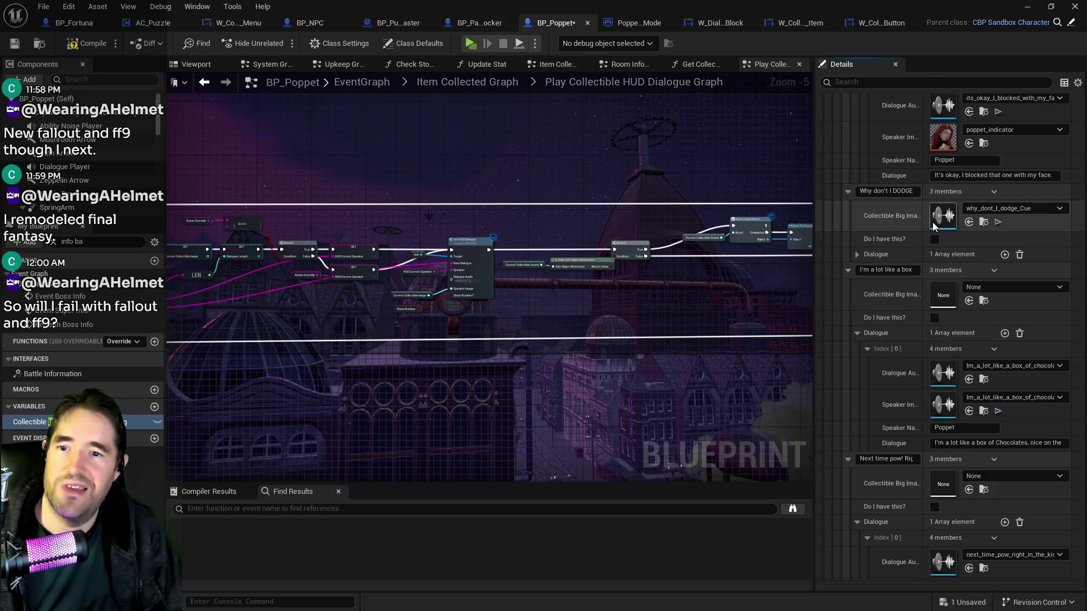
pyautogui.click(857, 255)
pyautogui.click(867, 270)
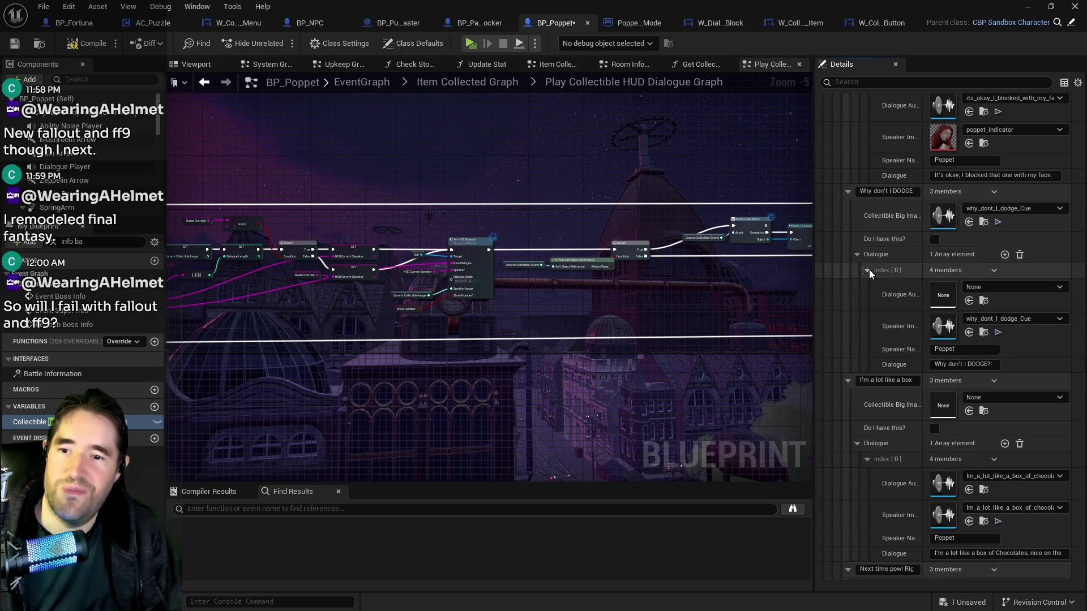
pyautogui.keyDown('shift'); pyautogui.click(910, 301); pyautogui.keyUp('shift')
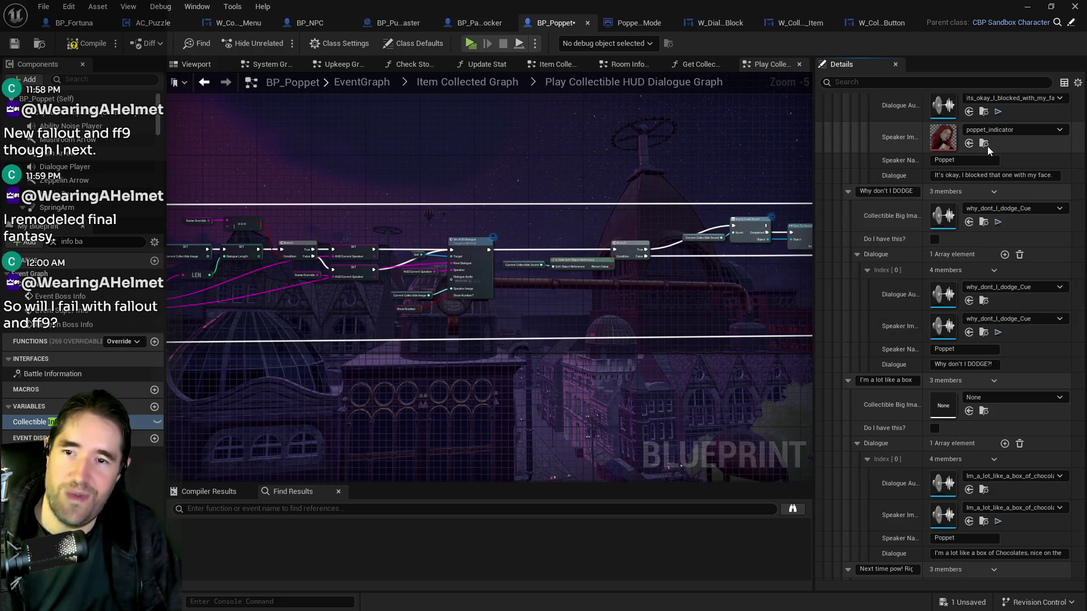
pyautogui.click(967, 335)
# Reset the box and pow lines' speaker images to poppet_indicator, then add a line to the next message.
pyautogui.scroll(-2, 964, 364)
pyautogui.click(969, 449)
pyautogui.scroll(-4, 970, 446)
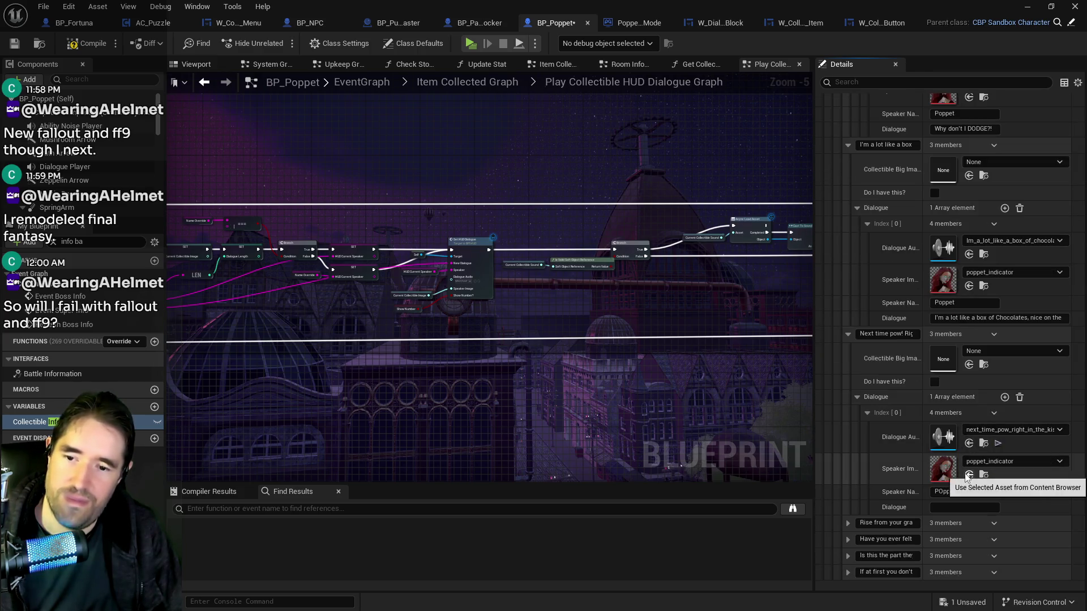
pyautogui.click(969, 475)
pyautogui.scroll(-2, 965, 477)
pyautogui.click(848, 451)
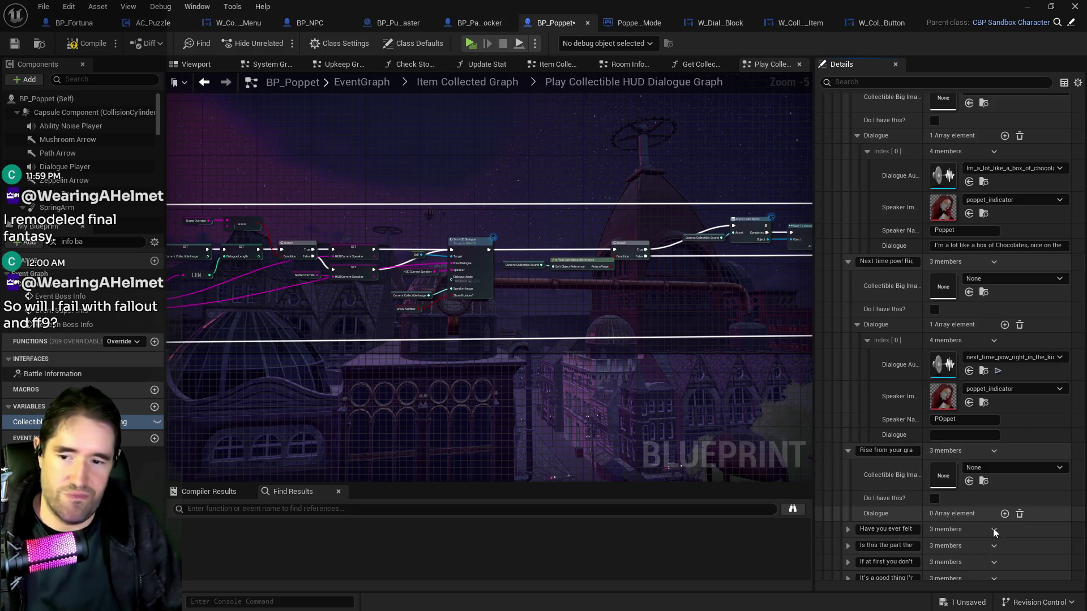
pyautogui.click(1004, 514)
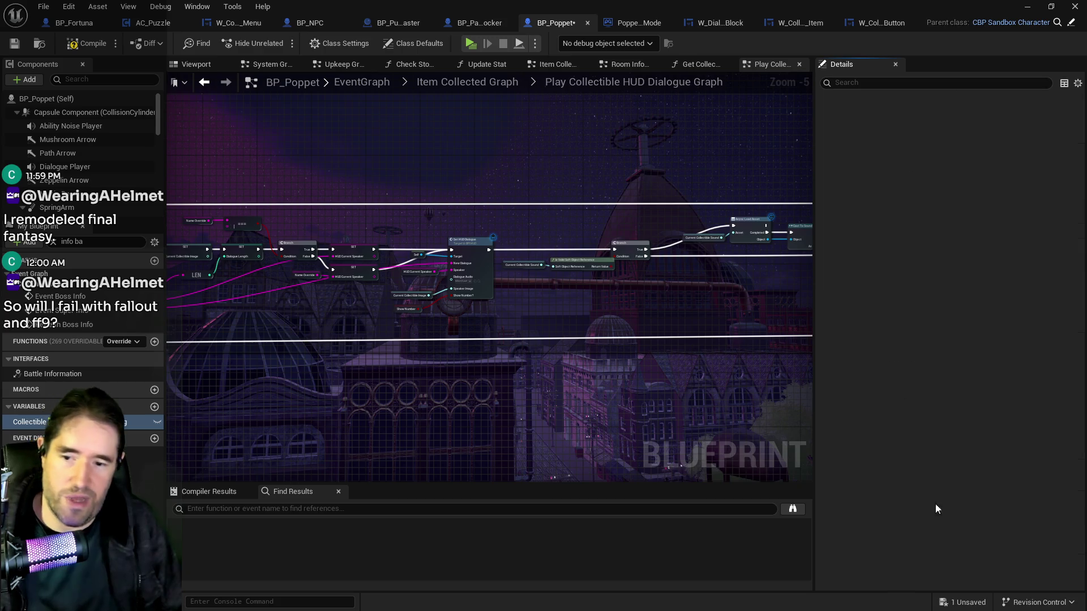
# Give the next three death messages a dialogue line with the poppet_indicator speaker image.
pyautogui.click(866, 458)
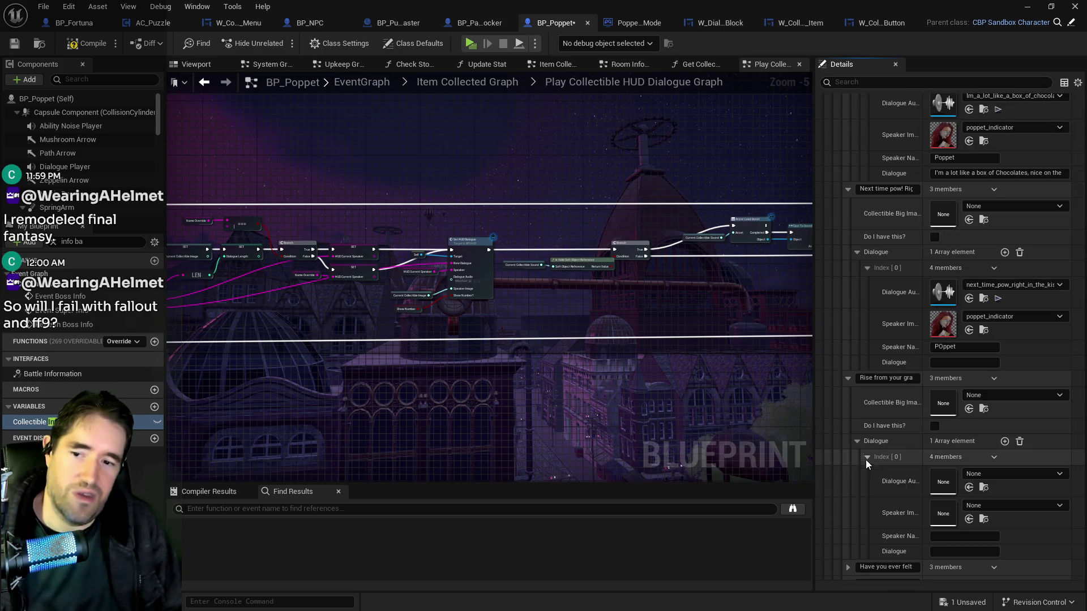
pyautogui.click(970, 520)
pyautogui.scroll(-3, 906, 481)
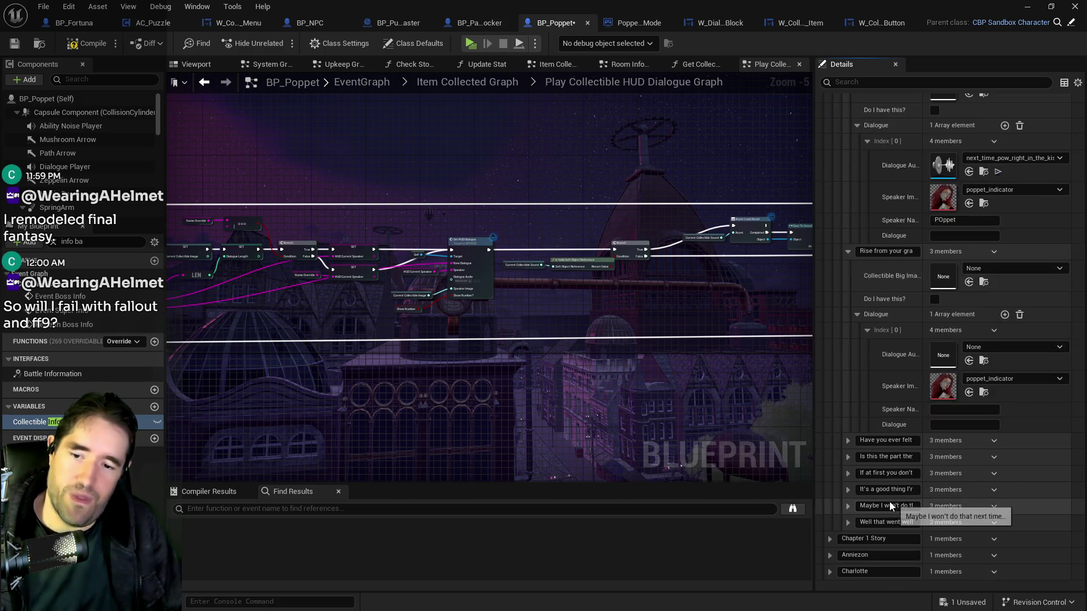
pyautogui.click(848, 441)
pyautogui.click(1004, 503)
pyautogui.click(864, 519)
pyautogui.scroll(-2, 901, 521)
pyautogui.click(969, 509)
pyautogui.scroll(-3, 906, 508)
pyautogui.click(847, 485)
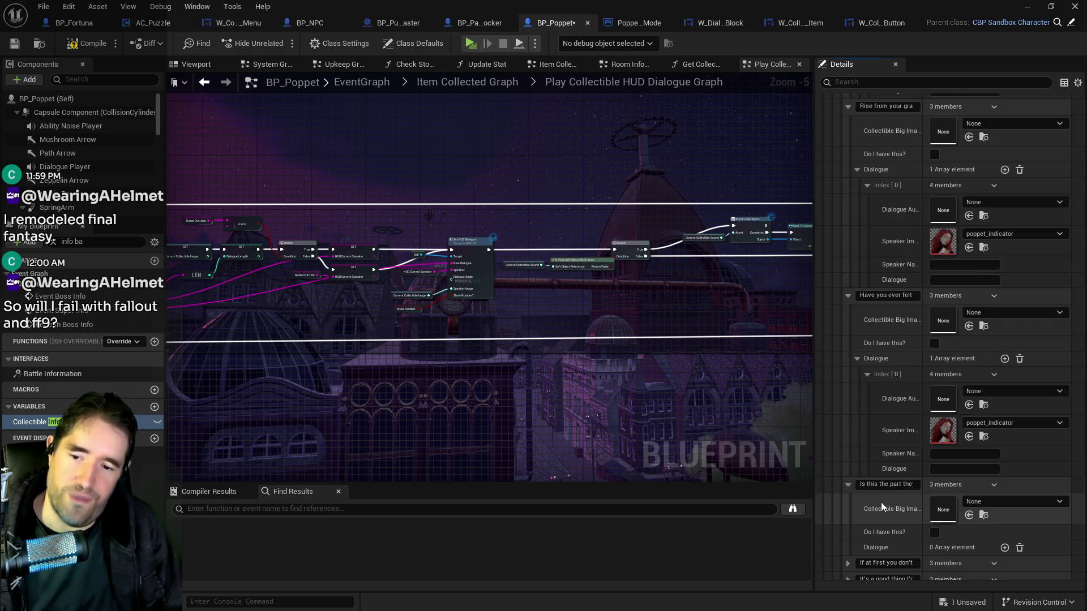
pyautogui.click(1004, 548)
pyautogui.click(867, 564)
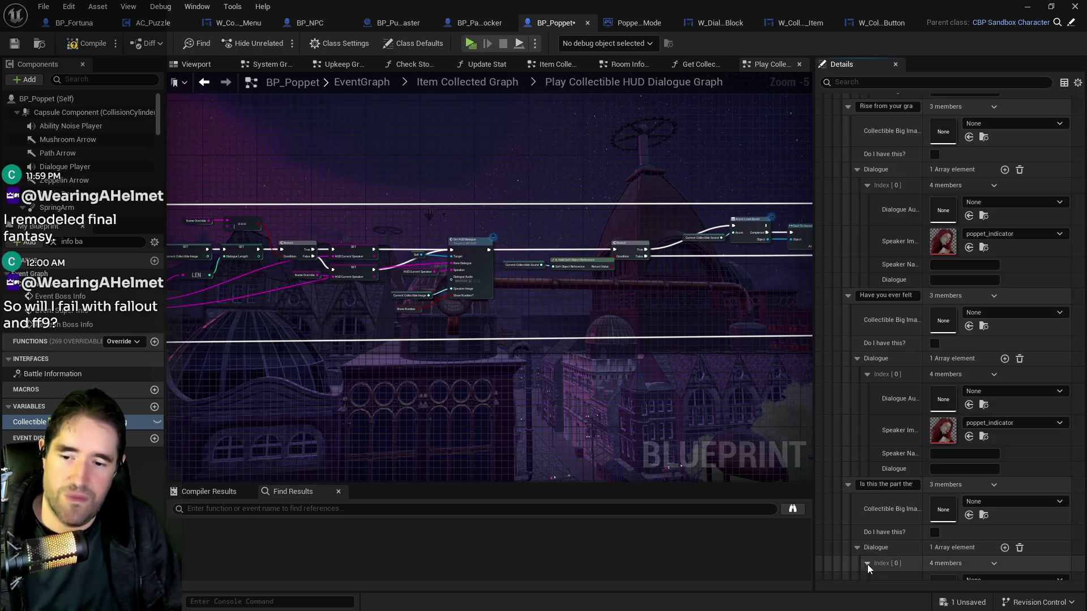
pyautogui.scroll(-3, 906, 557)
pyautogui.keyDown('shift'); pyautogui.click(892, 522); pyautogui.keyUp('shift')
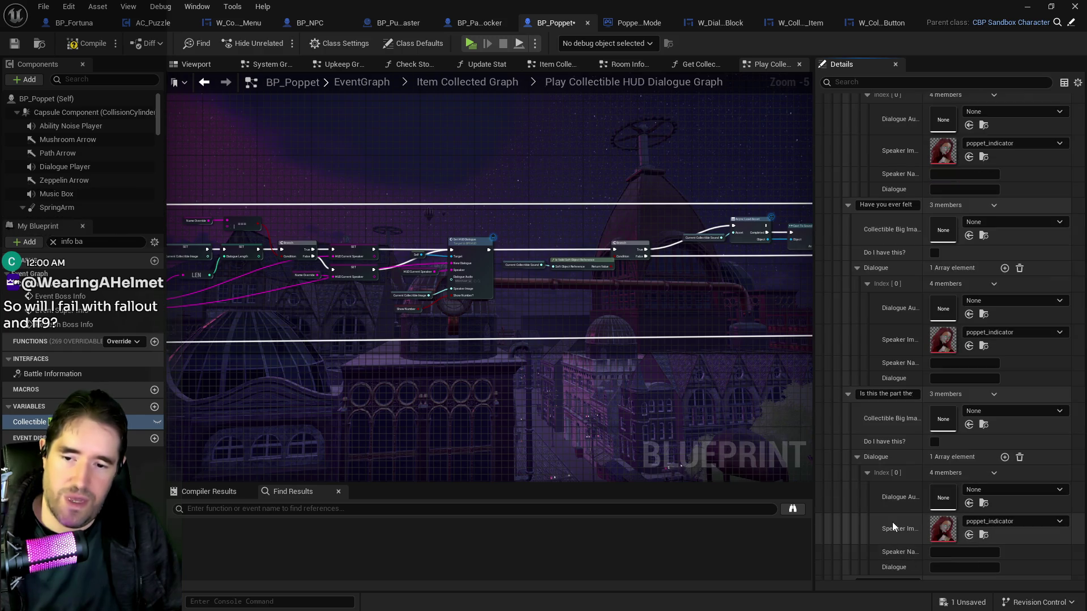
pyautogui.scroll(-3, 882, 518)
# Add a dialogue line to each of the following two death messages.
pyautogui.click(849, 493)
pyautogui.scroll(-2, 906, 520)
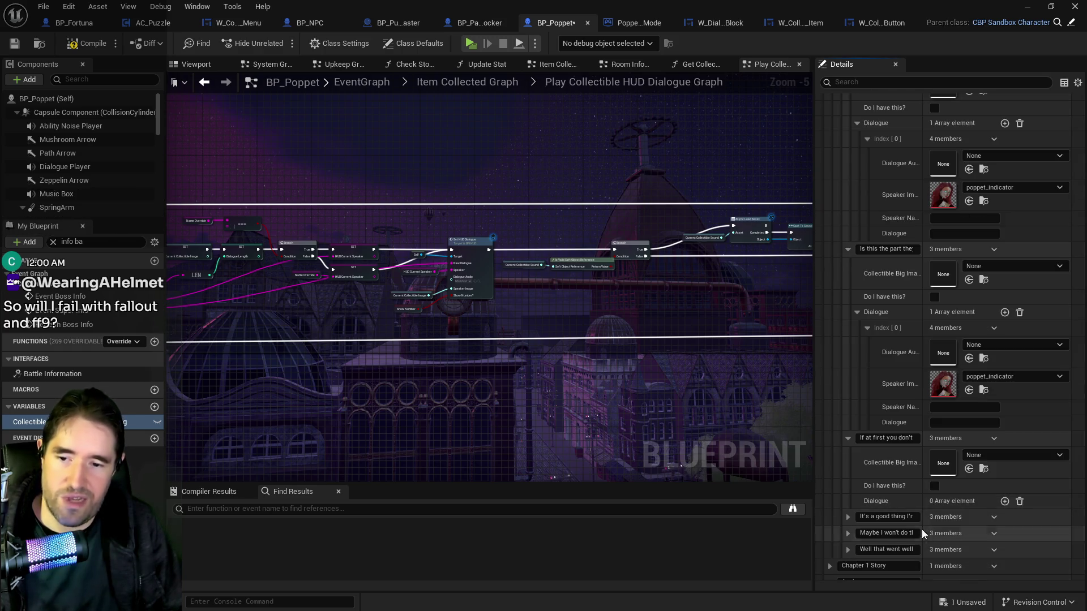
pyautogui.click(1005, 503)
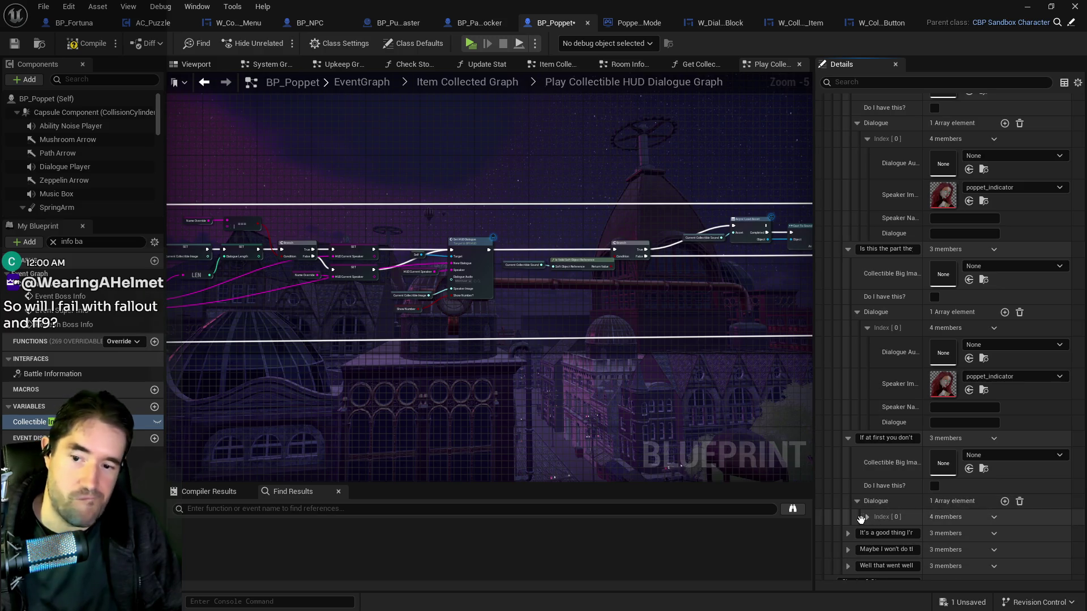
pyautogui.click(868, 517)
pyautogui.scroll(-3, 869, 519)
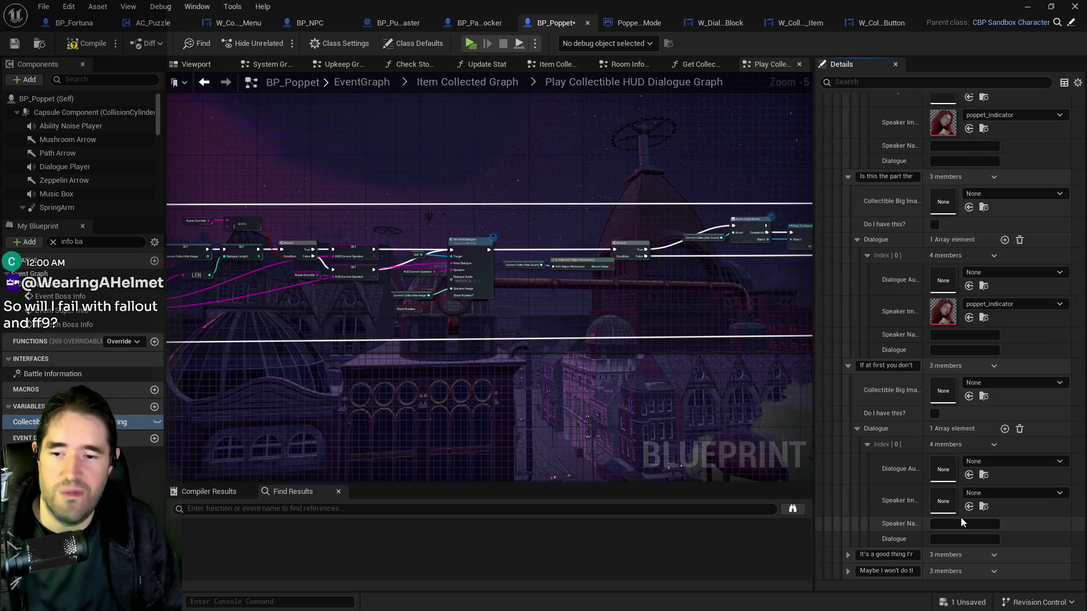
pyautogui.scroll(-3, 925, 524)
pyautogui.click(849, 465)
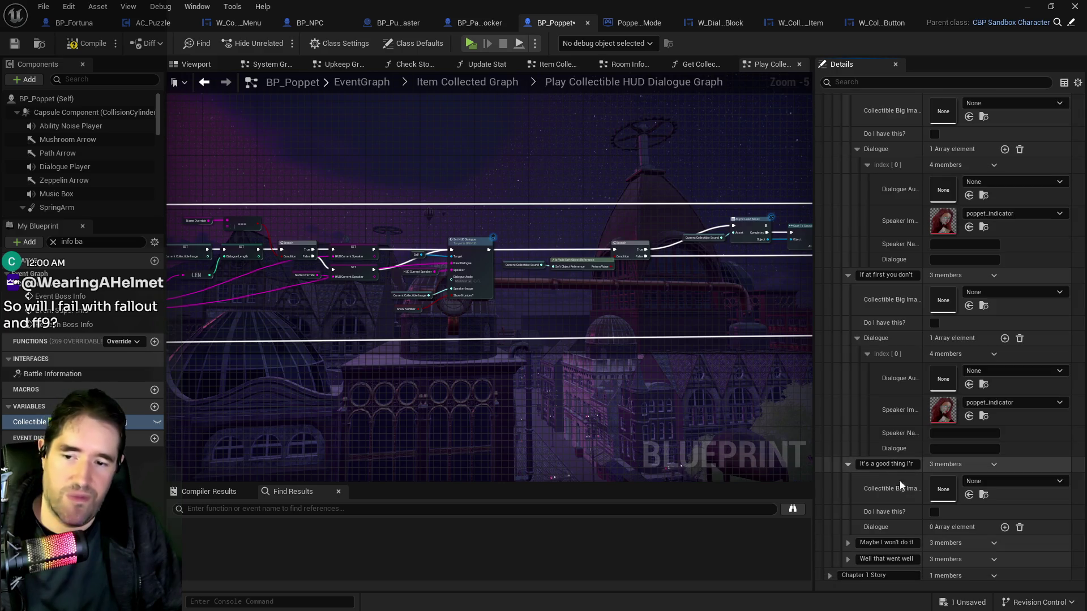
pyautogui.click(1005, 527)
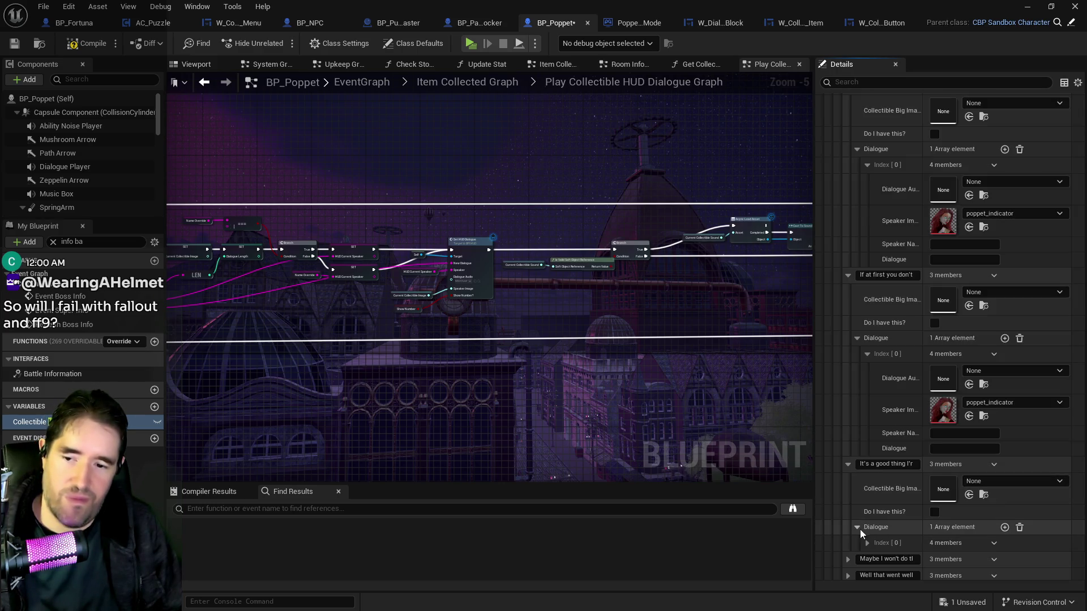
pyautogui.click(865, 543)
pyautogui.scroll(-3, 931, 552)
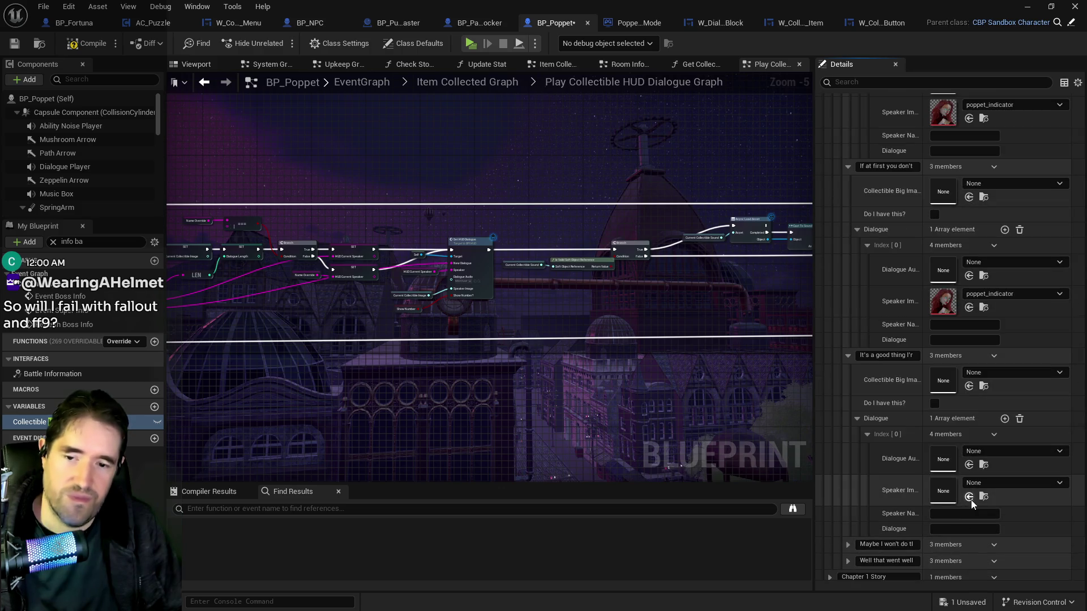
# Add poppet_indicator dialogue lines to the last two death messages, through the final entry.
pyautogui.click(847, 509)
pyautogui.scroll(-1, 894, 523)
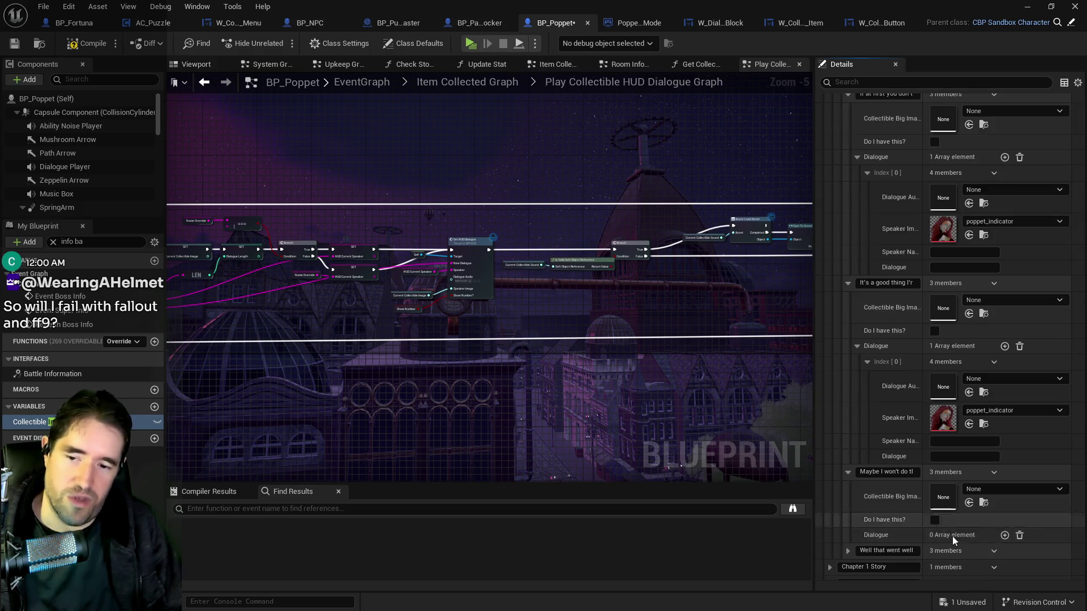
pyautogui.click(1004, 535)
pyautogui.scroll(-2, 912, 523)
pyautogui.click(867, 478)
pyautogui.scroll(-2, 868, 481)
pyautogui.keyDown('shift'); pyautogui.click(900, 462); pyautogui.keyUp('shift')
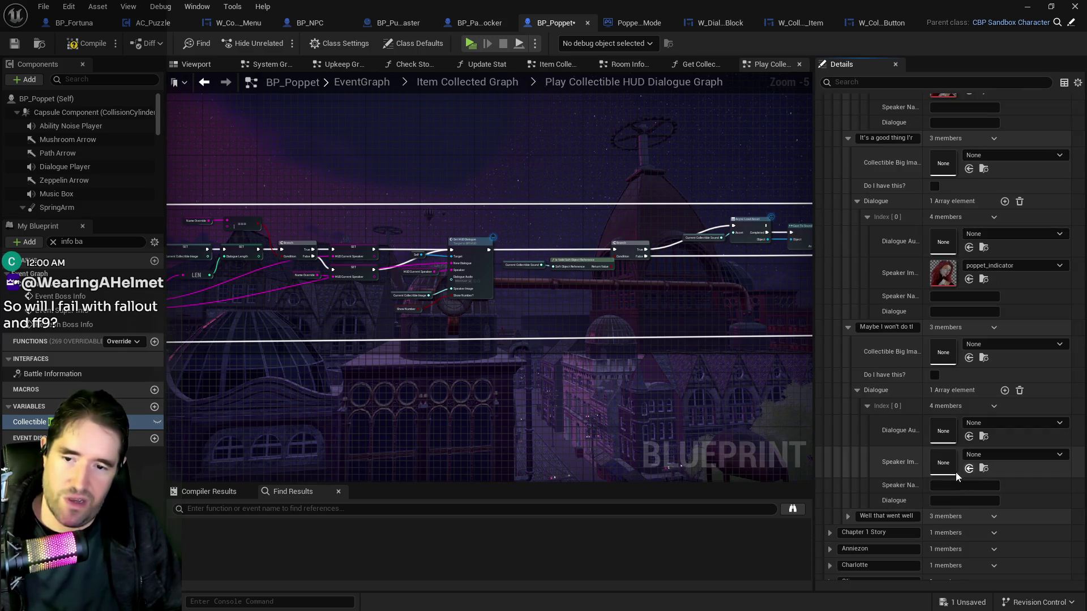
pyautogui.click(847, 516)
pyautogui.scroll(-2, 909, 545)
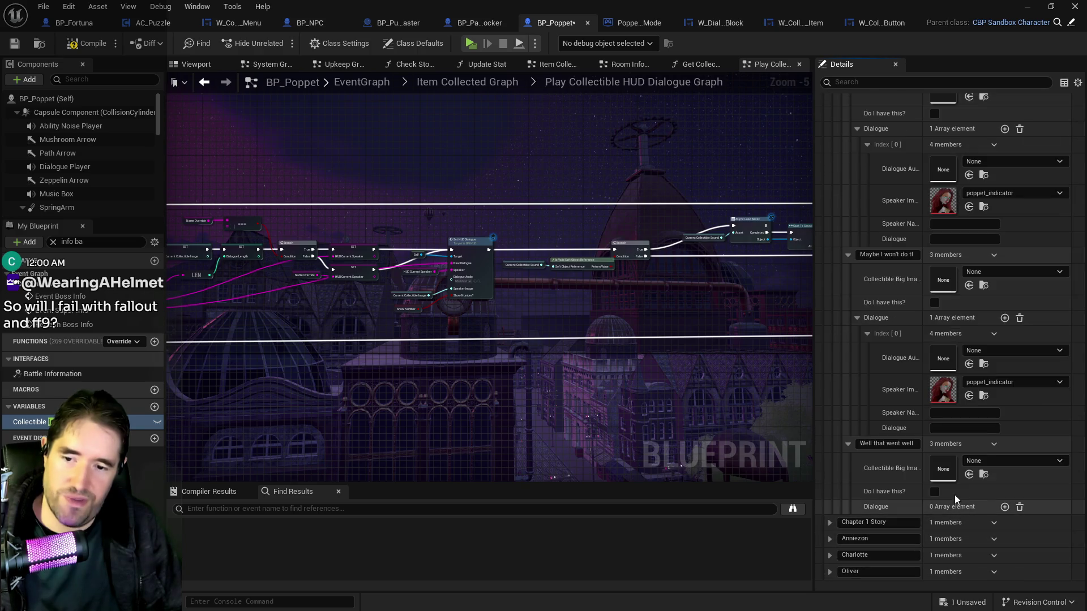
pyautogui.click(1004, 507)
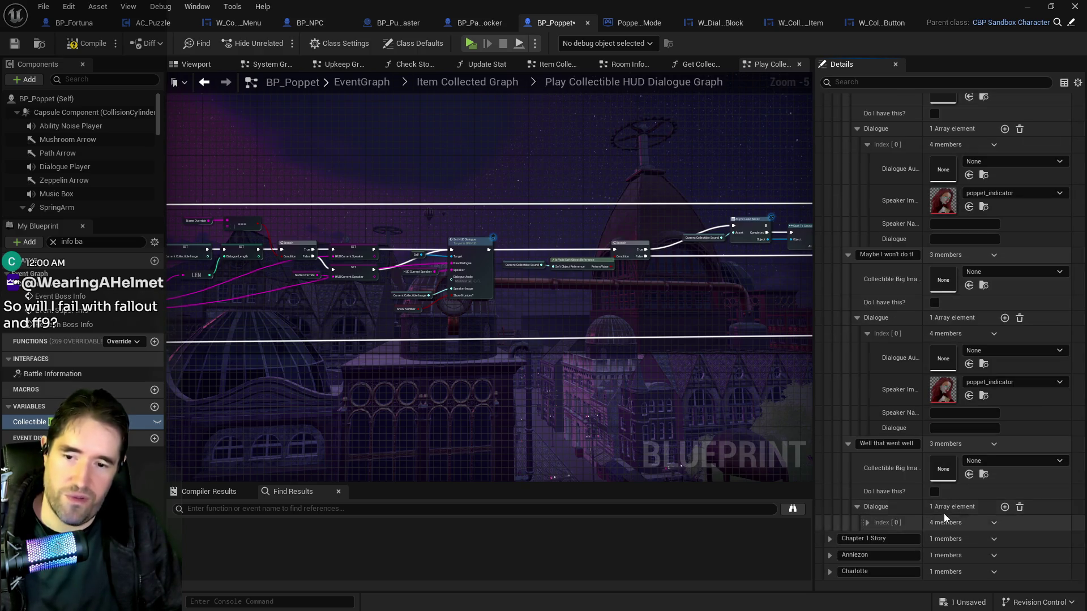
pyautogui.click(868, 523)
pyautogui.scroll(-2, 908, 525)
pyautogui.click(969, 532)
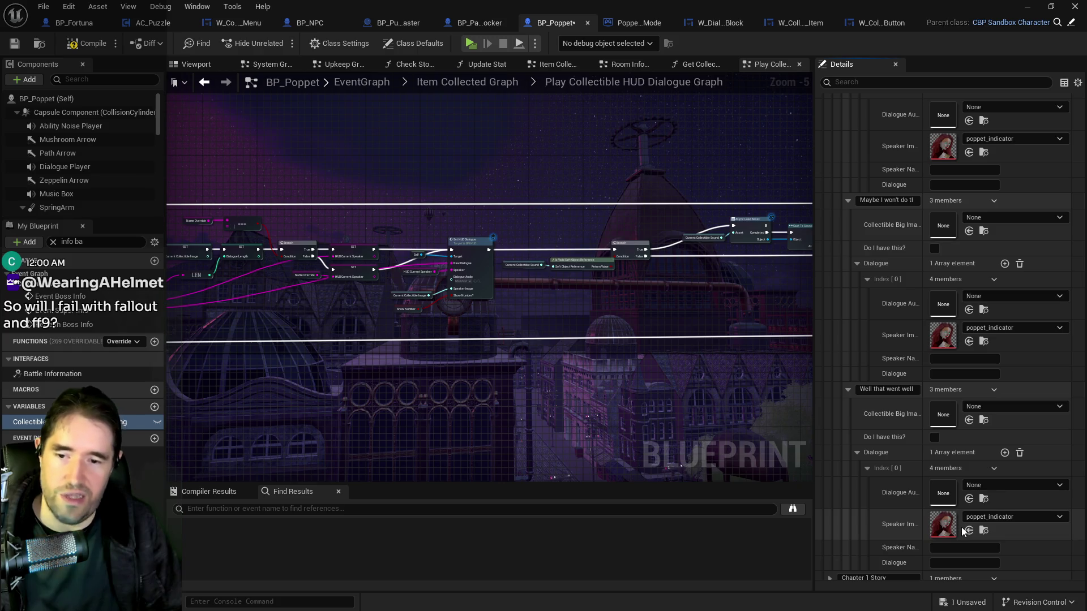
pyautogui.scroll(15, 962, 525)
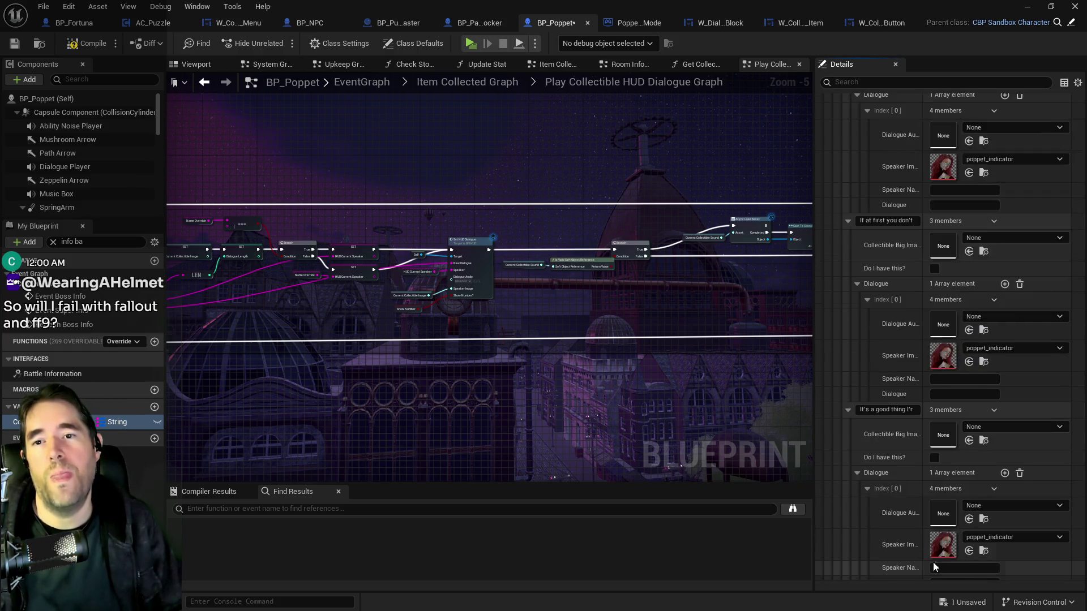
# Correct the misspelled 'POppet' speaker name to 'Poppet'.
pyautogui.scroll(10, 959, 419)
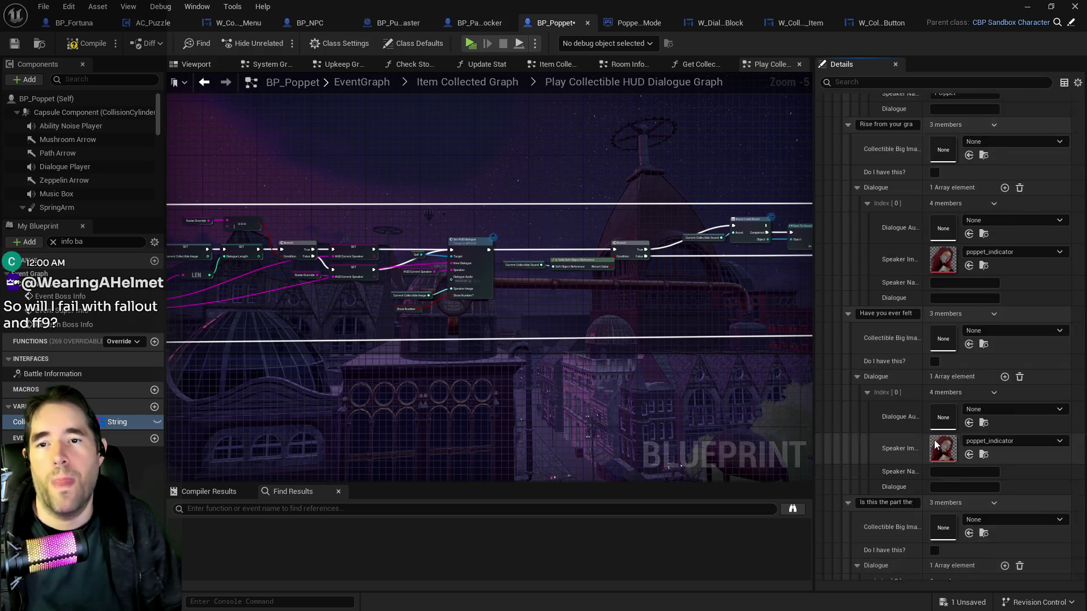
pyautogui.scroll(2, 948, 408)
pyautogui.click(945, 239)
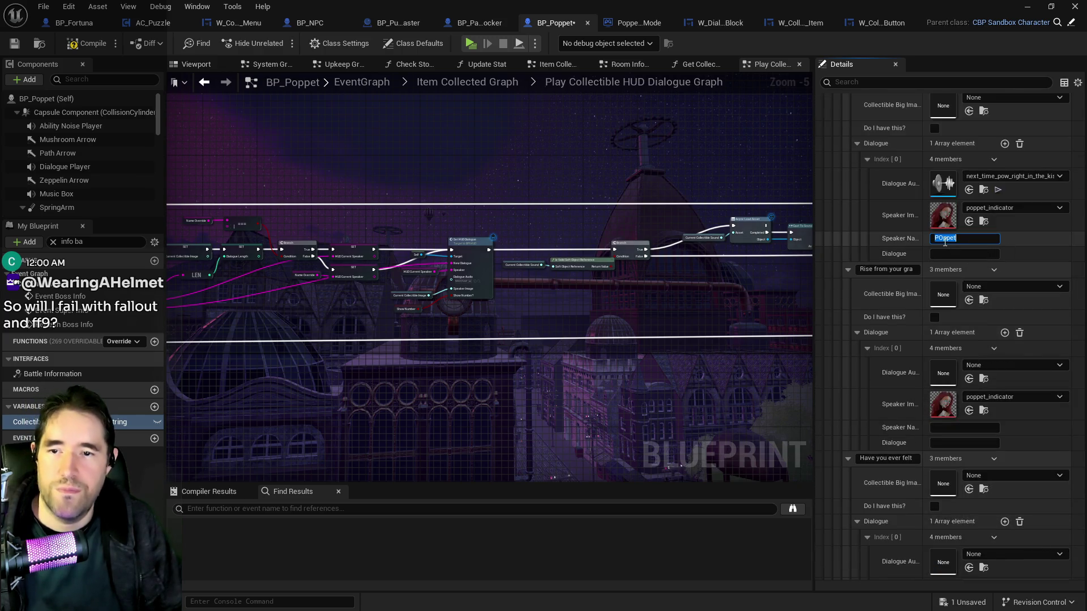
pyautogui.press('BackSpace')
pyautogui.scroll(1, 940, 242)
pyautogui.write('Poppet')
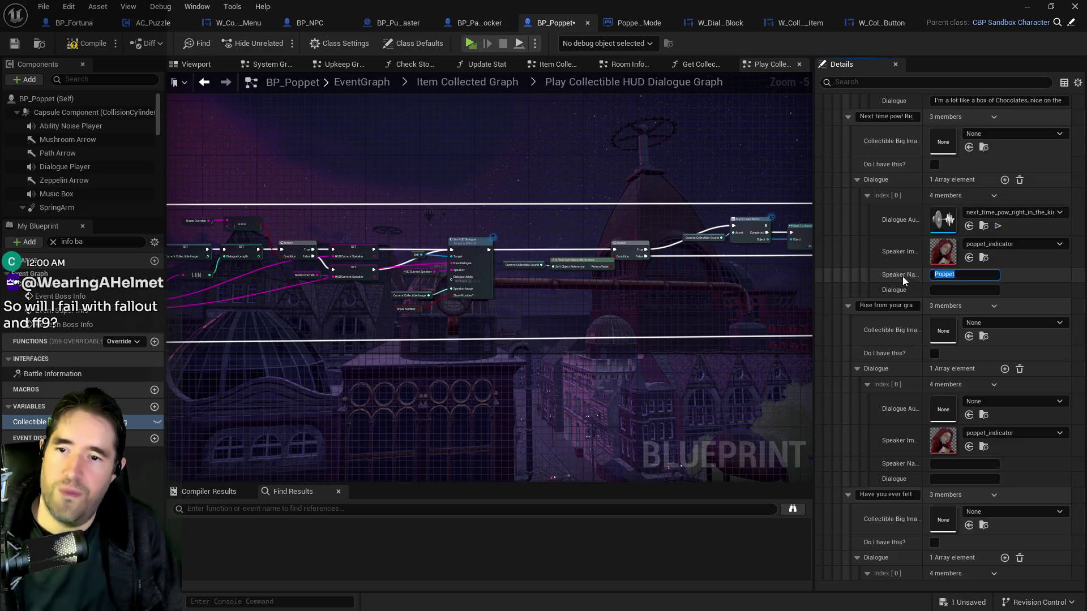
# Paste 'Poppet' into the next empty speaker name fields.
pyautogui.scroll(-1, 905, 274)
pyautogui.click(943, 444)
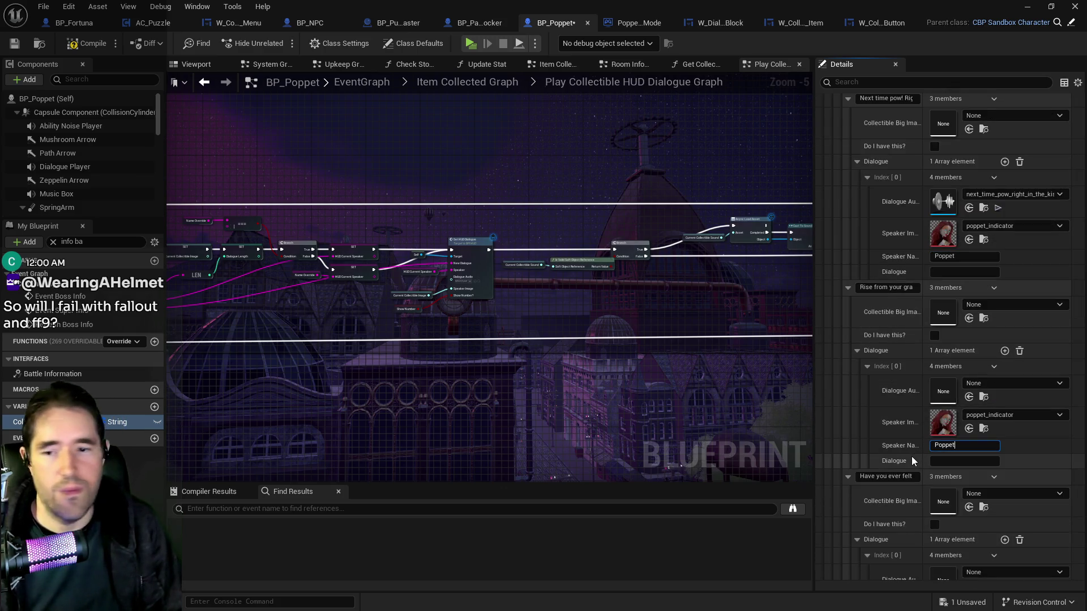
pyautogui.scroll(-3, 909, 461)
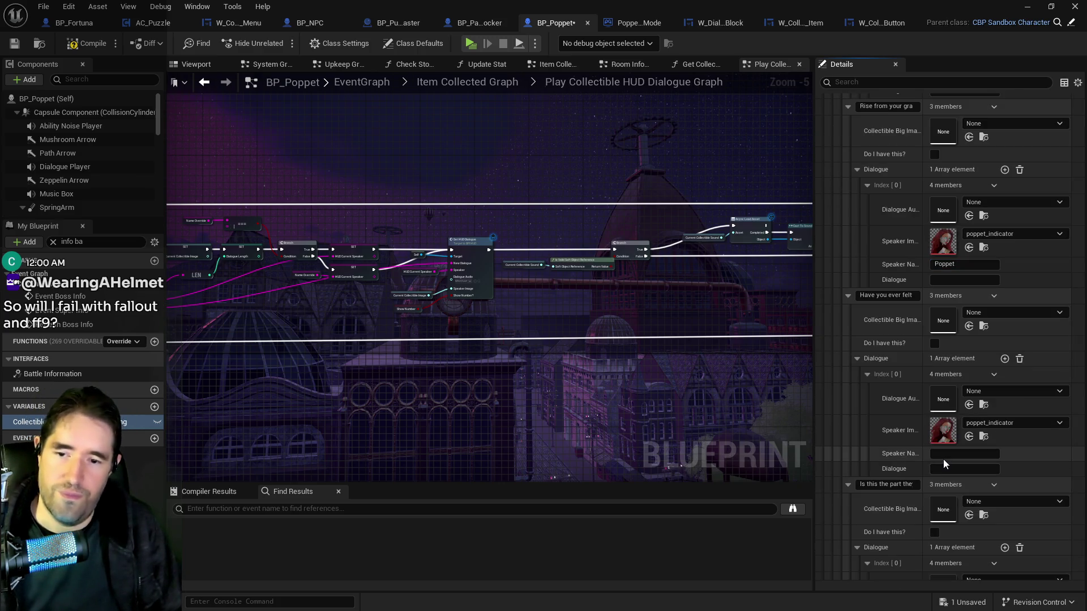
pyautogui.click(941, 457)
pyautogui.write('Poppet')
pyautogui.scroll(-2, 918, 470)
pyautogui.scroll(-1, 918, 471)
pyautogui.click(940, 446)
pyautogui.scroll(-3, 912, 457)
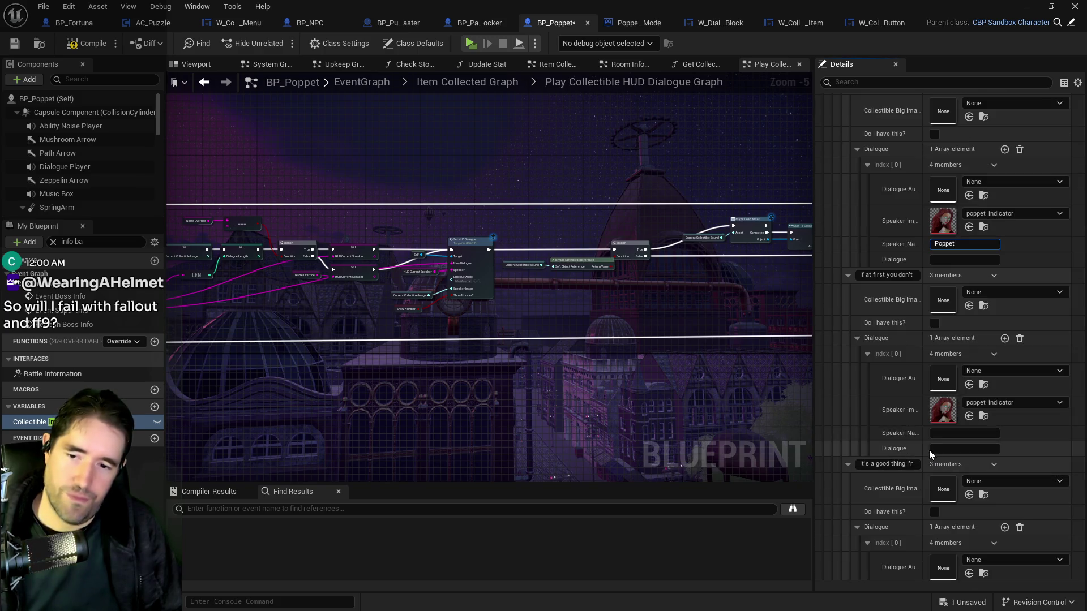
pyautogui.click(940, 435)
pyautogui.write('Poppet')
# Paste 'Poppet' into the last empty speaker name and scroll back up the array.
pyautogui.scroll(-3, 932, 450)
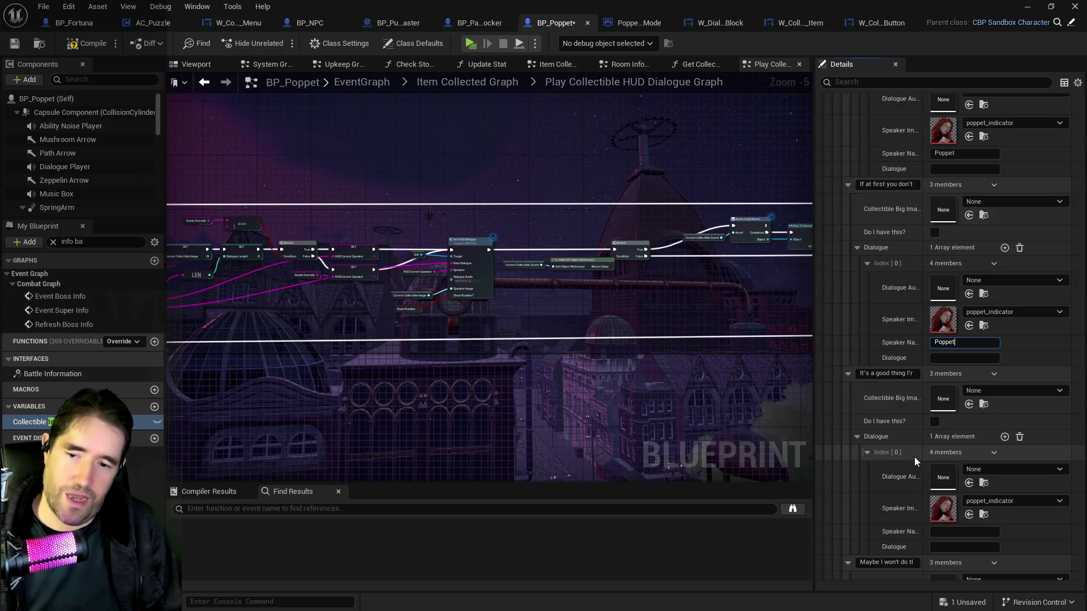
pyautogui.click(939, 460)
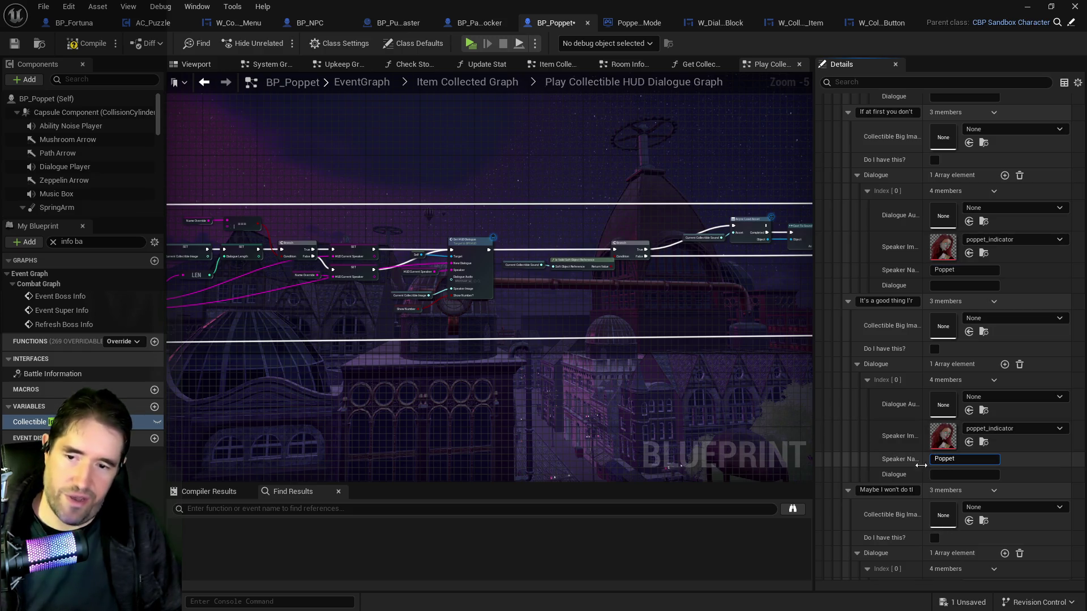
pyautogui.scroll(-3, 921, 466)
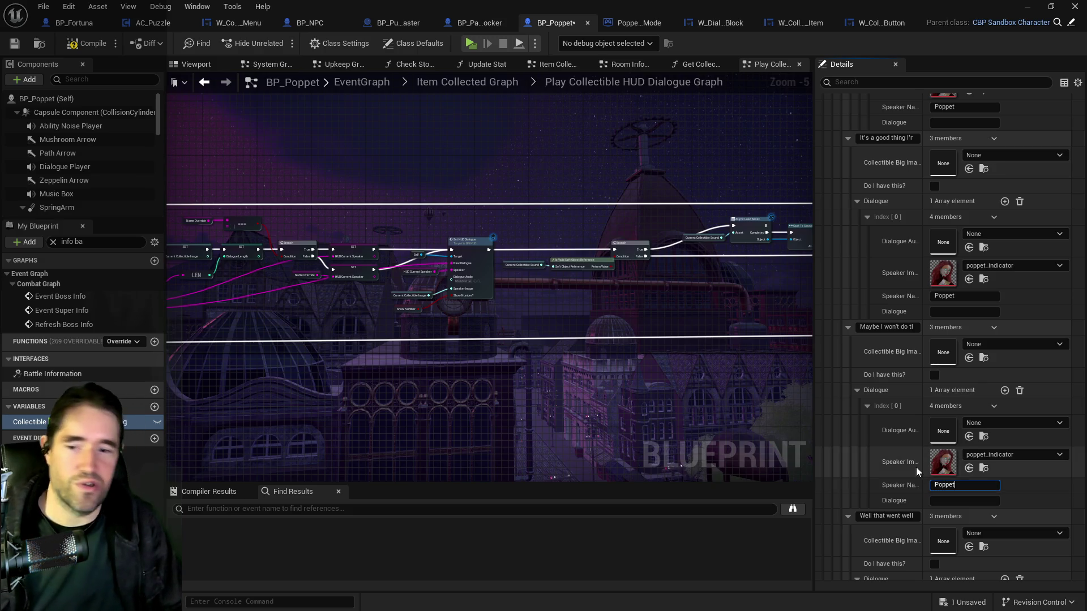
pyautogui.scroll(-3, 914, 466)
pyautogui.click(941, 513)
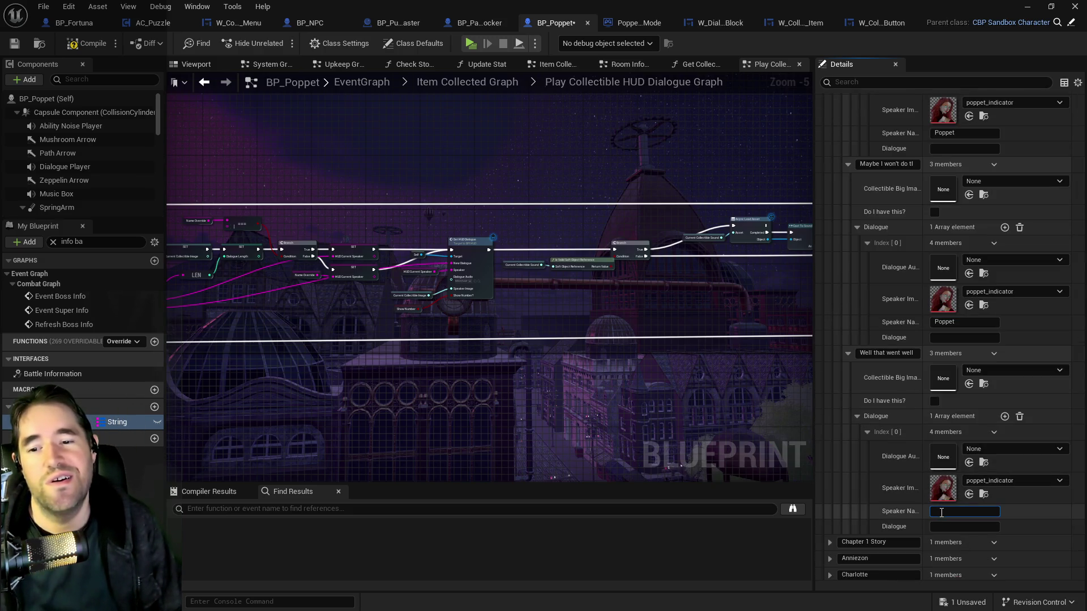
pyautogui.write('Poppet')
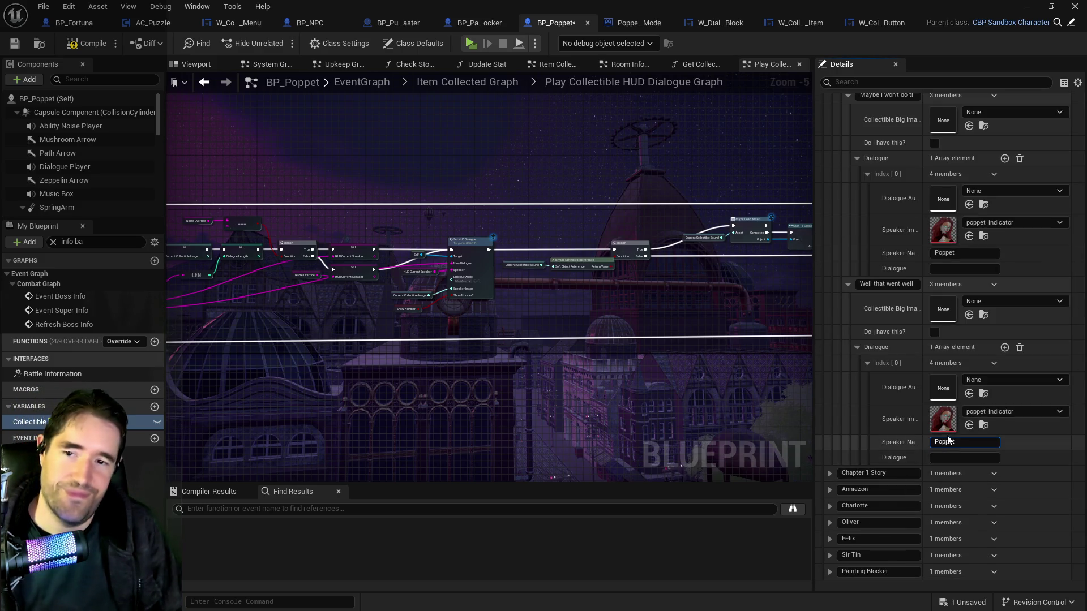
pyautogui.scroll(10, 956, 376)
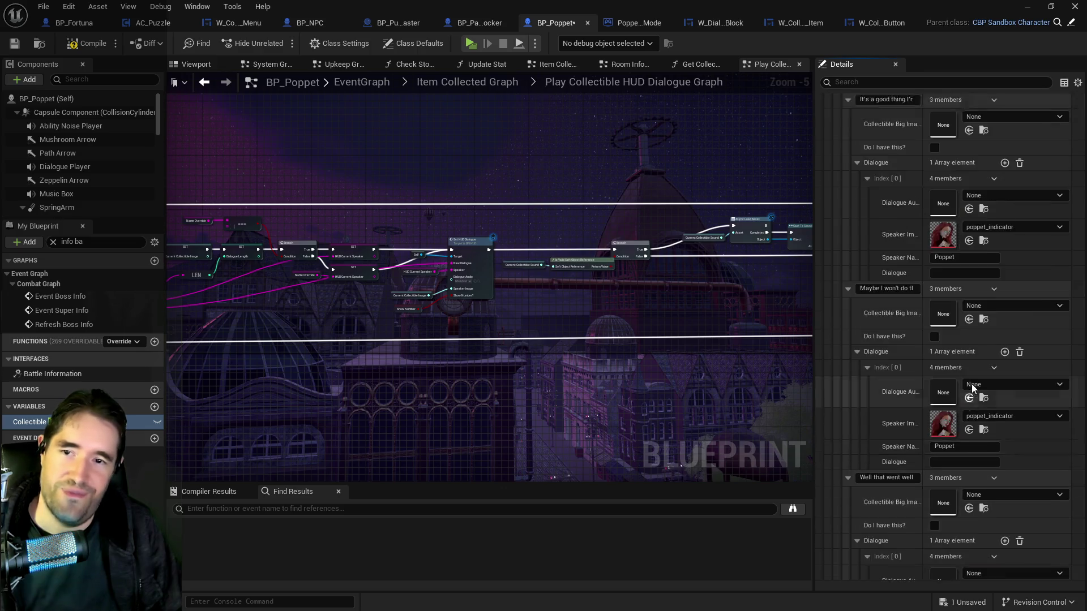
pyautogui.scroll(10, 971, 383)
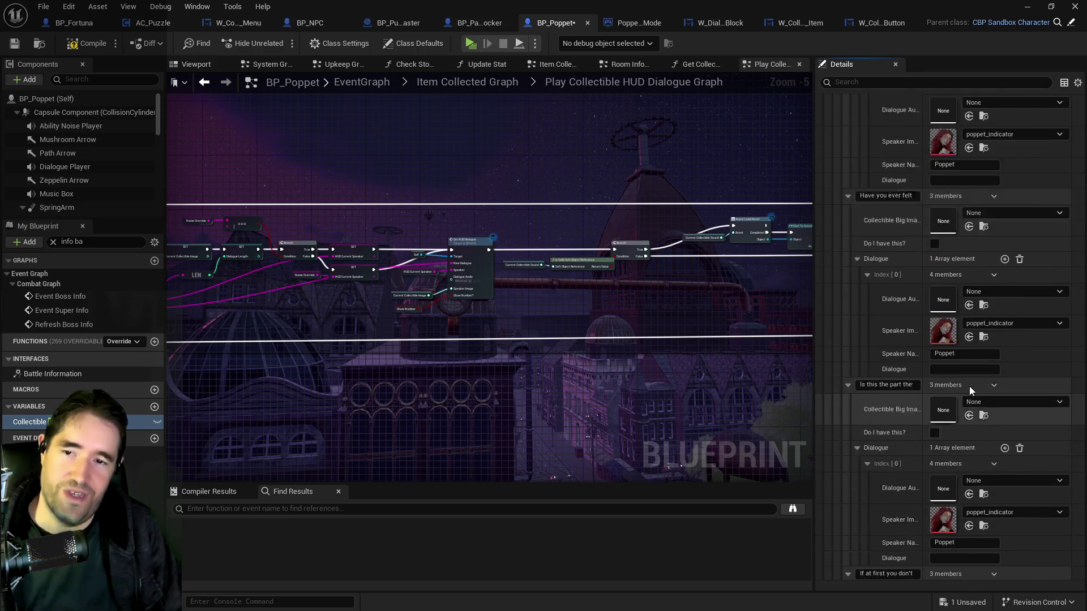
pyautogui.scroll(5, 937, 286)
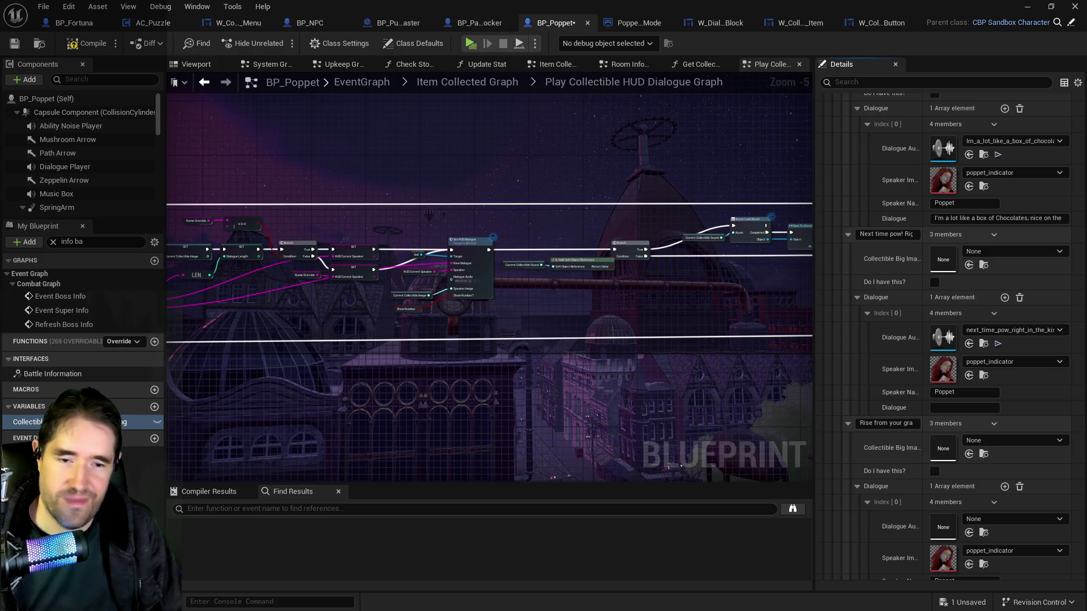
# Paste 'Next time pow! Right in the kisser!' into its empty dialogue field.
pyautogui.click(963, 408)
pyautogui.write('Next time pow! Right in the kisser!')
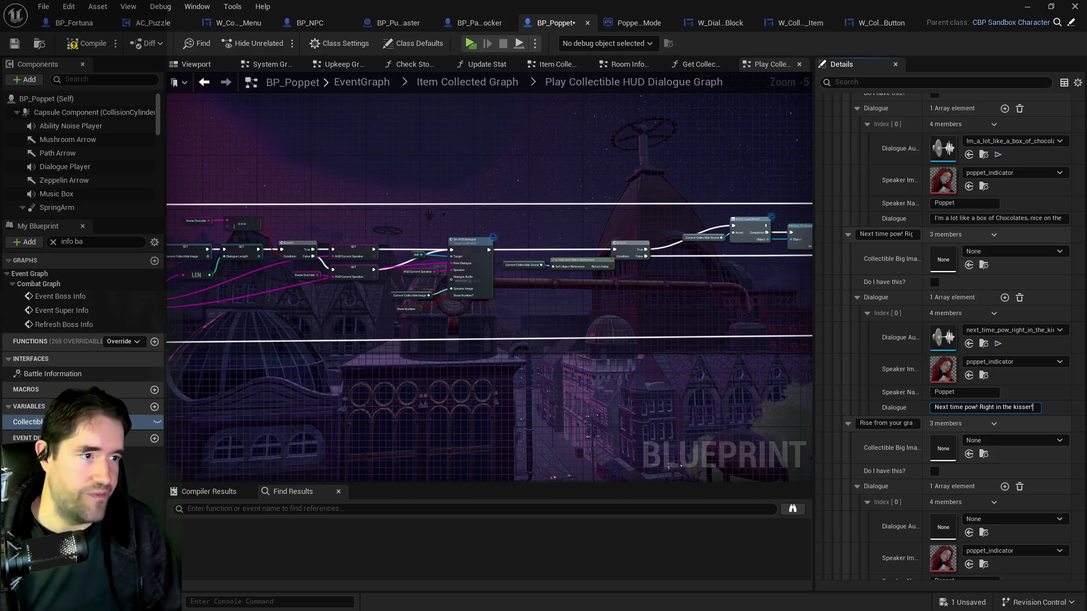
pyautogui.hotkey('ctrl', 'a')
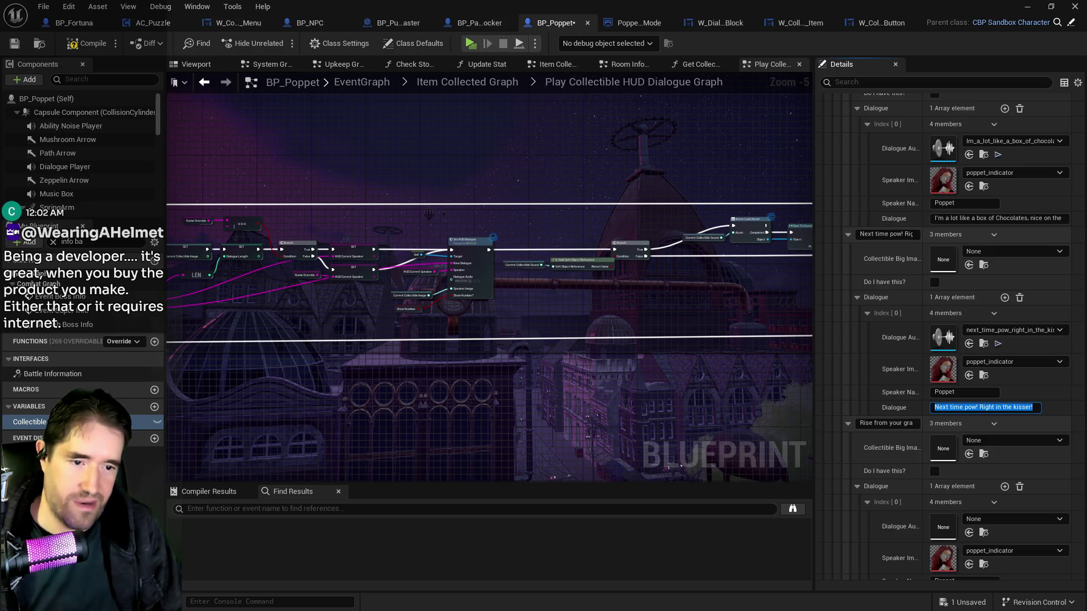
pyautogui.scroll(-3, 928, 426)
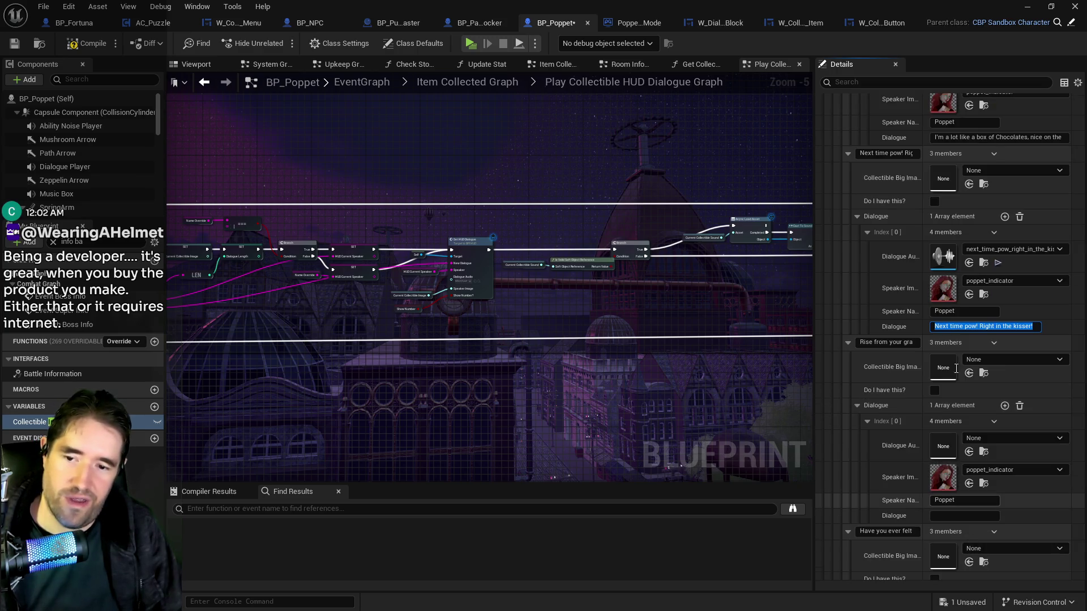
pyautogui.scroll(-2, 940, 399)
# Paste 'Rise from your grave Poppet!' into the grave message's dialogue field.
pyautogui.click(940, 451)
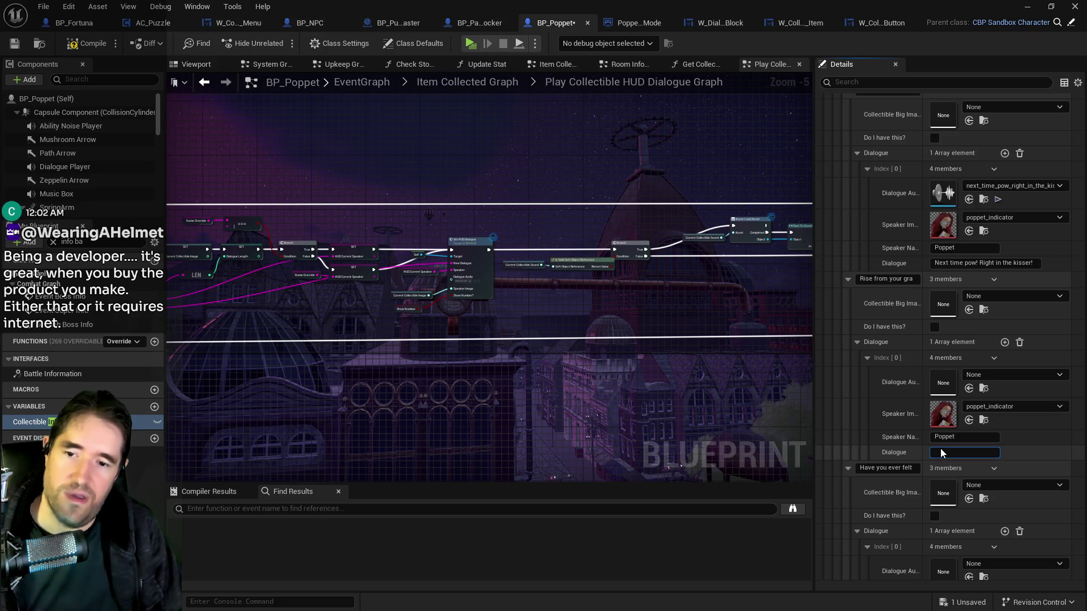
pyautogui.write('Rise from your grave Poppet!')
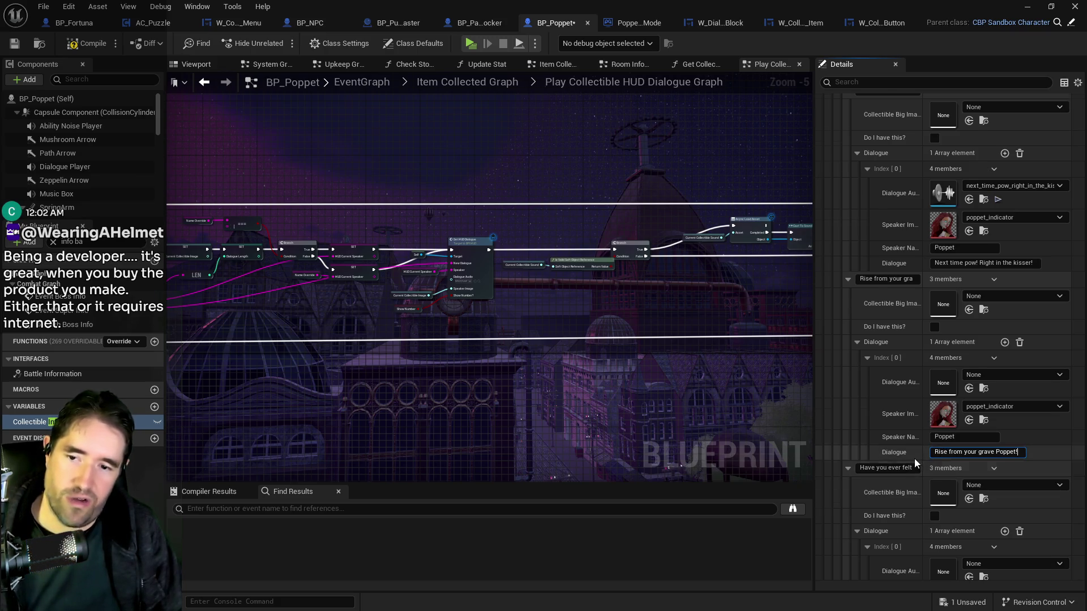
pyautogui.scroll(-5, 913, 457)
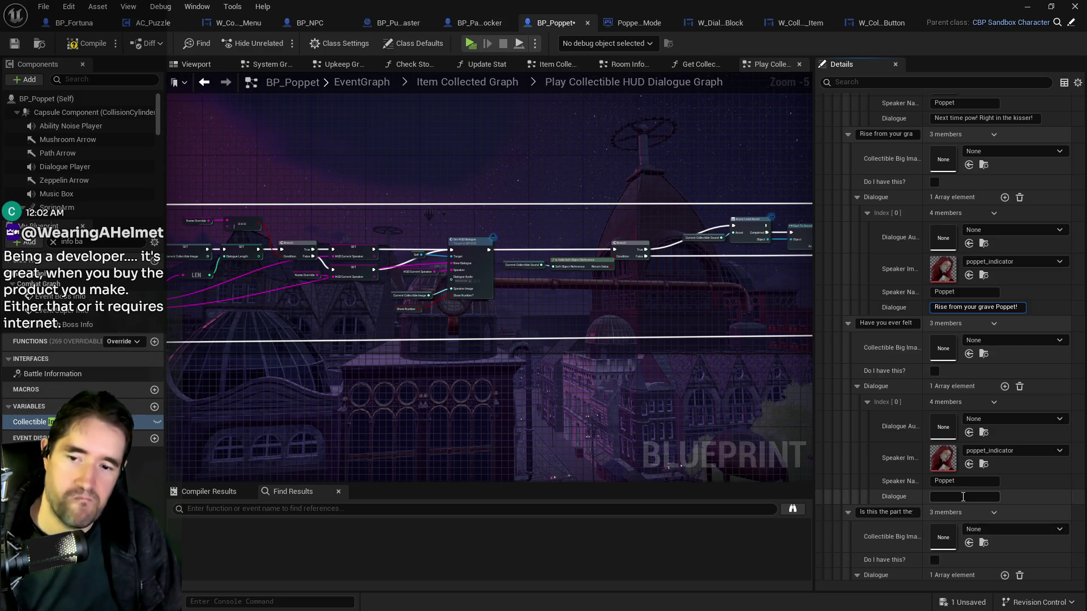
# Paste the hand-shaking, heroine-fails-over-and-over, and die-and-die-again dialogue lines into their fields.
pyautogui.click(999, 496)
pyautogui.hotkey('ctrl', 'v')
pyautogui.scroll(-5, 1056, 518)
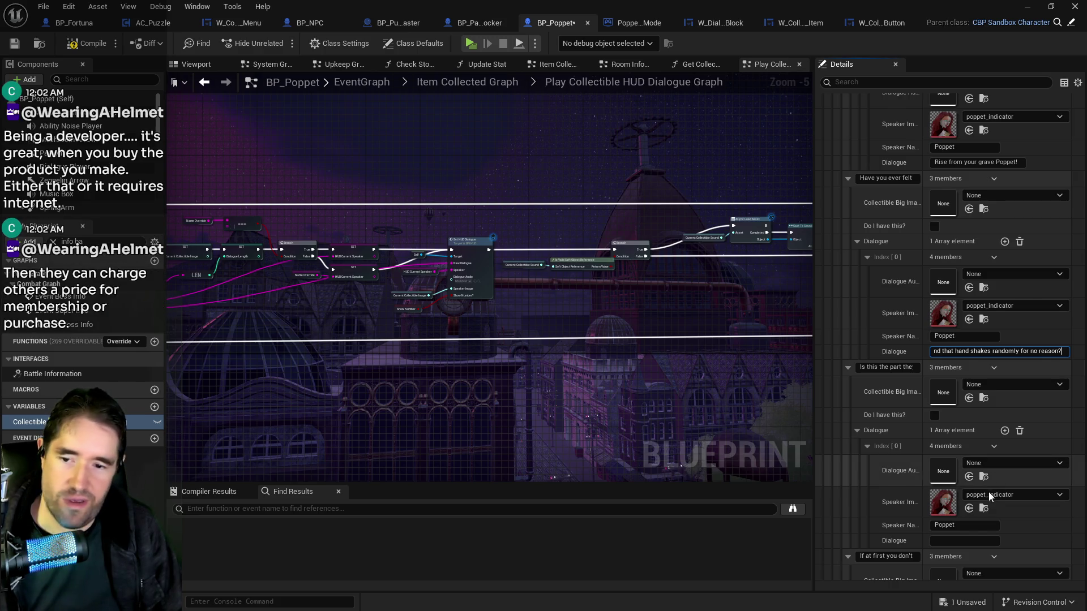
pyautogui.scroll(-2, 989, 492)
pyautogui.click(965, 492)
pyautogui.hotkey('ctrl', 'v')
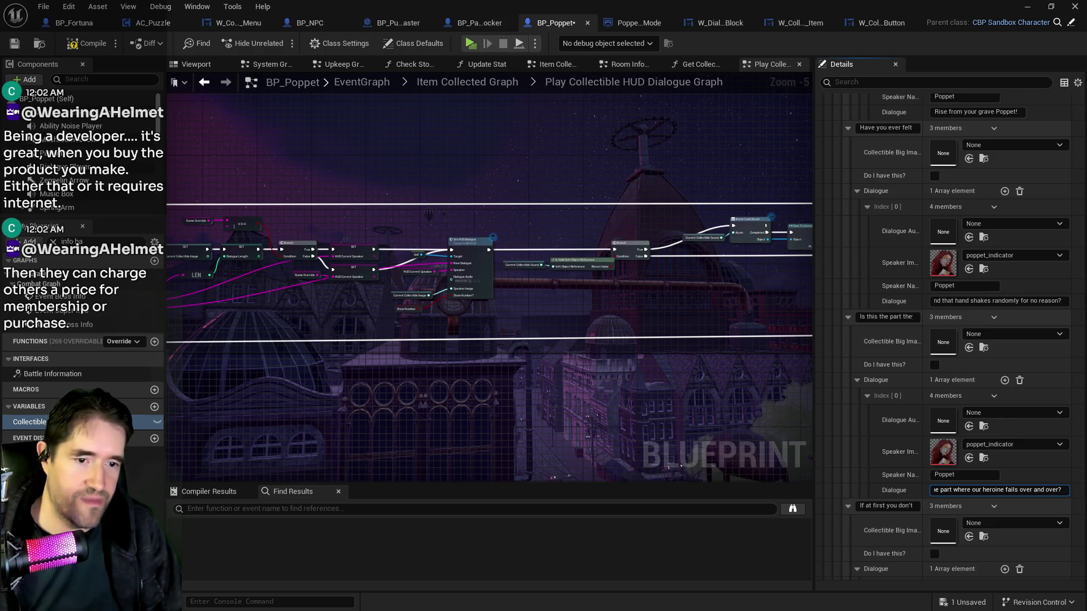
pyautogui.scroll(-6, 885, 517)
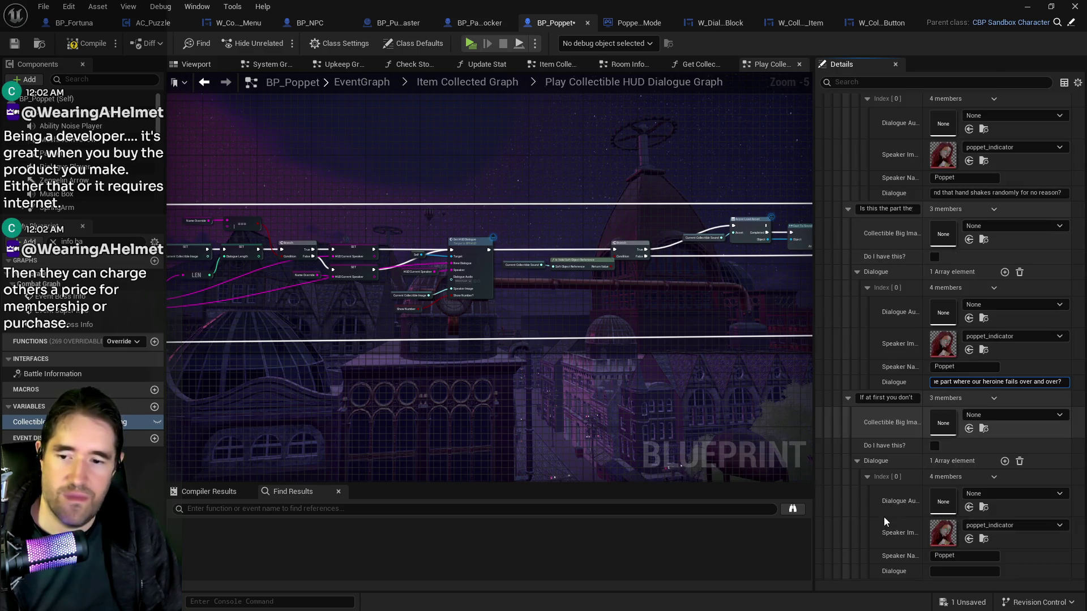
pyautogui.click(947, 521)
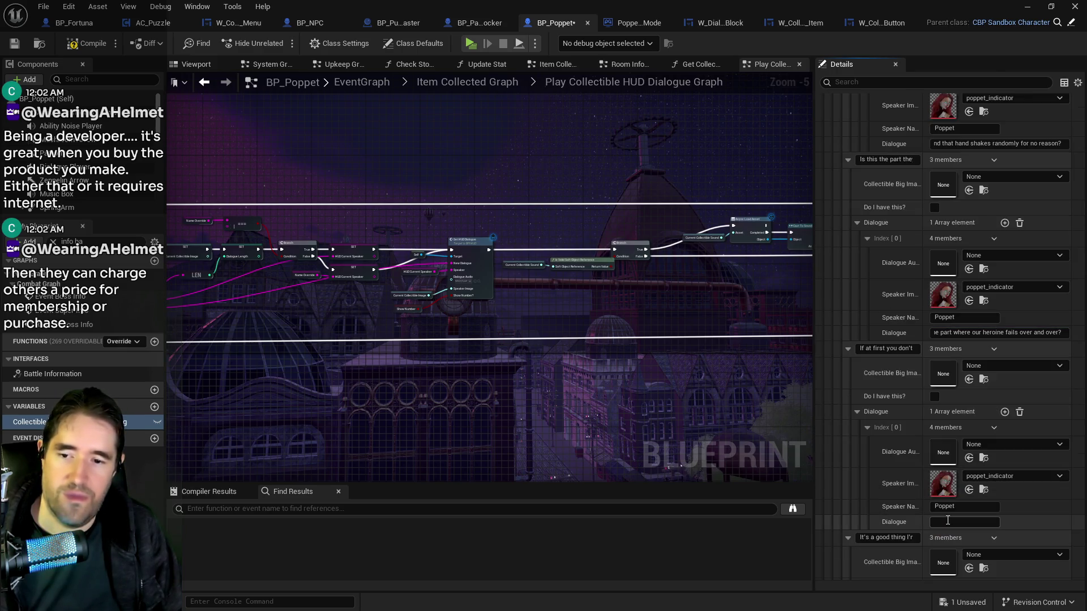
pyautogui.hotkey('ctrl', 'v')
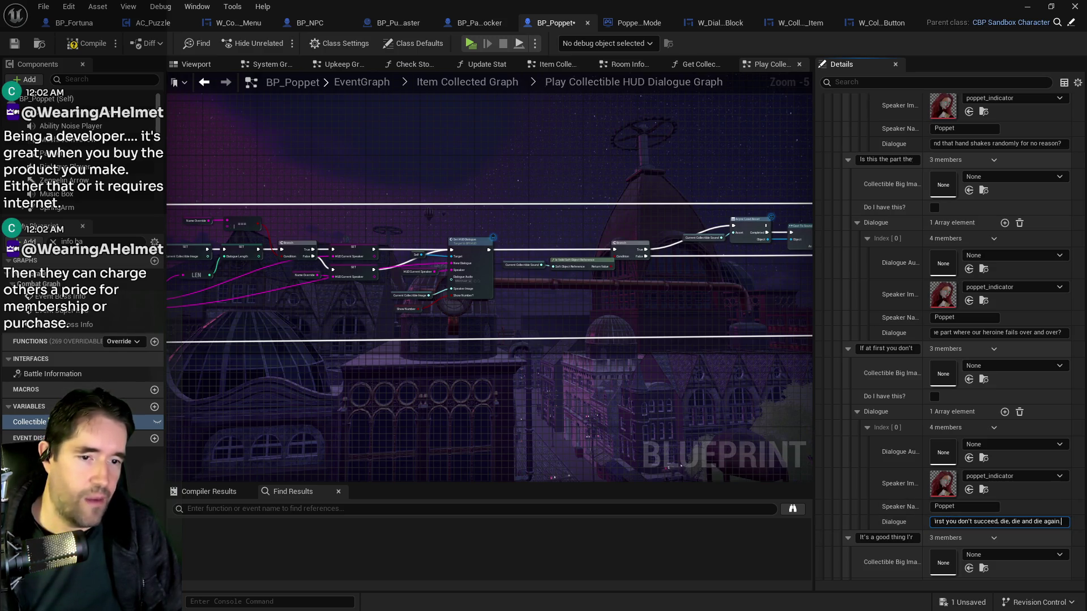
# Paste the immortal, 'Maybe I won't do that' and 'Well that went well' dialogue lines.
pyautogui.scroll(-8, 957, 522)
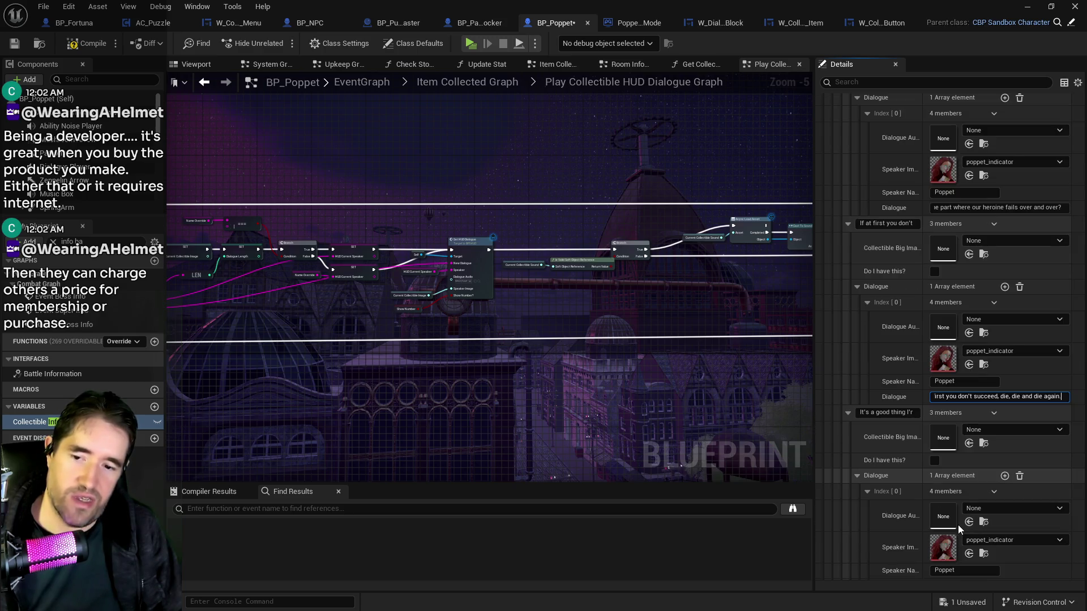
pyautogui.click(979, 505)
pyautogui.hotkey('ctrl', 'v')
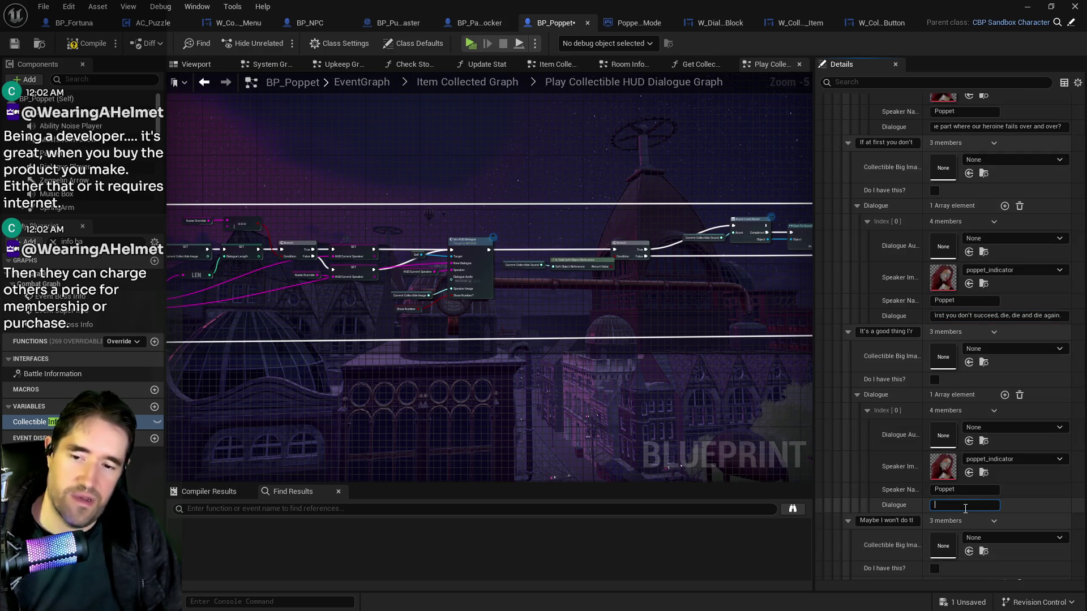
pyautogui.press('Return')
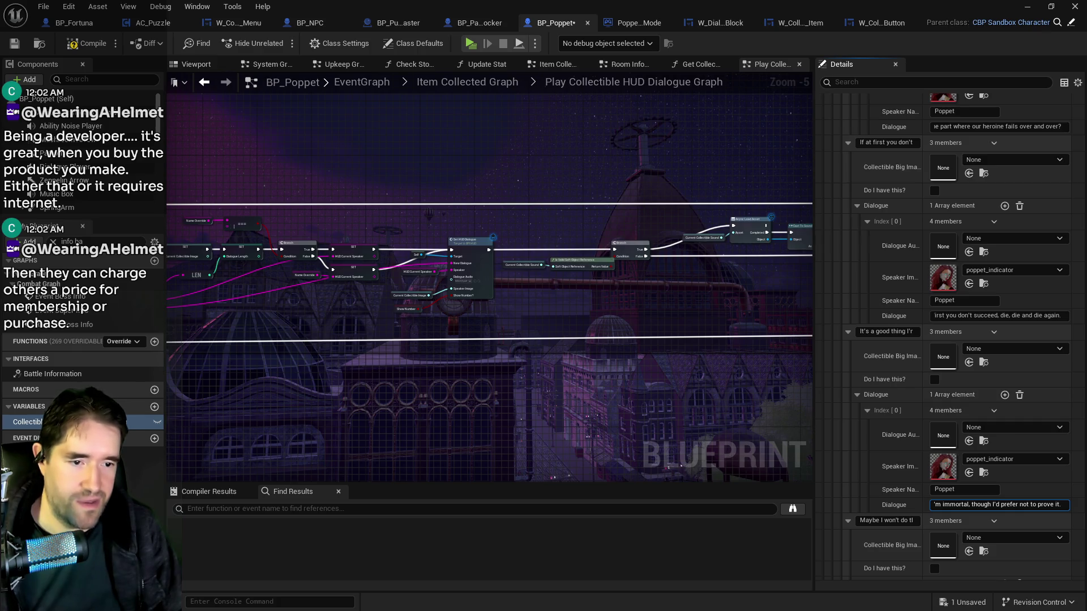
pyautogui.scroll(-5, 956, 515)
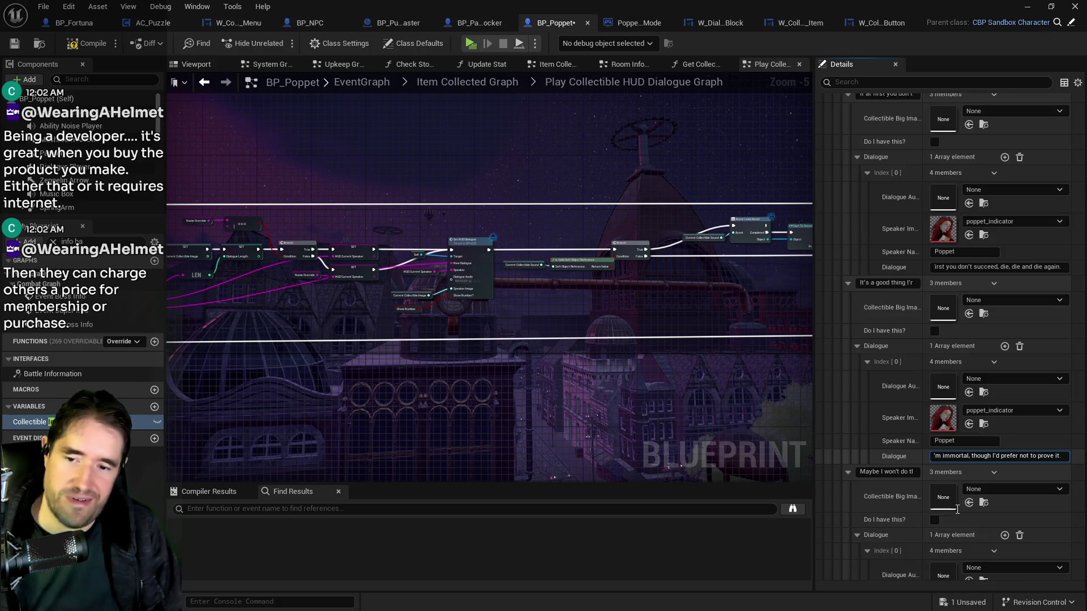
pyautogui.click(954, 548)
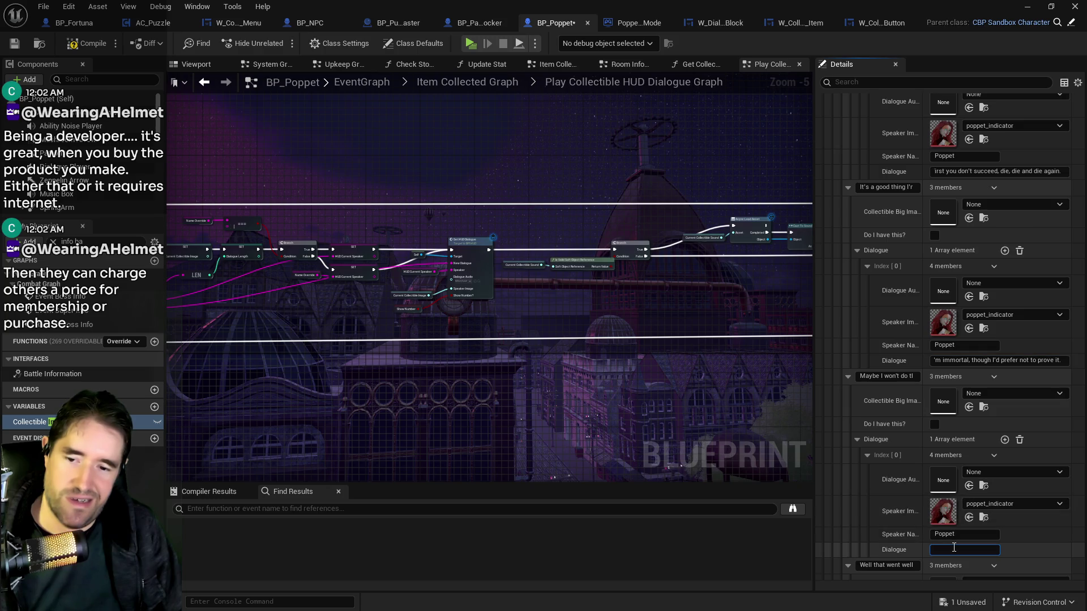
pyautogui.write("Maybe I won't do that next time...")
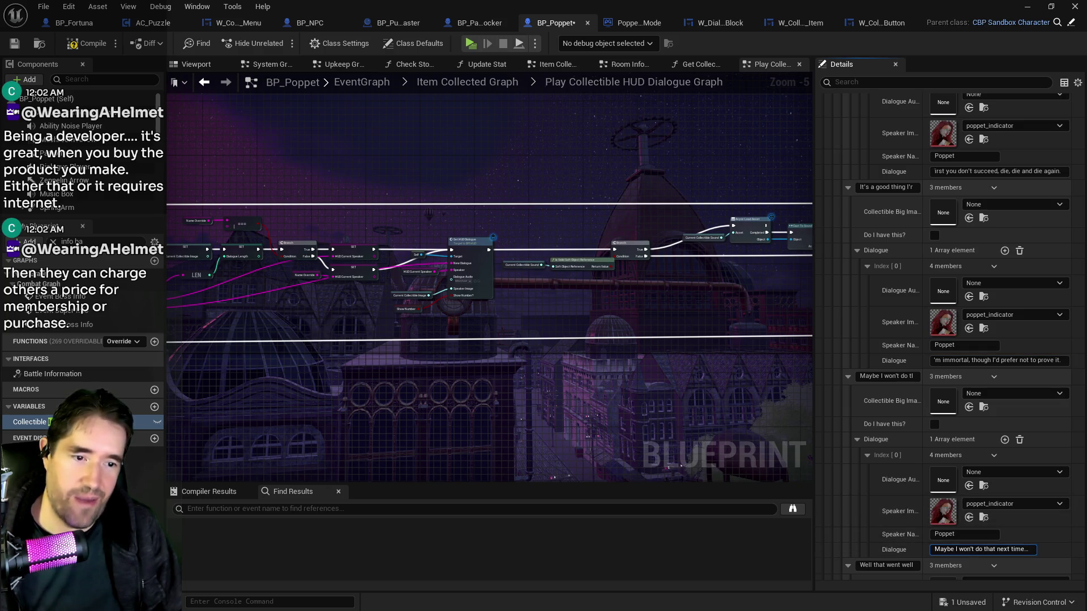
pyautogui.scroll(-6, 1005, 464)
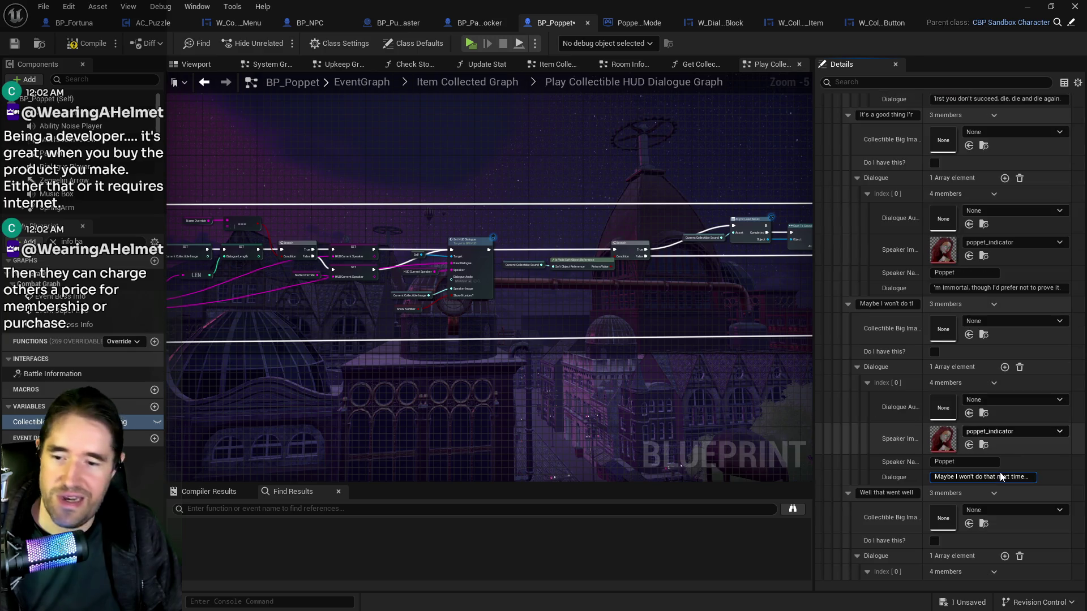
pyautogui.click(961, 572)
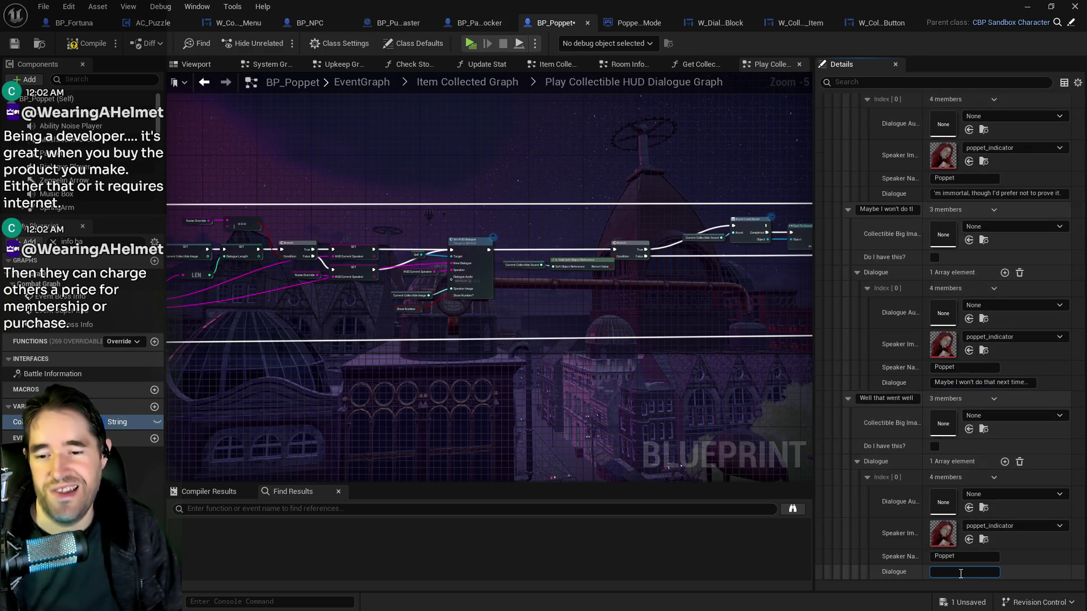
pyautogui.write('Well that went well...')
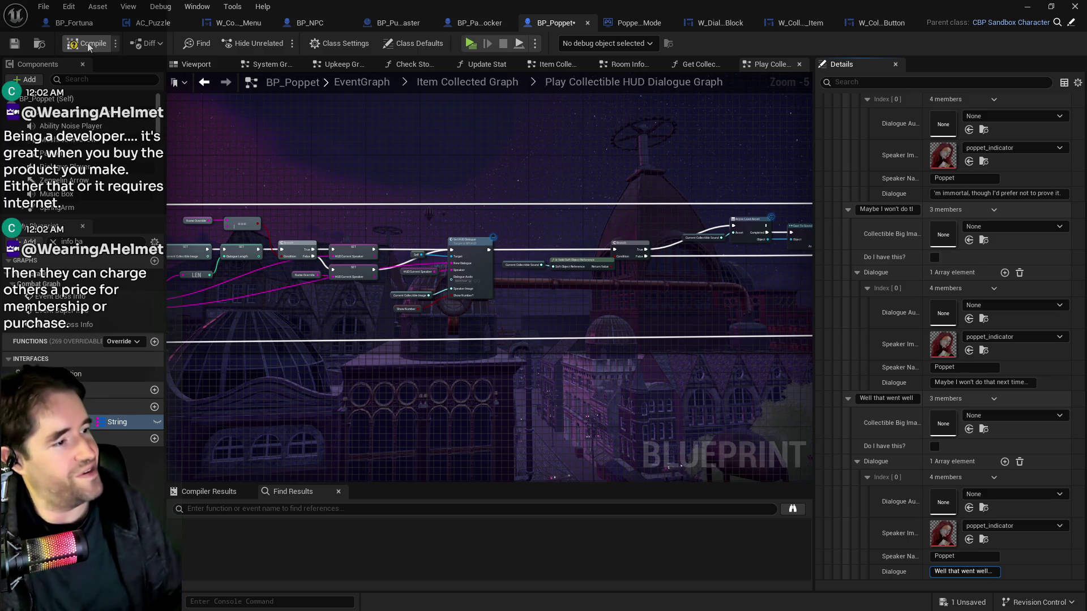
# Compile and save the BP_Poppet blueprint.
pyautogui.click(88, 45)
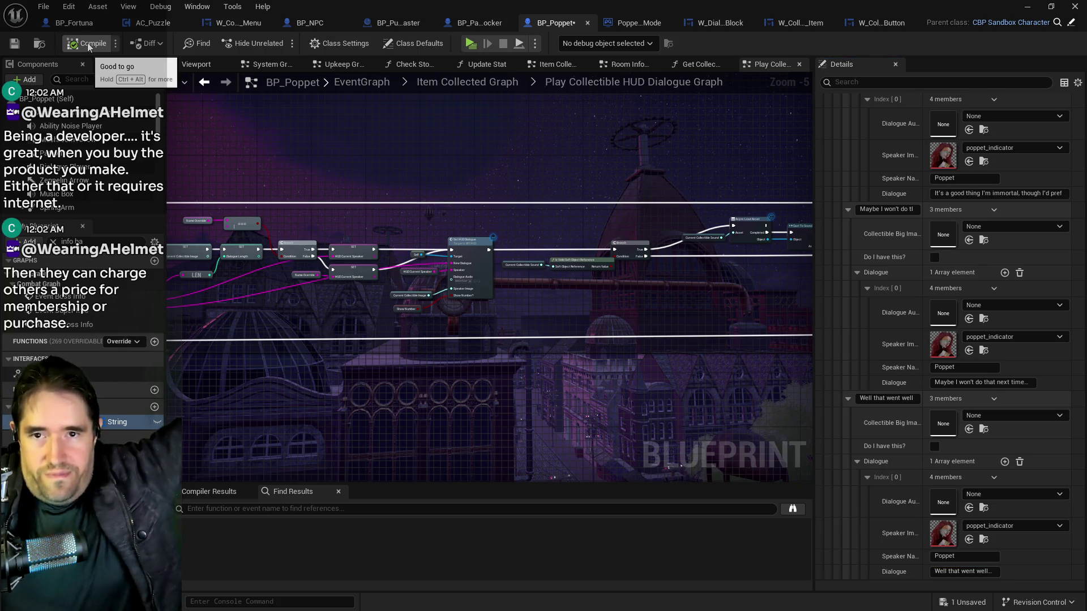
pyautogui.click(20, 41)
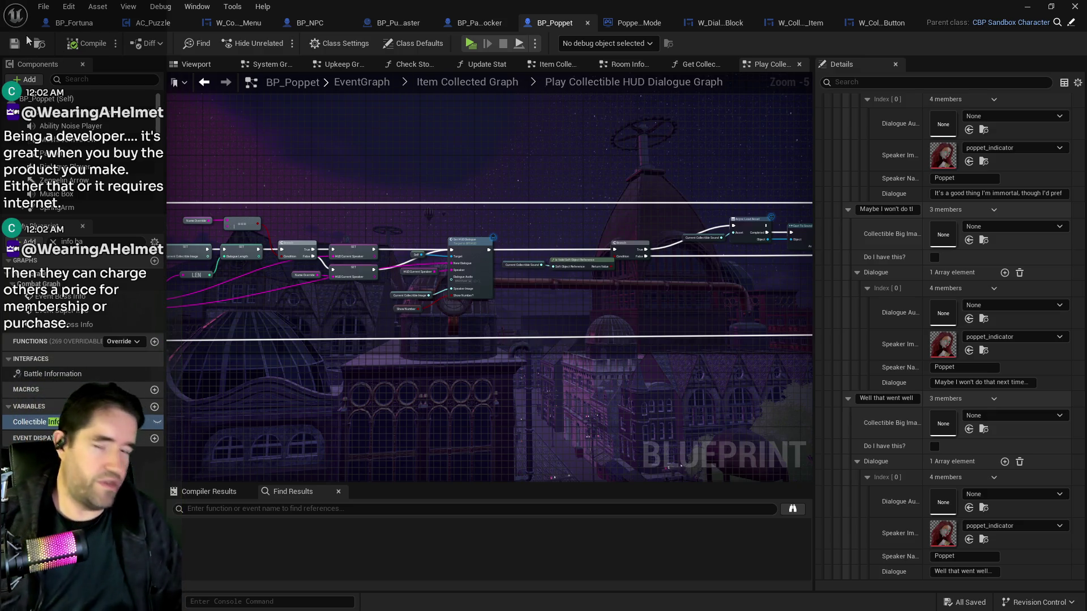
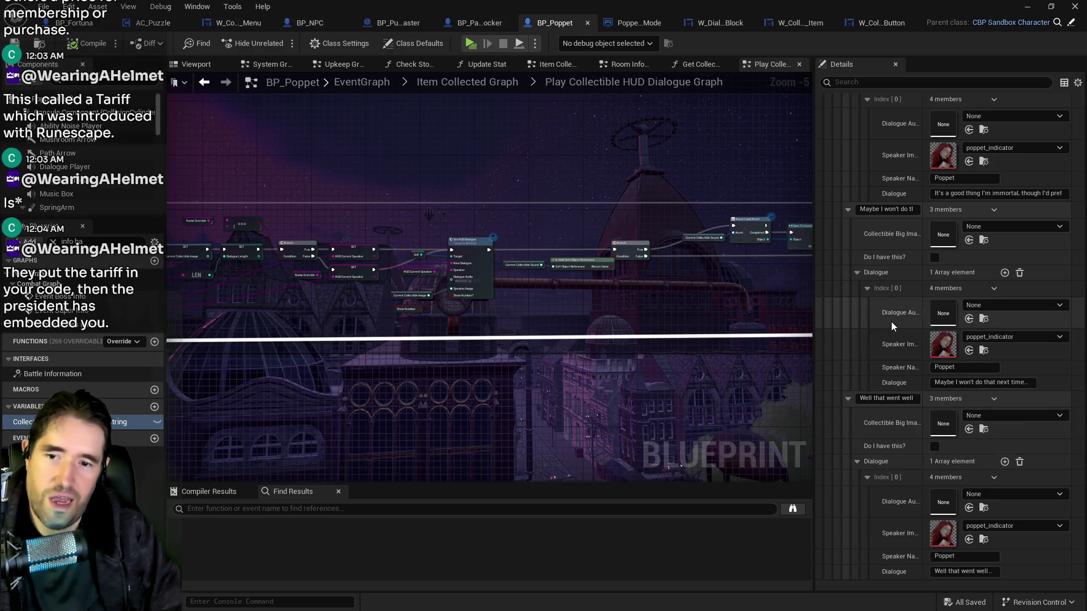
# Restore the Collectible Info Bank defaults, browse its Tutorial entries, then switch to the Poppet Quest Drive folder.
pyautogui.scroll(2, 891, 323)
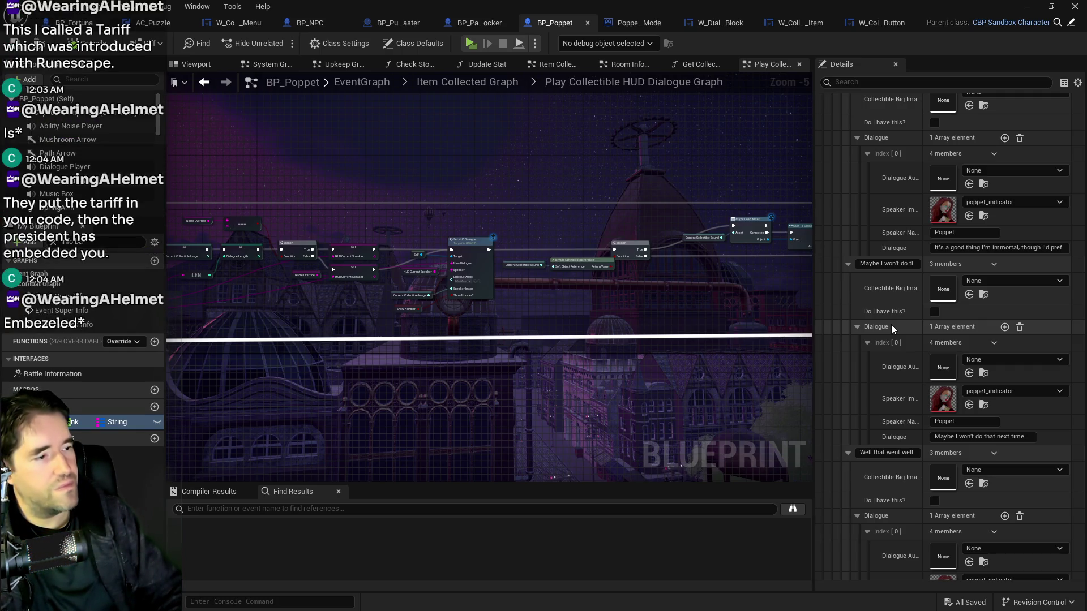
pyautogui.hotkey('ctrl', 'z')
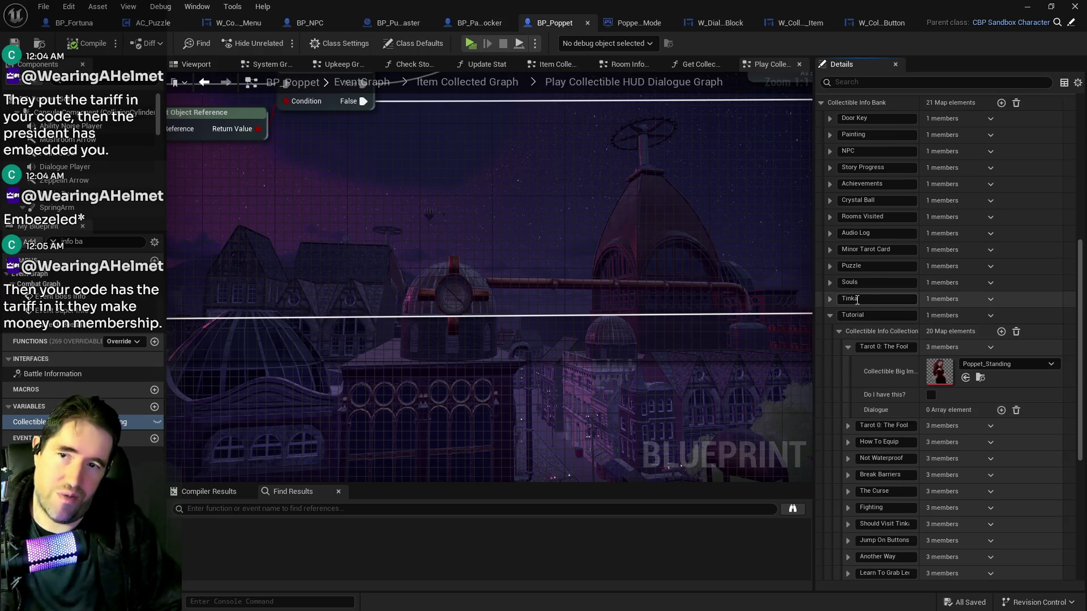
pyautogui.scroll(2, 857, 300)
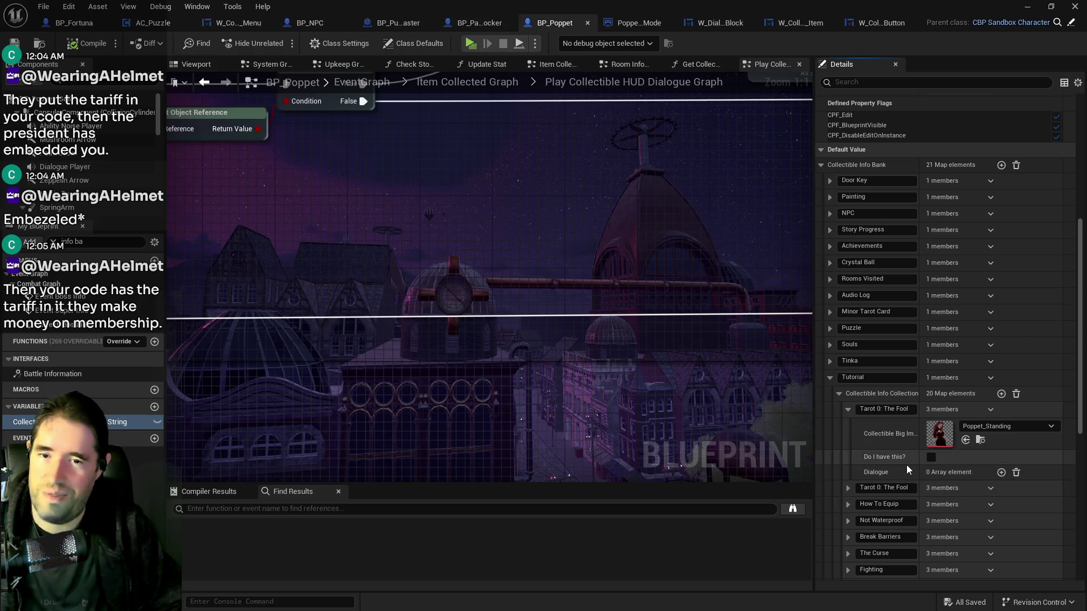
pyautogui.scroll(-6, 906, 468)
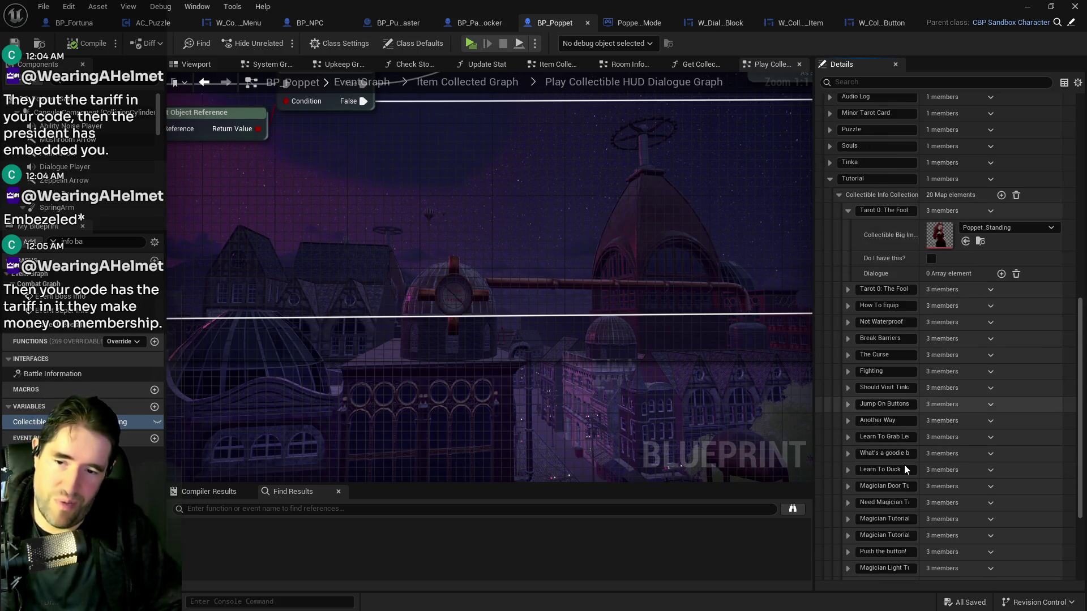
pyautogui.scroll(-5, 905, 469)
pyautogui.scroll(3, 891, 454)
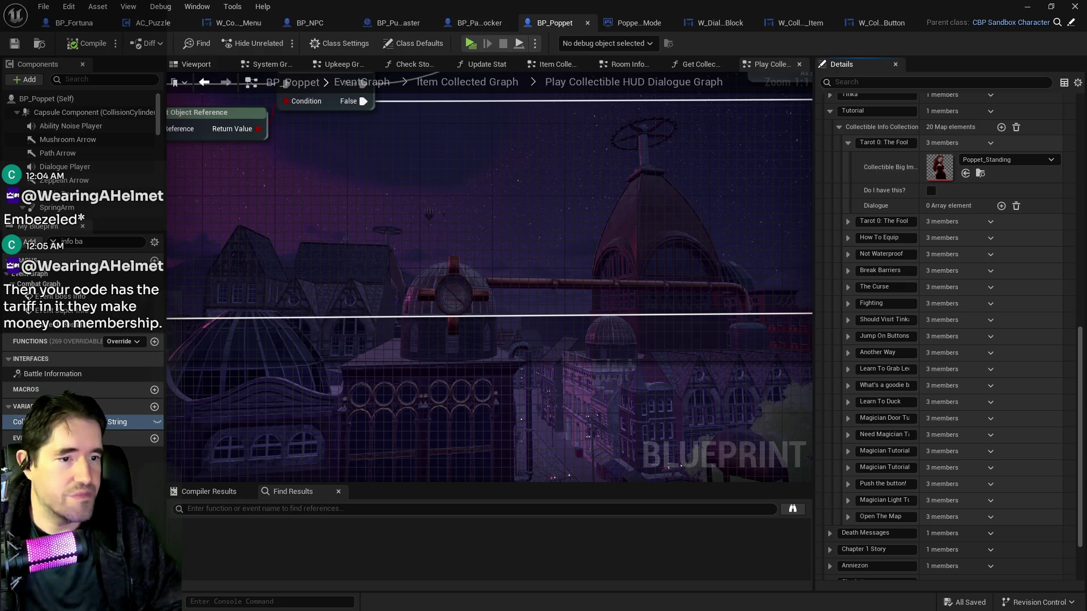
pyautogui.hotkey('alt', 'Tab')
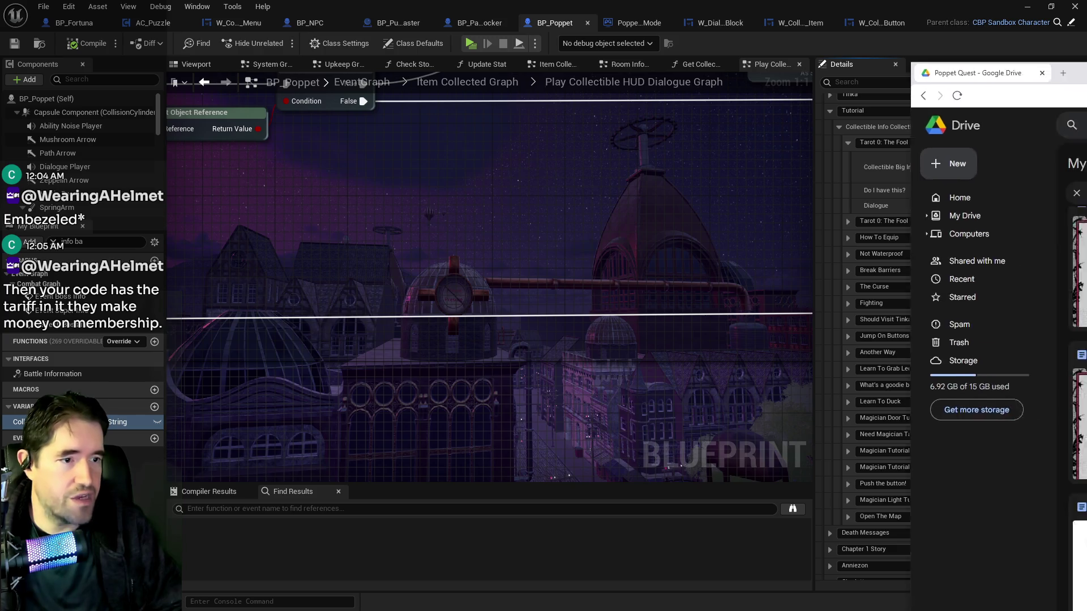
# Scroll through the Poppet Quest design documents in Drive, then move the browser off screen.
pyautogui.scroll(7, 633, 433)
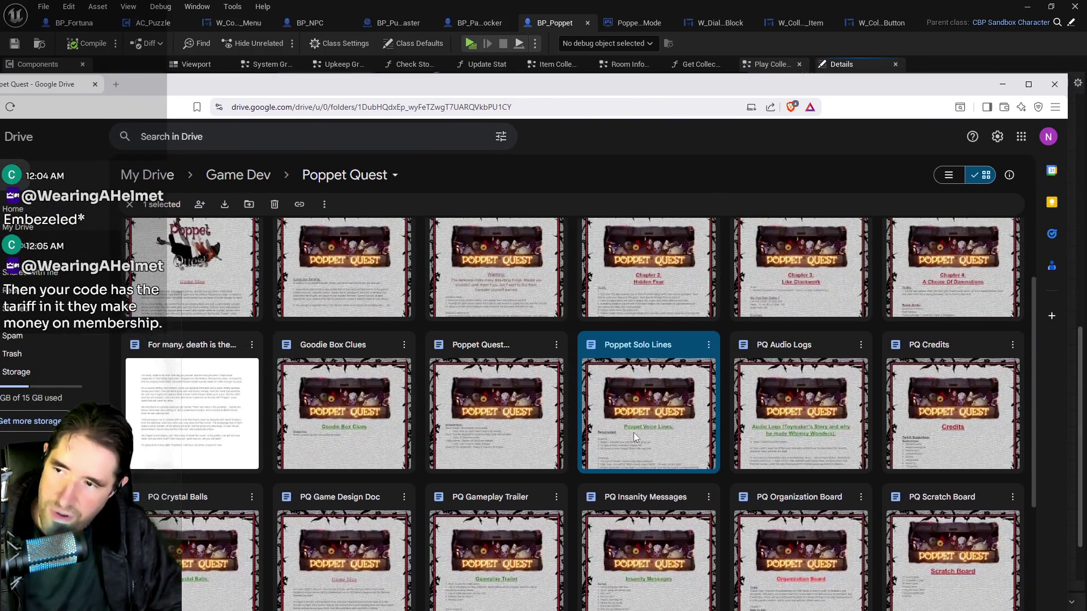
pyautogui.scroll(-2, 632, 412)
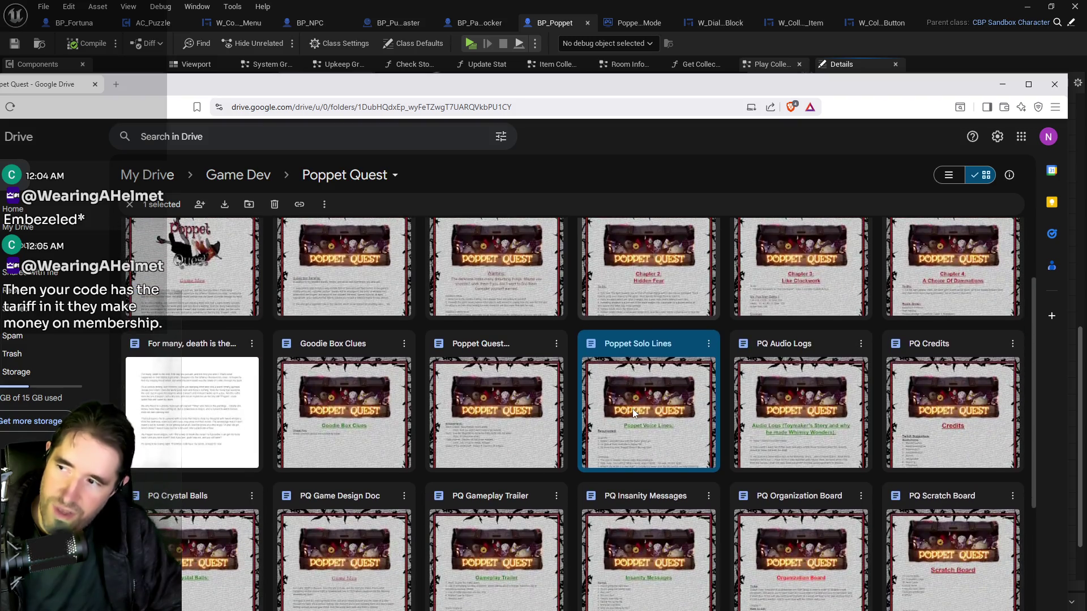
pyautogui.scroll(1, 633, 412)
pyautogui.scroll(1, 328, 290)
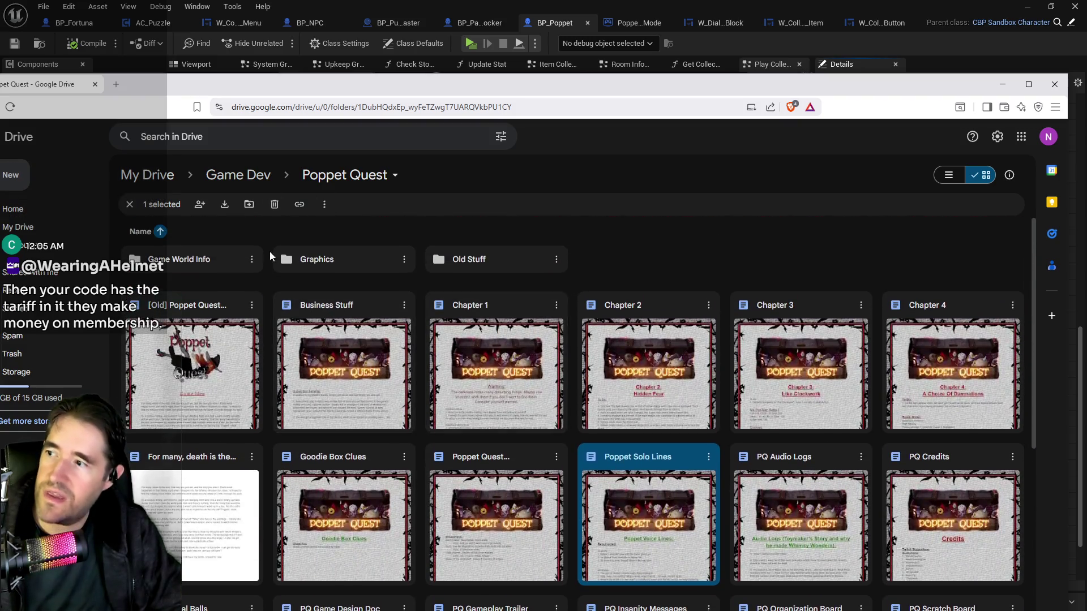
pyautogui.scroll(-6, 631, 398)
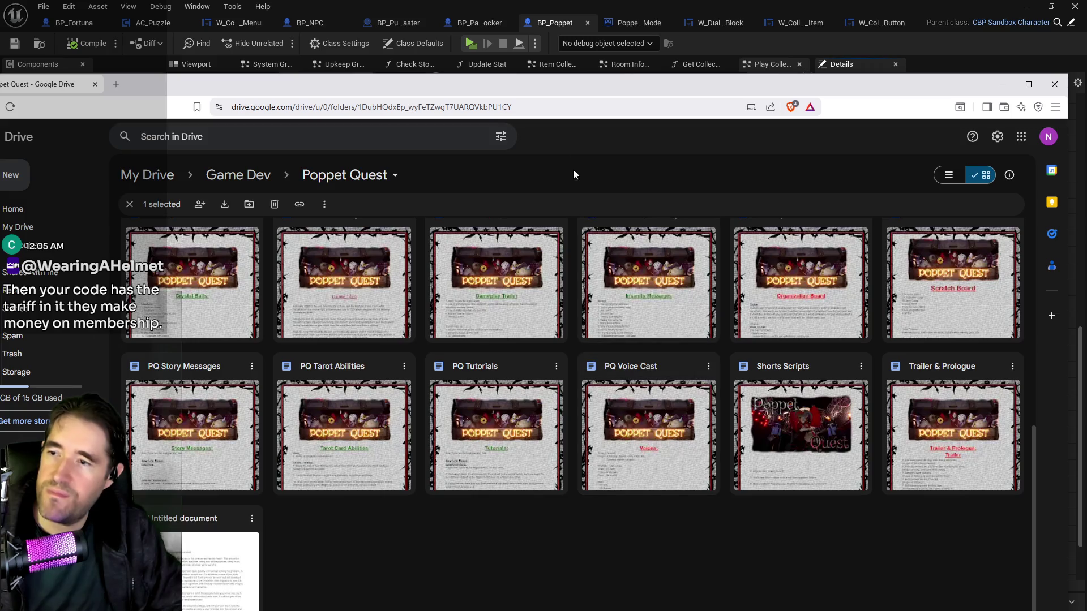
pyautogui.moveTo(590, 87); pyautogui.dragTo(1086, 88)
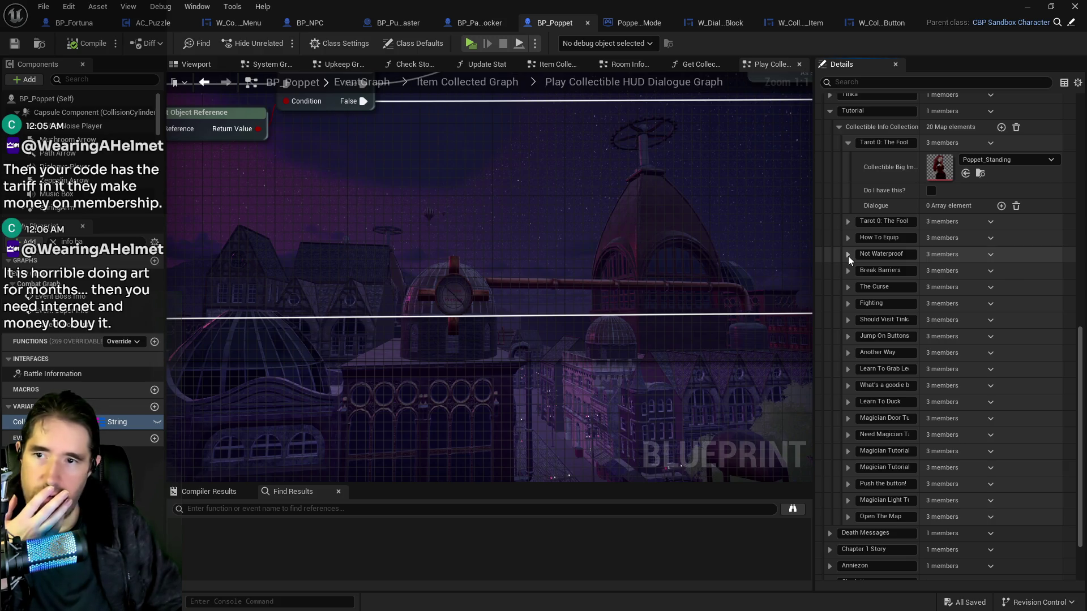
# Expand the How To Equip map entry to show its image, ownership flag and empty Dialogue array.
pyautogui.scroll(3, 848, 256)
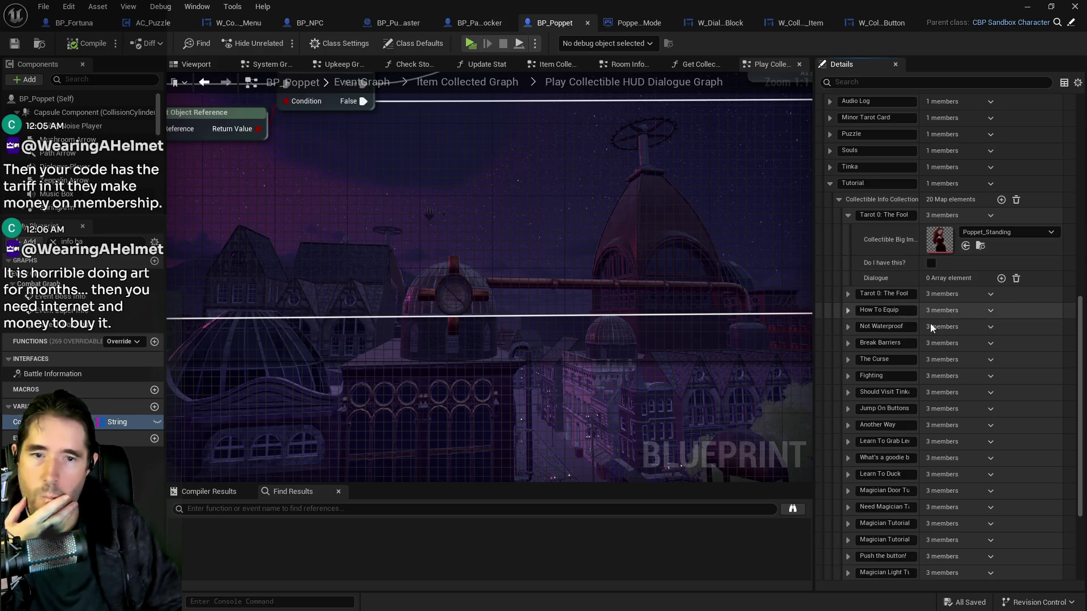
pyautogui.click(848, 310)
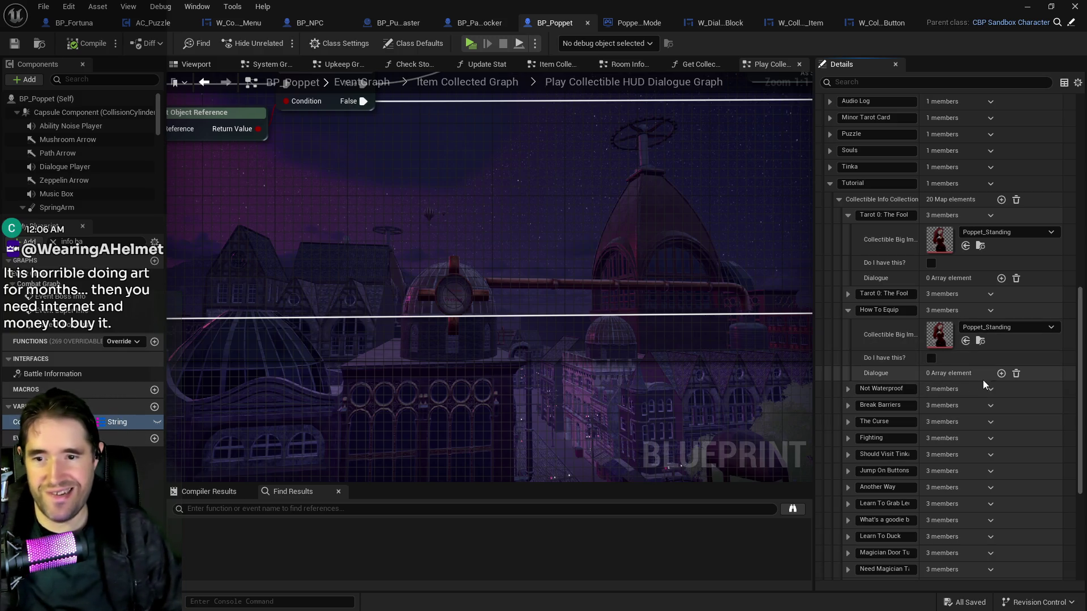
# Add a How To Equip dialogue slot and set The Fool, How To Equip and speaker images to poppet_indicator.
pyautogui.click(1000, 375)
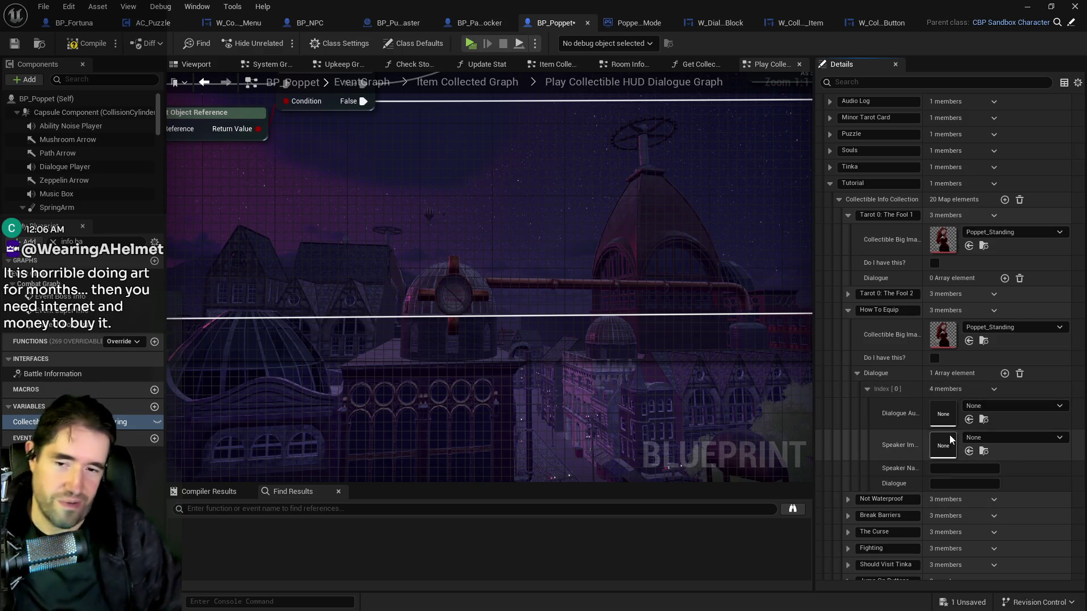
pyautogui.scroll(3, 963, 419)
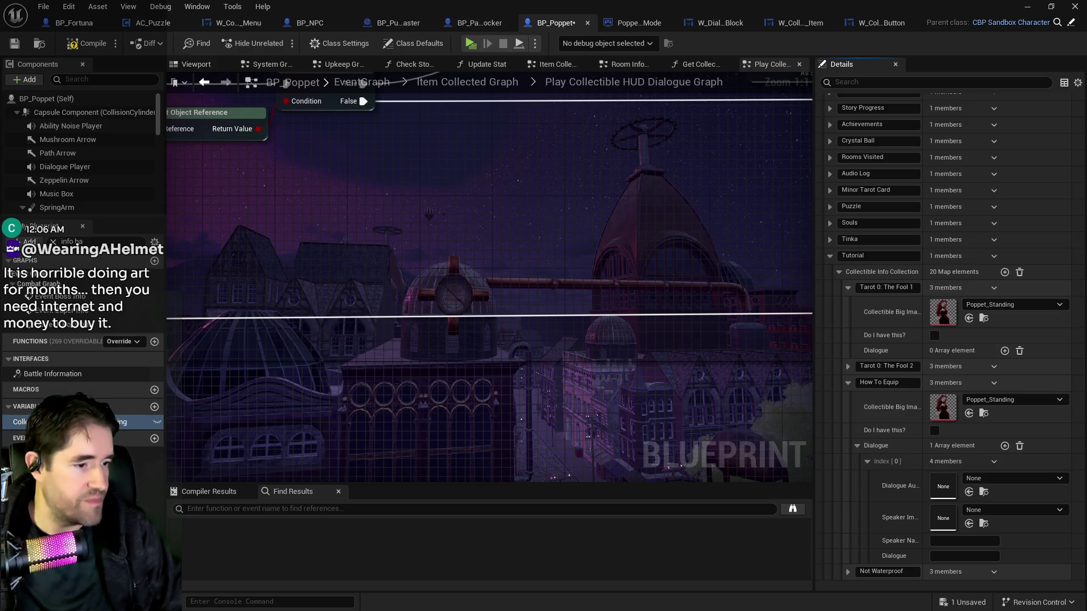
pyautogui.click(969, 413)
pyautogui.click(969, 319)
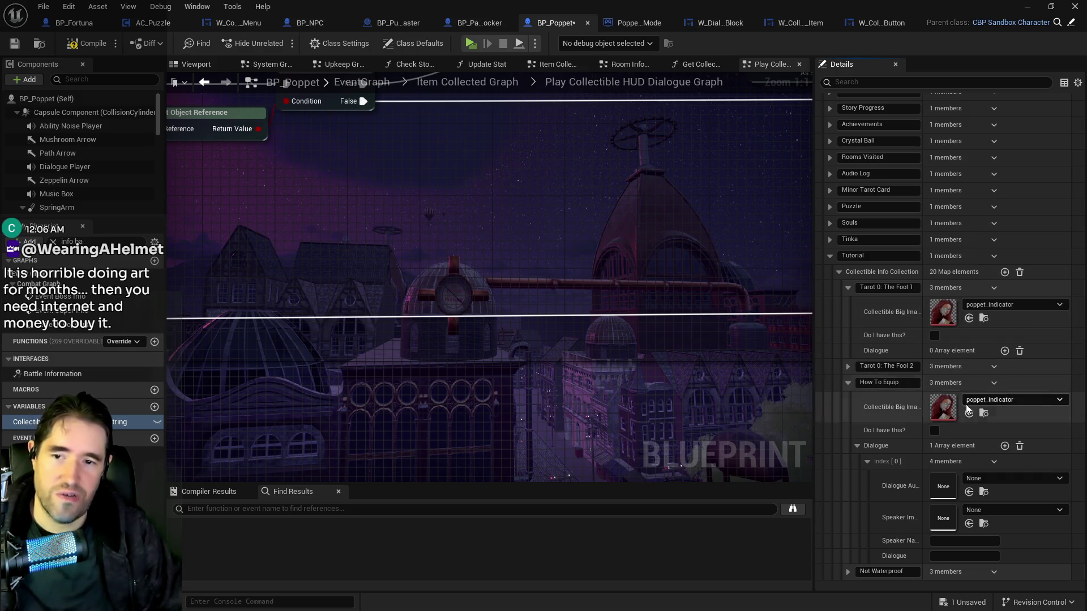
pyautogui.click(969, 524)
# Name the speaker Poppet and paste the line about equipping the Tarot card.
pyautogui.scroll(-3, 971, 530)
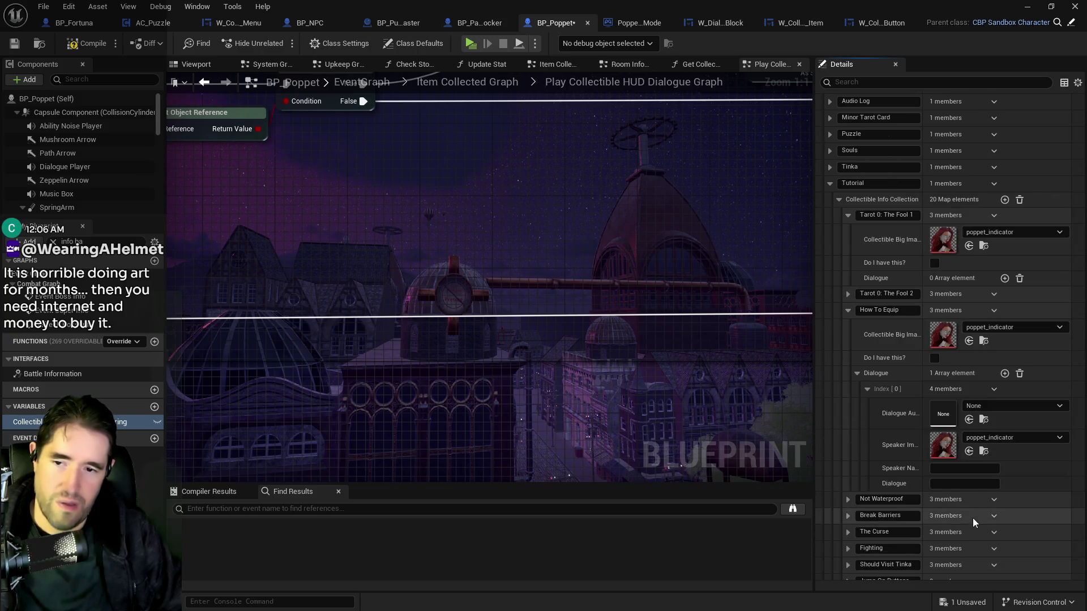
pyautogui.click(947, 468)
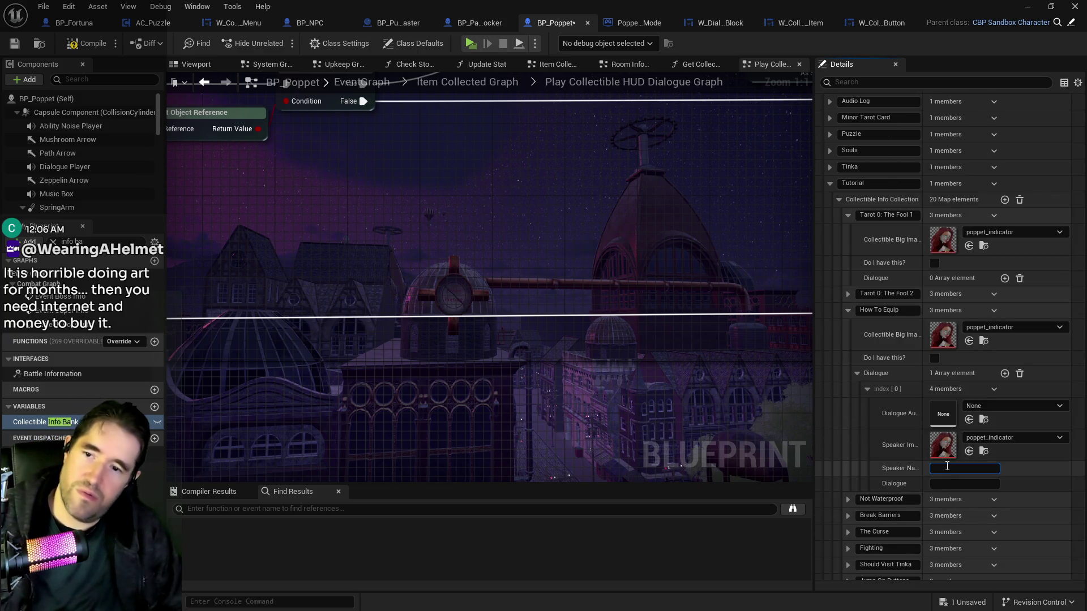
pyautogui.write('Poppet')
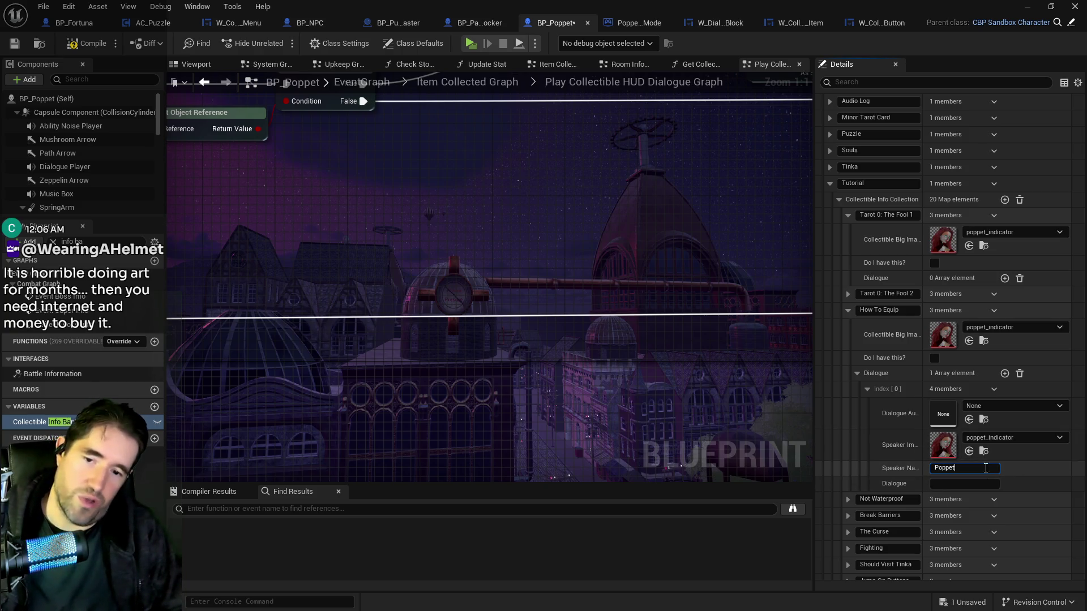
pyautogui.press('Tab')
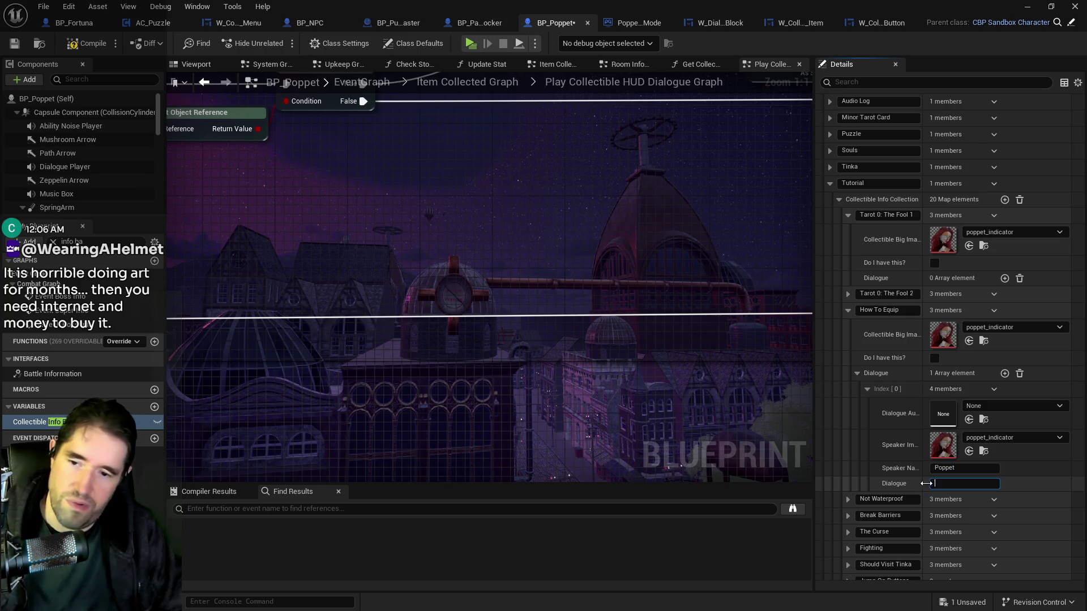
pyautogui.hotkey('ctrl', 'v')
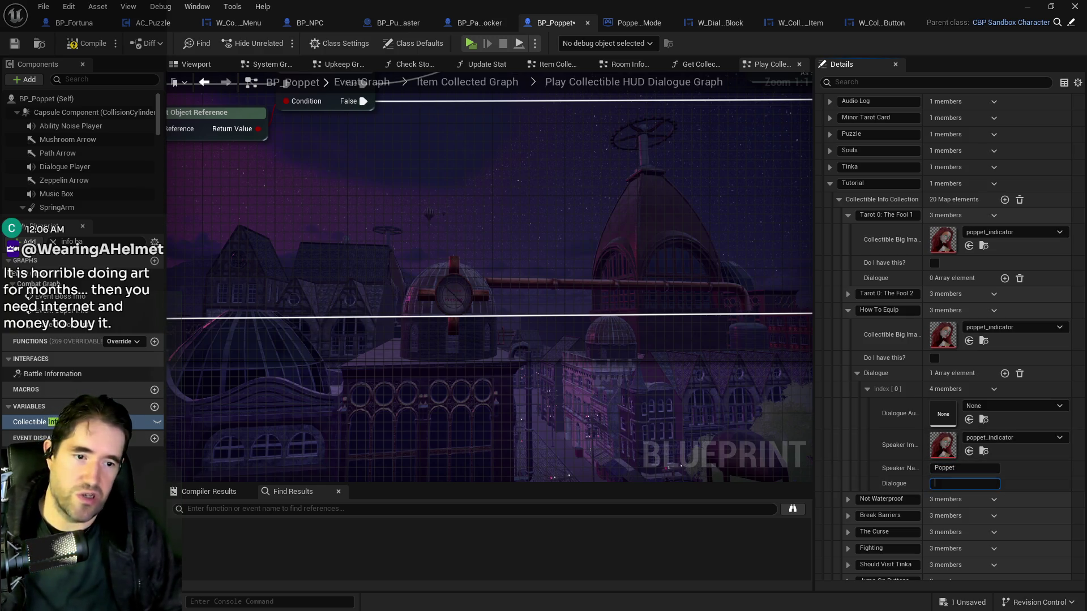
# Add a second How To Equip line: poppet_indicator image, speaker Poppet, and the 'click the Fool Tarot' dialogue.
pyautogui.click(961, 436)
pyautogui.click(1004, 373)
pyautogui.click(867, 499)
pyautogui.scroll(-2, 972, 496)
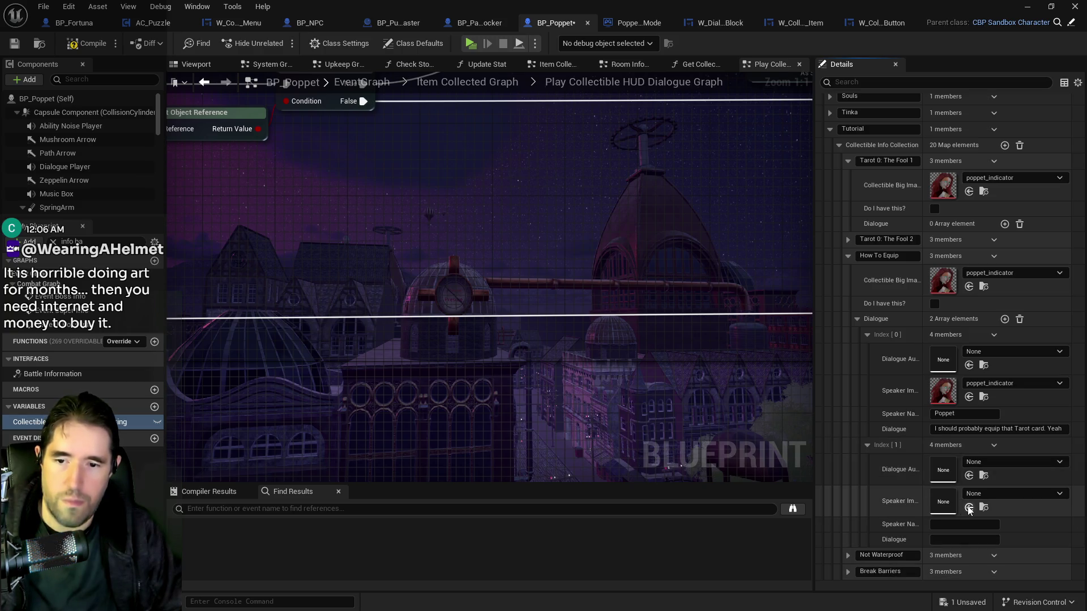
pyautogui.click(969, 507)
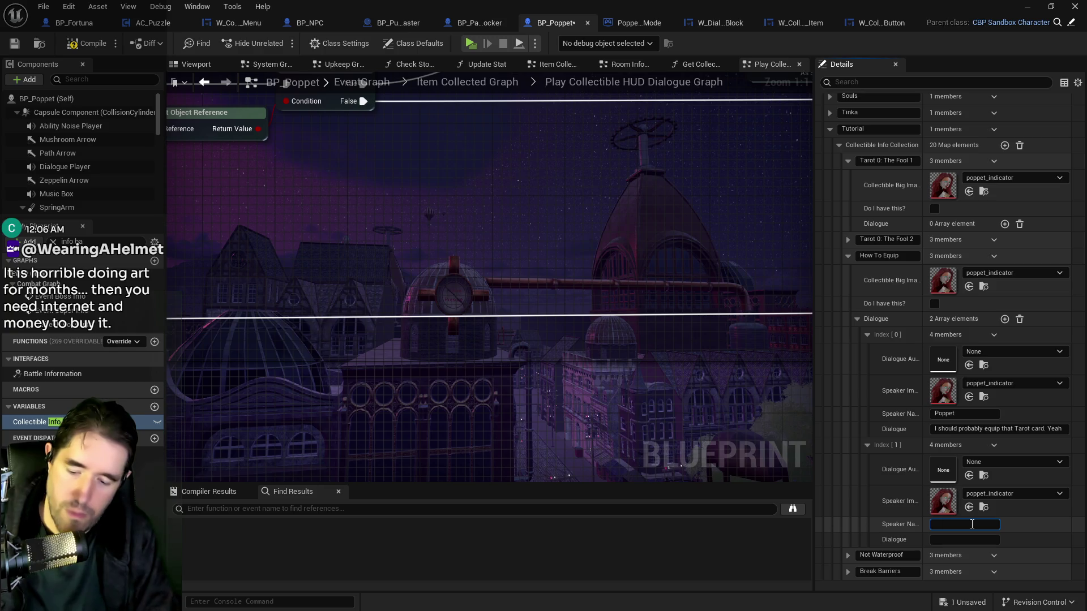
pyautogui.write('Poppet')
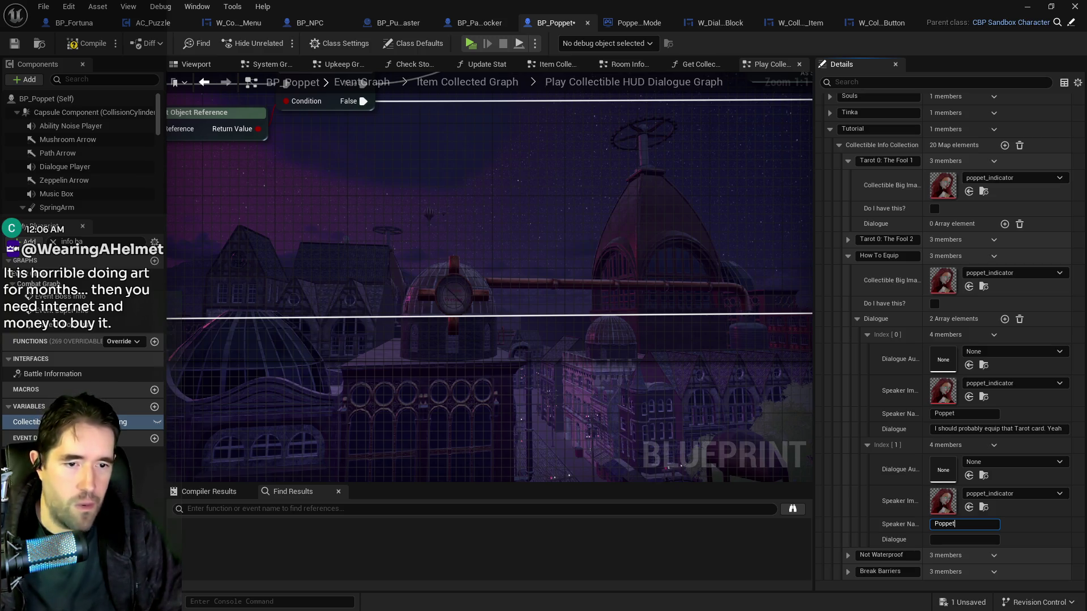
pyautogui.click(964, 539)
pyautogui.hotkey('ctrl', 'v')
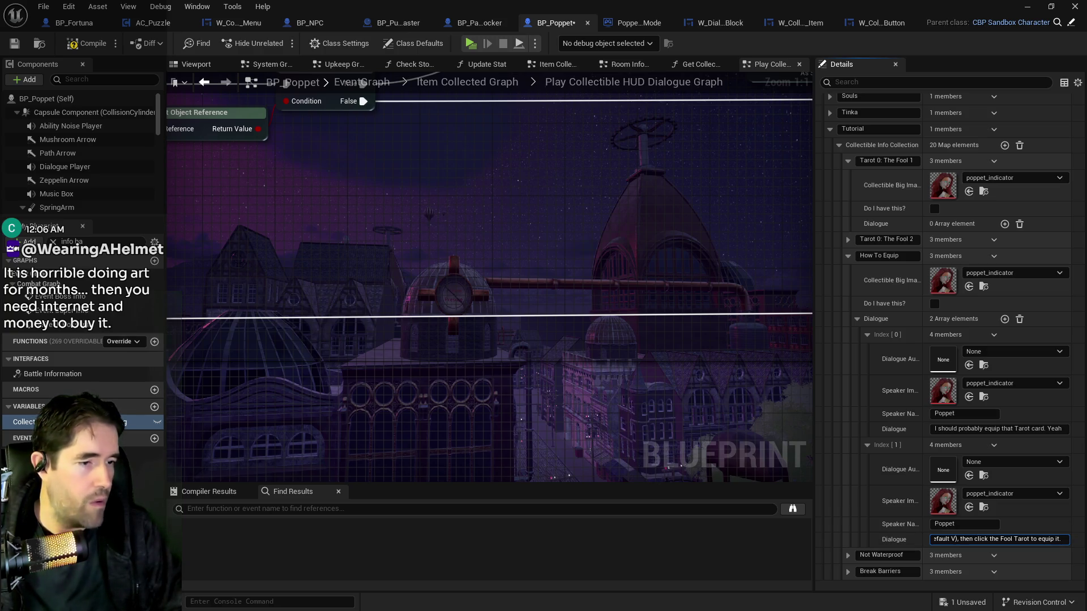
pyautogui.click(984, 507)
pyautogui.scroll(10, 569, 281)
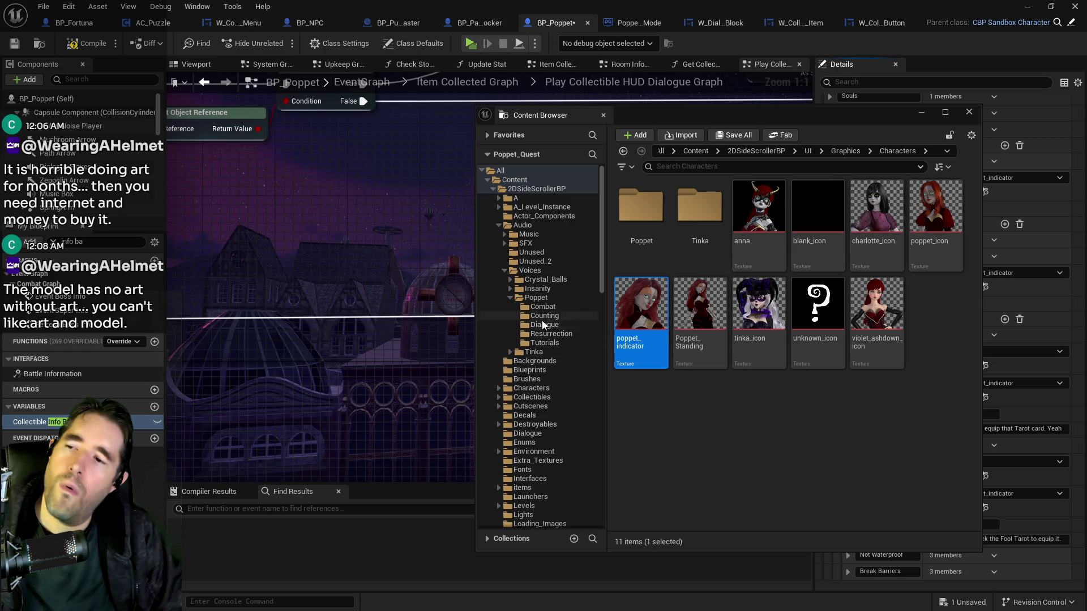
# Browse Poppet's voice folders to Tutorials and select the Tutorial_How_To_Equip_1 clip.
pyautogui.click(536, 298)
pyautogui.click(543, 306)
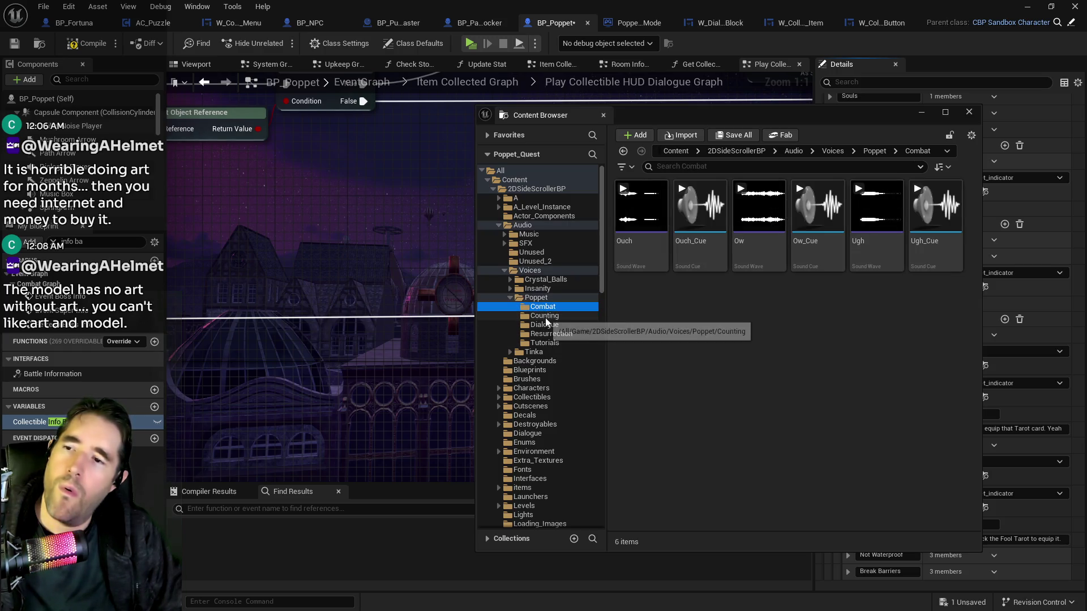
pyautogui.click(546, 316)
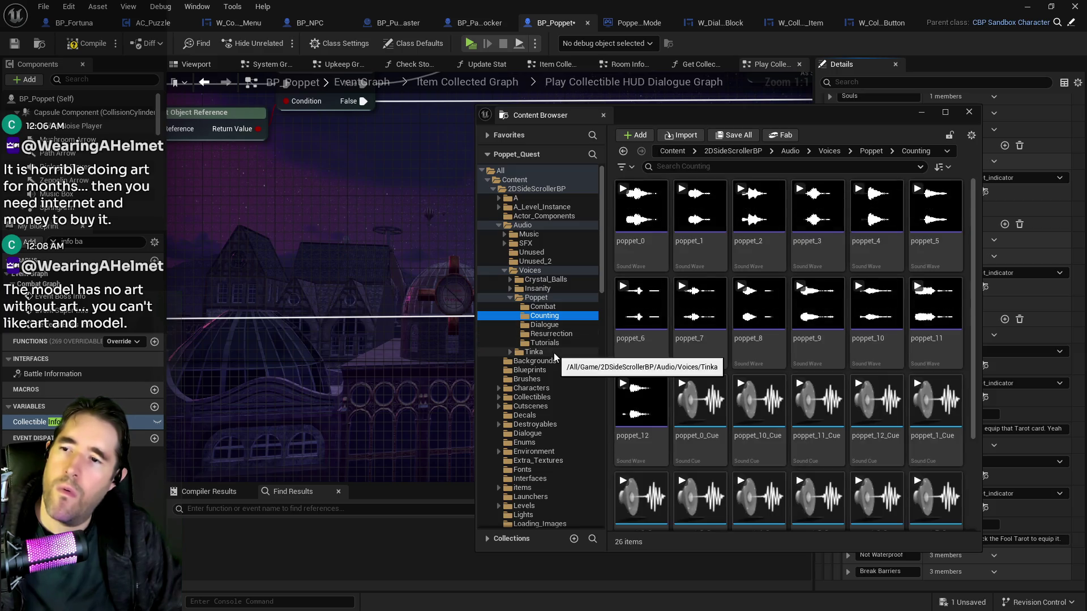
pyautogui.scroll(-1, 702, 398)
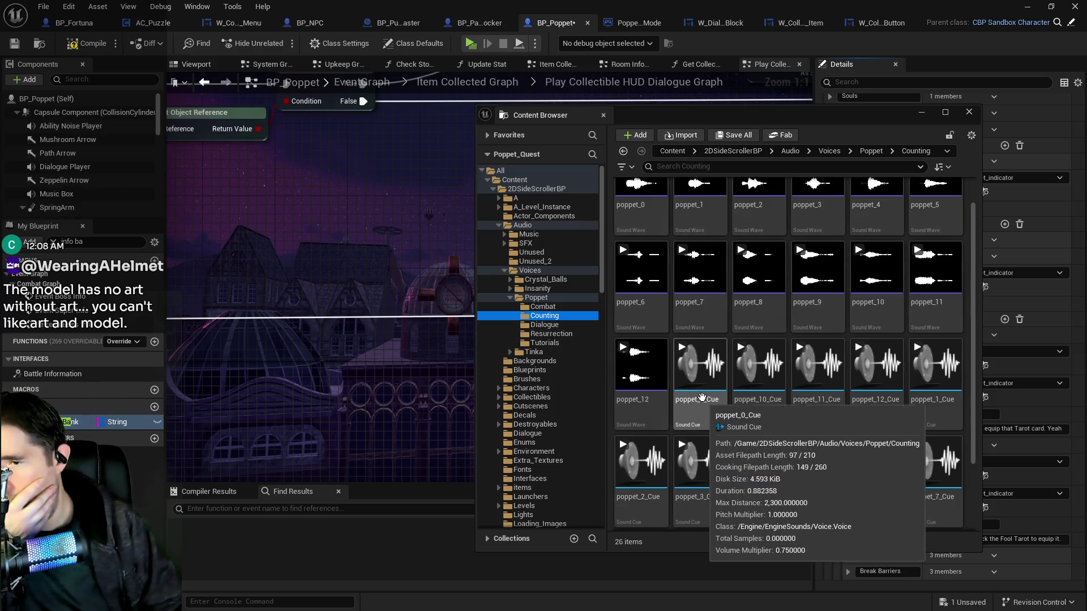
pyautogui.click(548, 325)
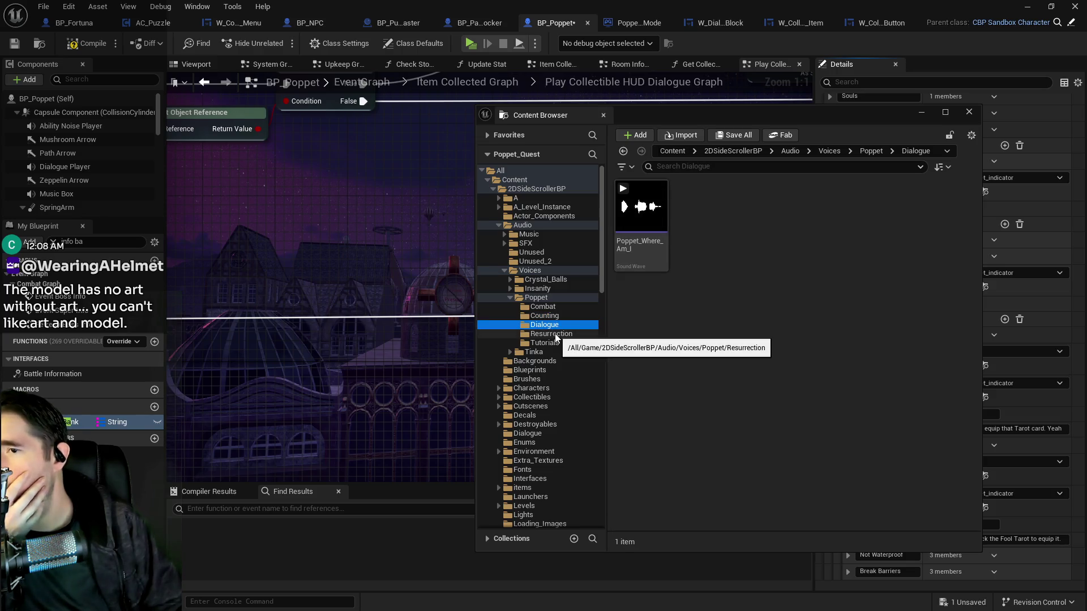
pyautogui.click(555, 334)
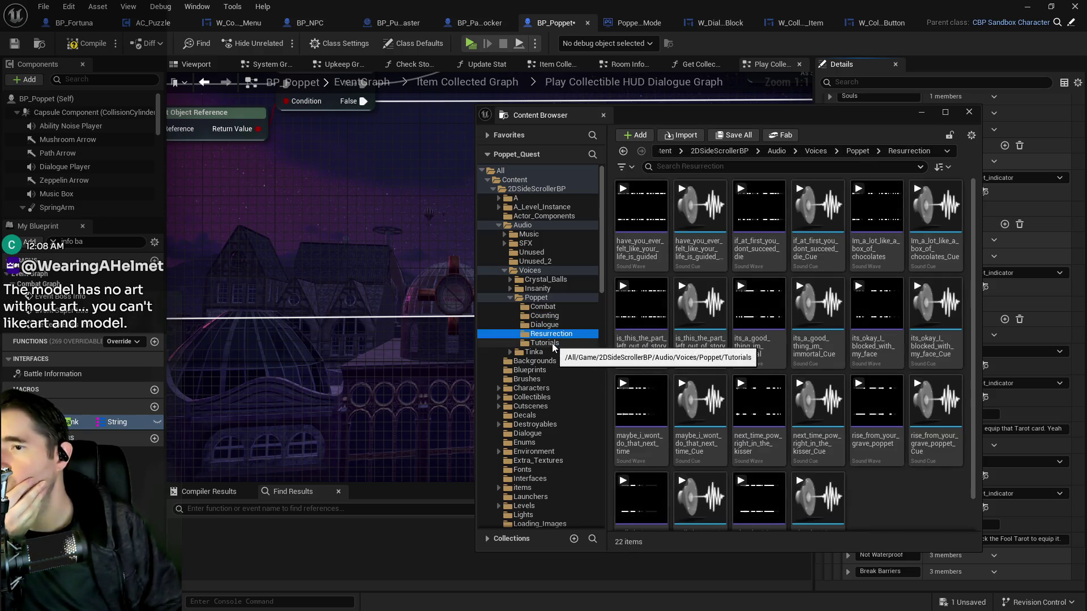
pyautogui.click(552, 343)
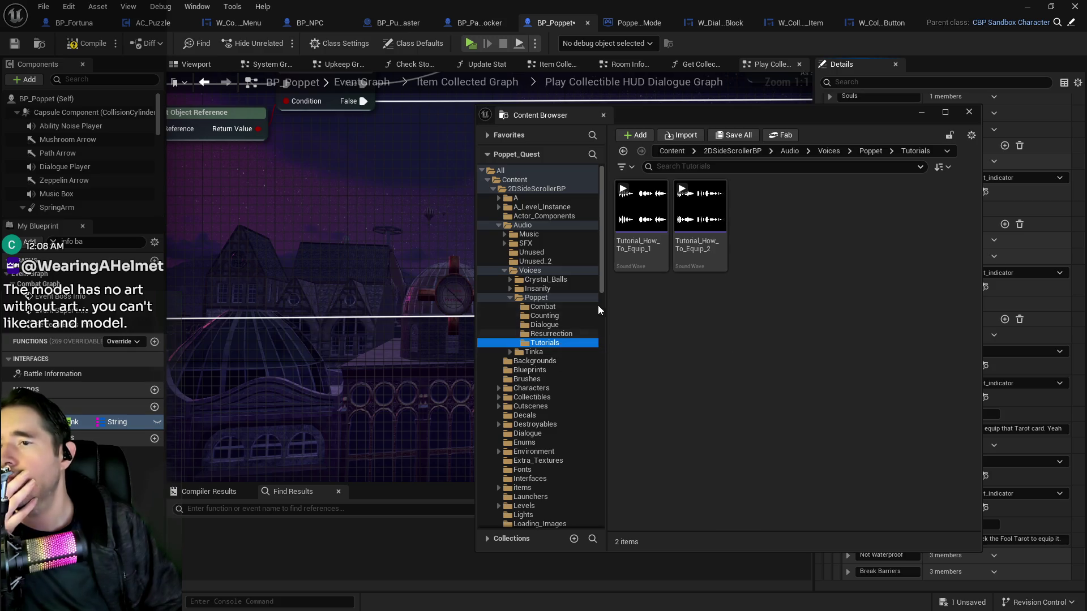
pyautogui.click(641, 225)
# Assign Tutorial_How_To_Equip_1 and Tutorial_How_To_Equip_2 as the two lines' Dialogue Audio.
pyautogui.click(969, 112)
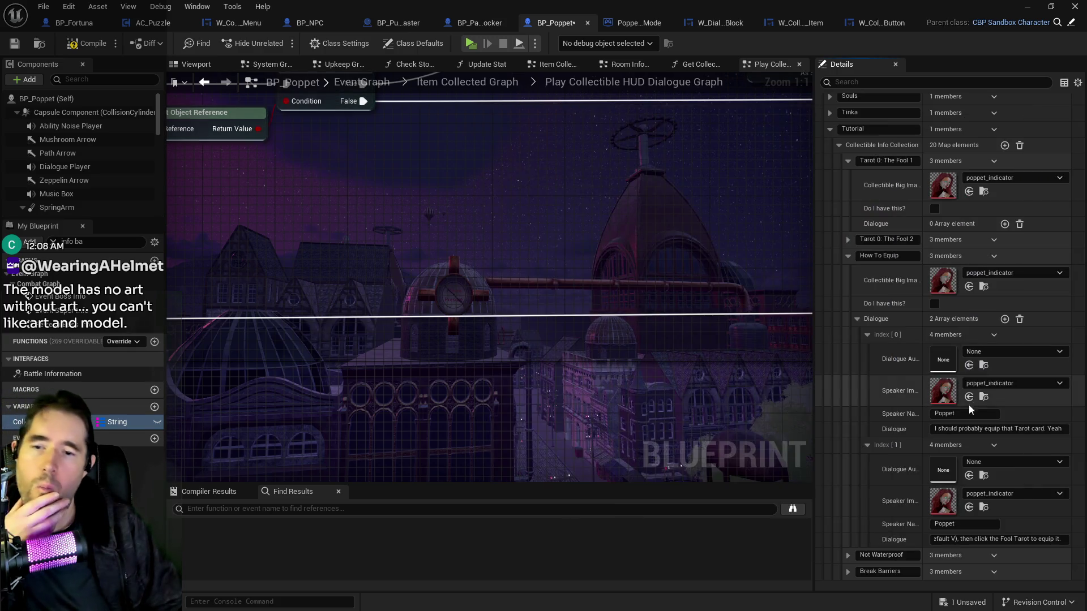
pyautogui.click(968, 365)
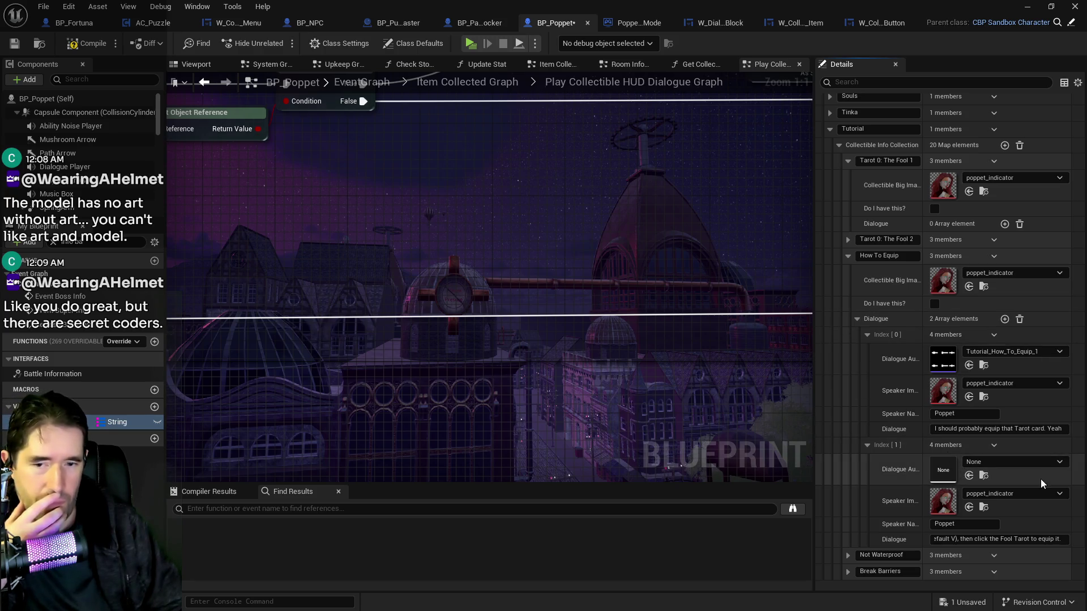
pyautogui.click(984, 476)
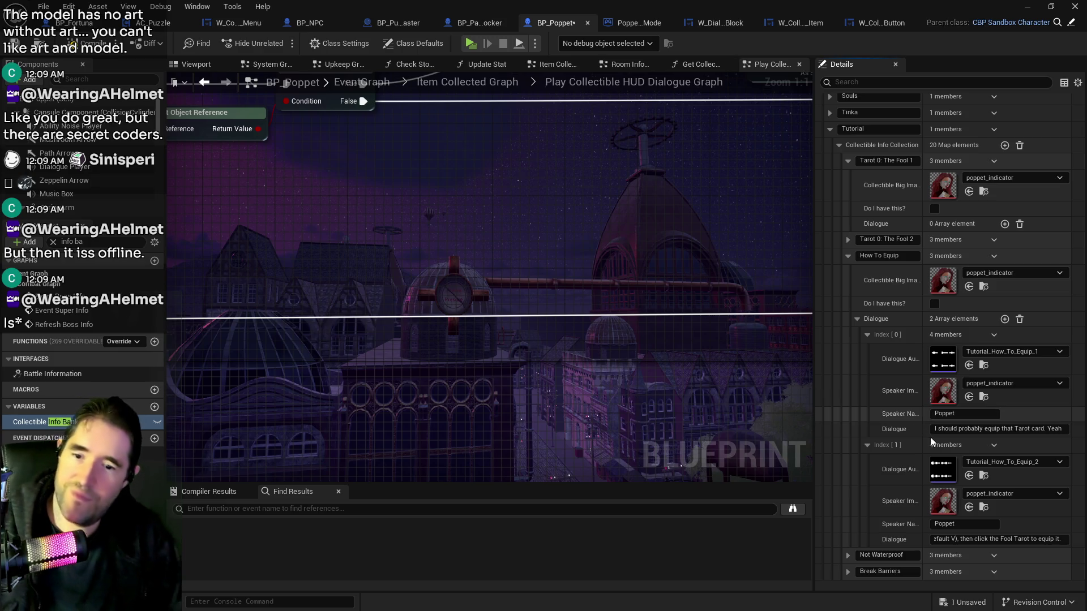
pyautogui.scroll(-2, 929, 437)
# Expand Not Waterproof and add a first Poppet line with the poppet_indicator image and pasted text.
pyautogui.scroll(-3, 940, 451)
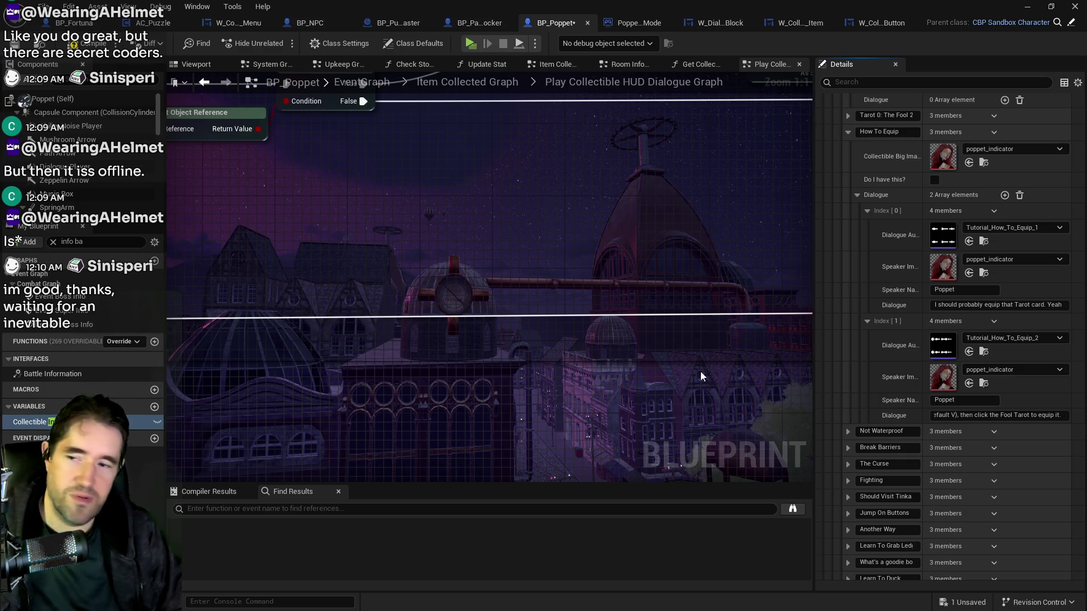
pyautogui.scroll(-2, 882, 403)
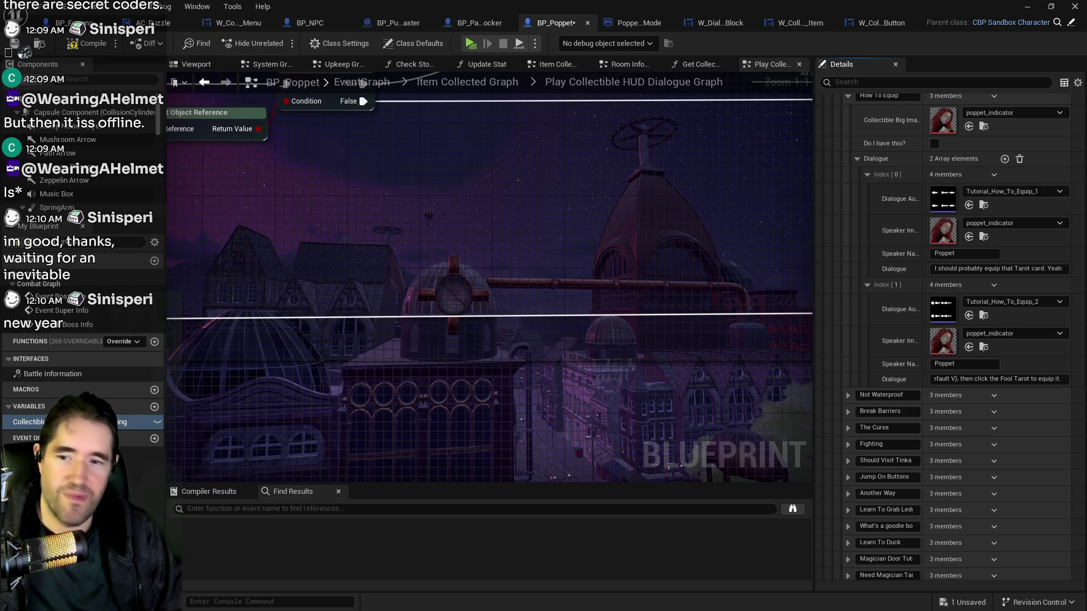
pyautogui.click(848, 395)
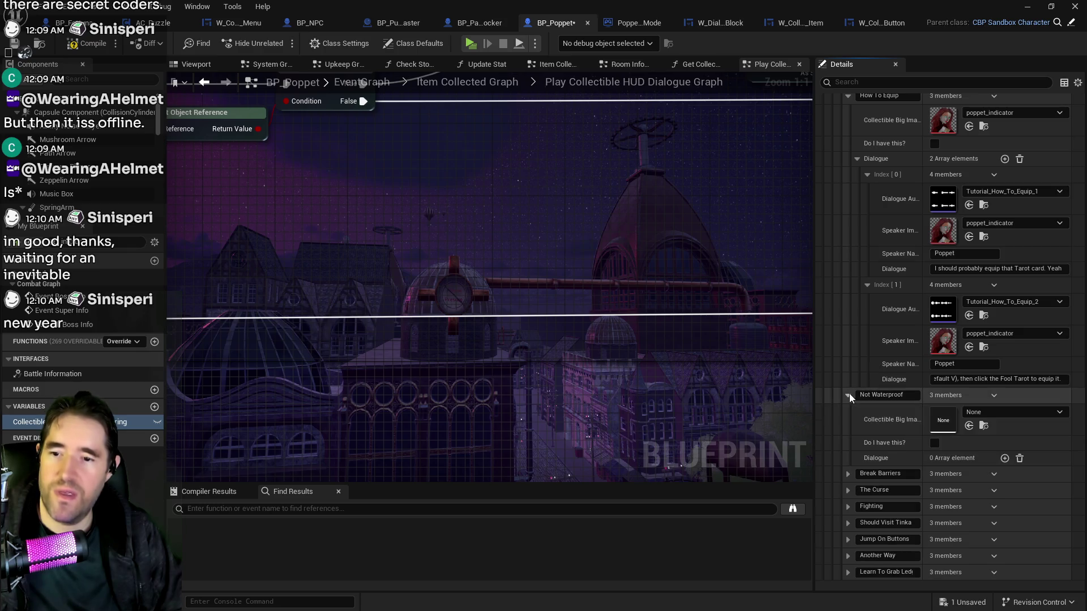
pyautogui.click(1005, 458)
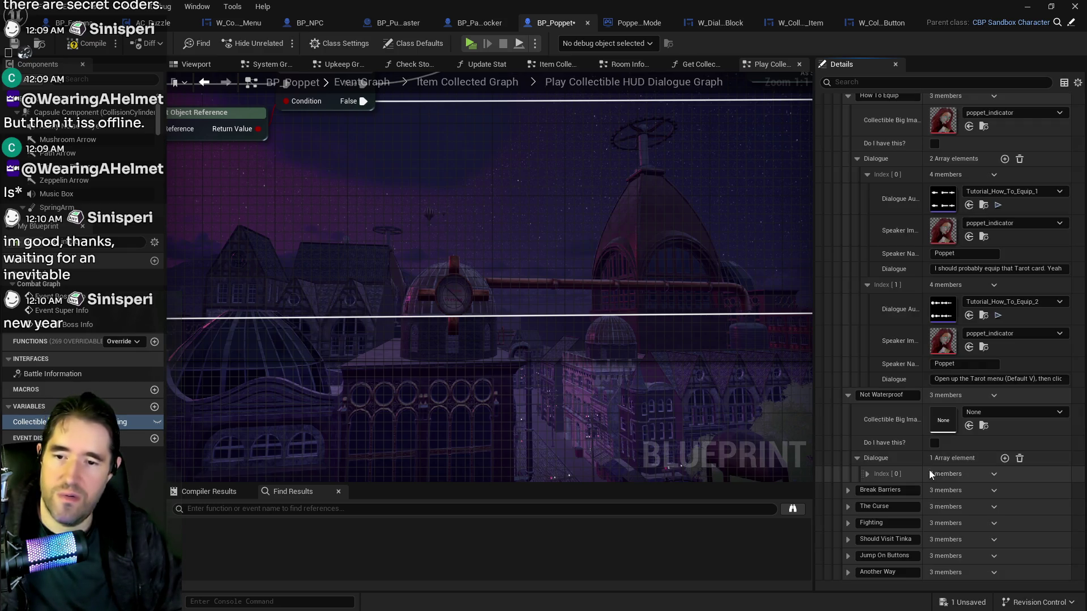
pyautogui.click(868, 474)
pyautogui.scroll(-2, 934, 479)
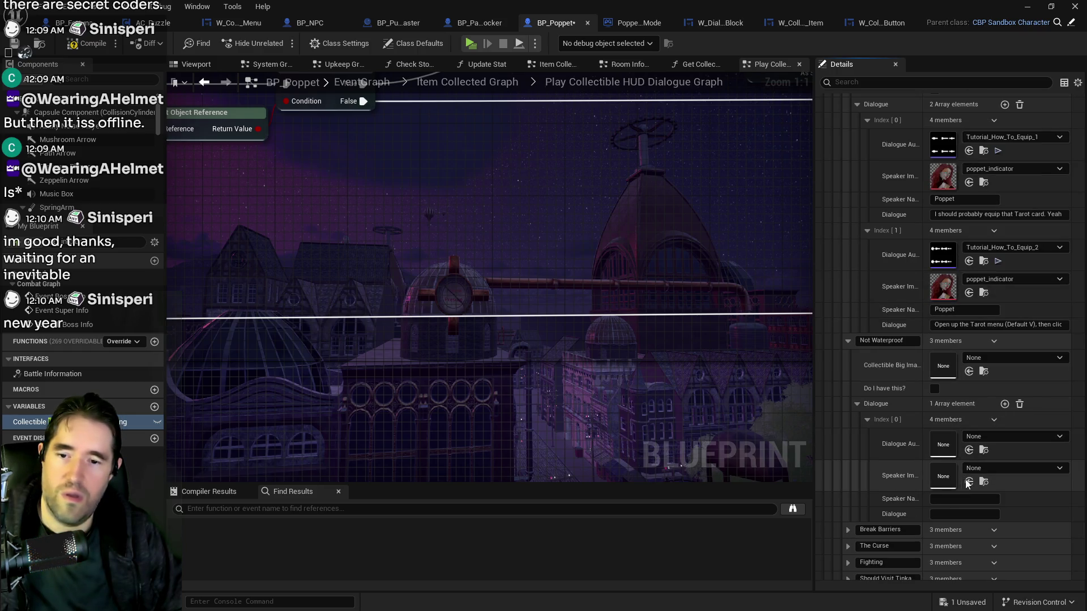
pyautogui.click(968, 482)
pyautogui.click(962, 499)
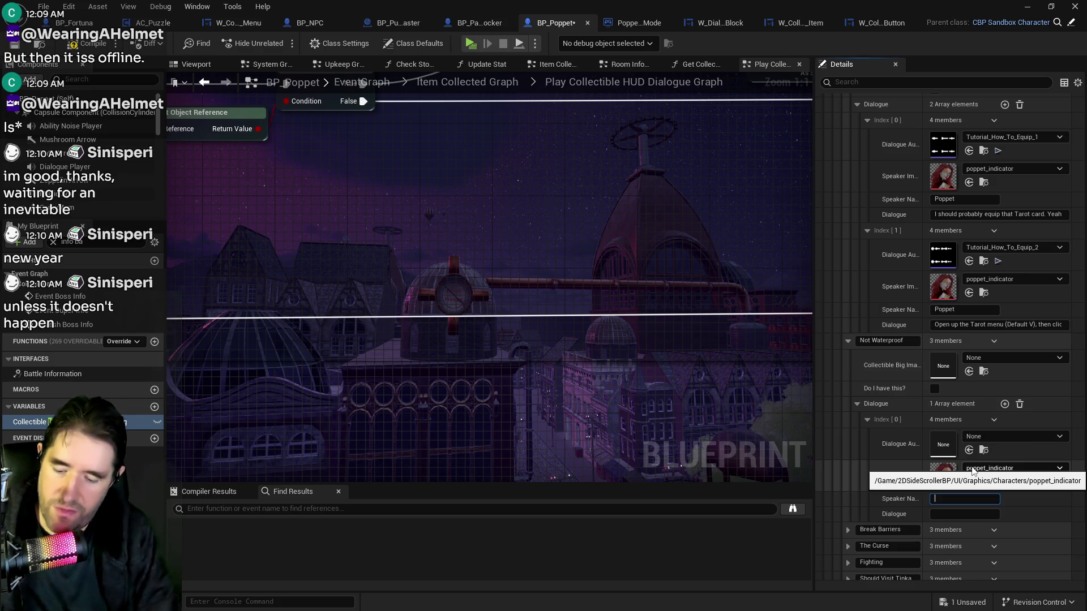
pyautogui.write('Poppet')
pyautogui.click(993, 513)
pyautogui.hotkey('ctrl', 'v')
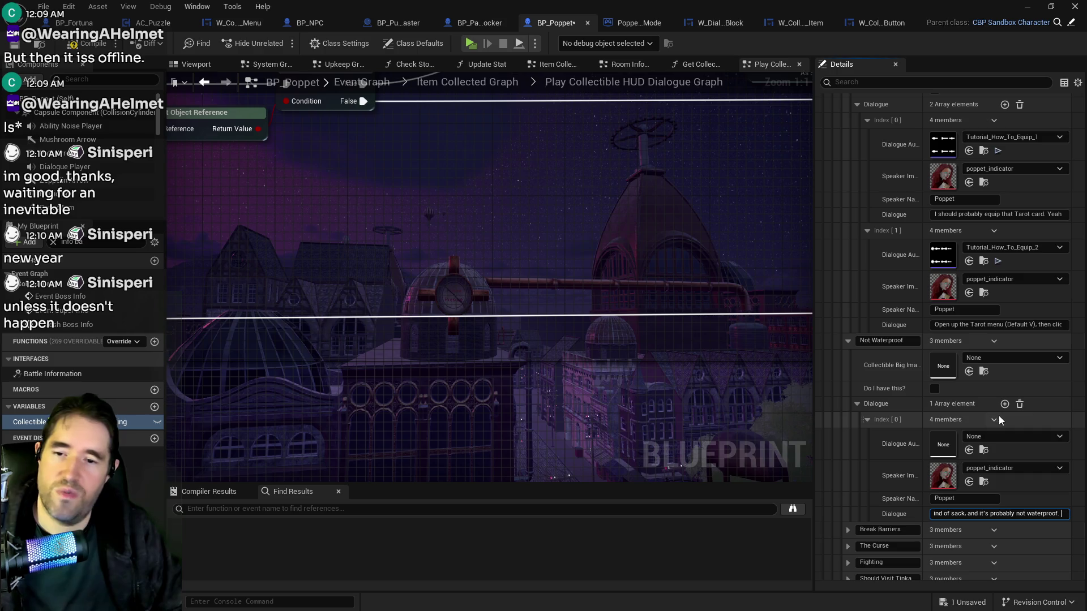
# Add a second Poppet line warning that falling in the water is lethal, then collapse the entry.
pyautogui.click(1005, 404)
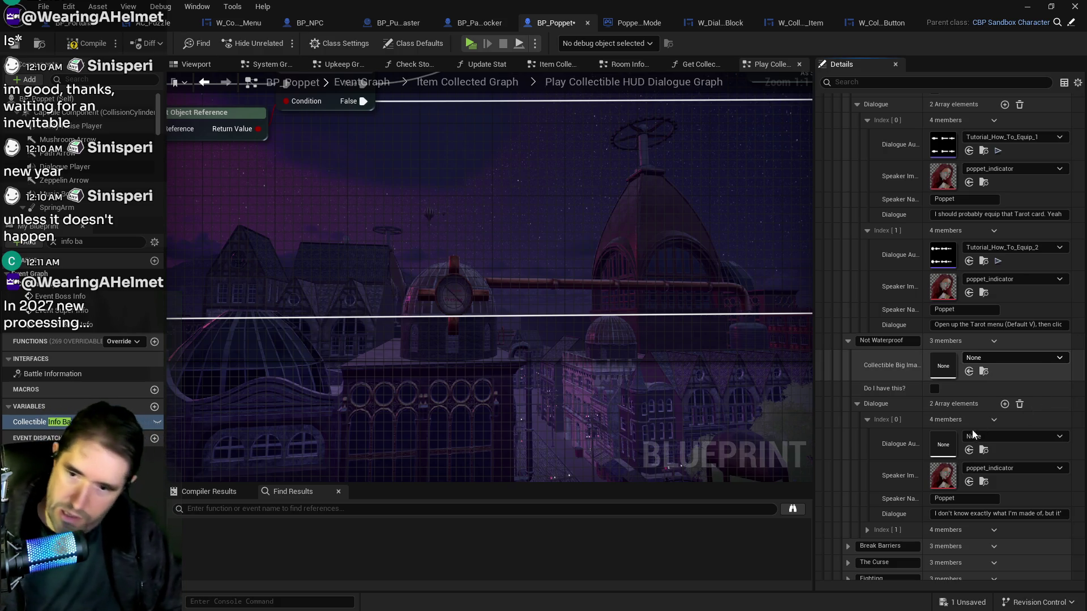
pyautogui.click(866, 530)
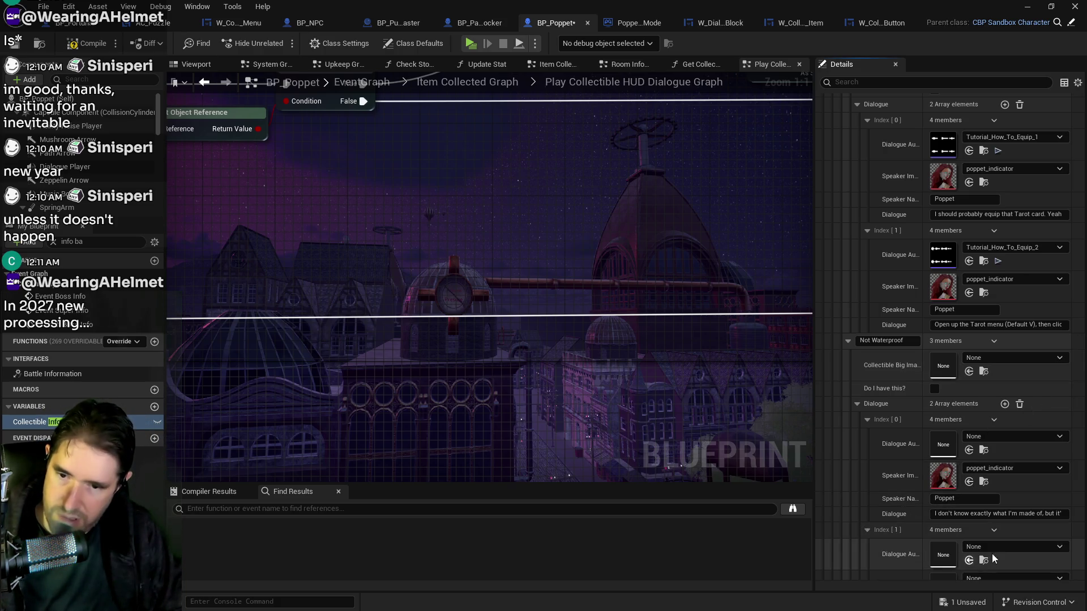
pyautogui.scroll(-2, 990, 554)
pyautogui.click(969, 521)
pyautogui.click(965, 535)
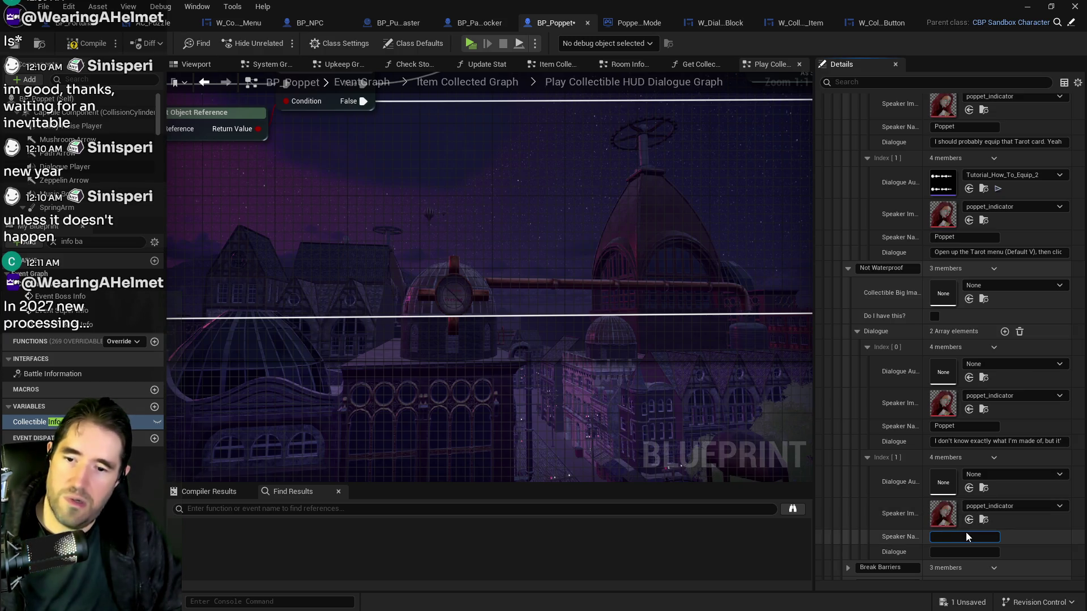
pyautogui.write('Poppet')
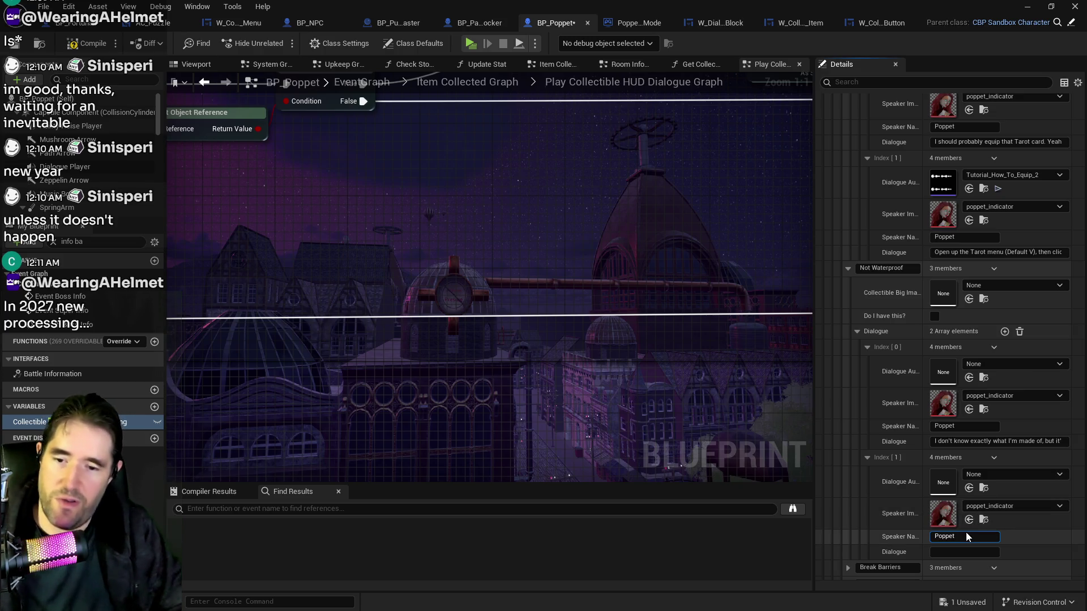
pyautogui.click(969, 552)
pyautogui.hotkey('ctrl', 'v')
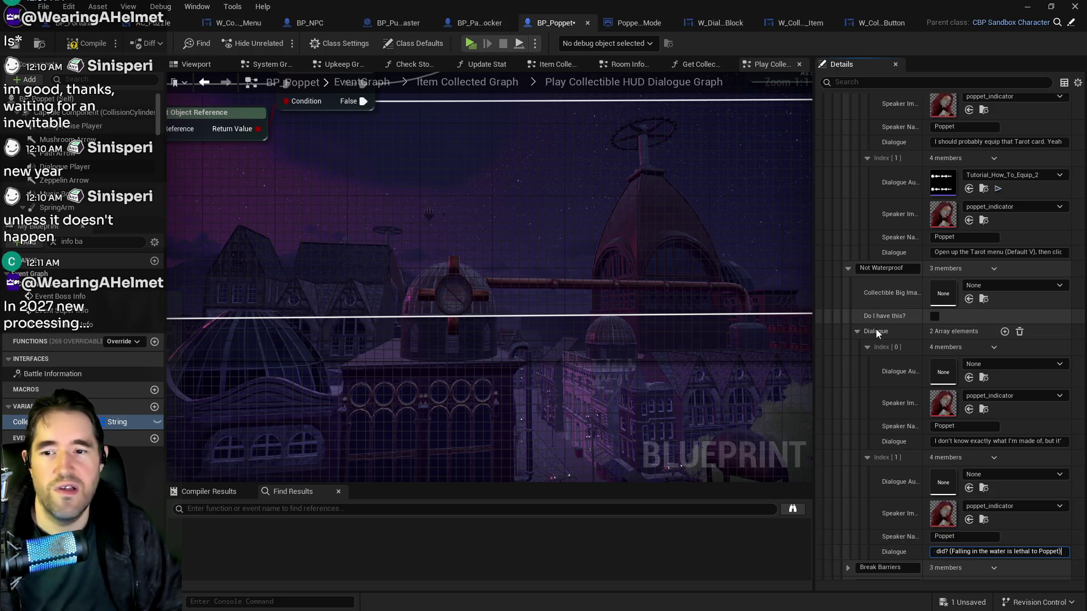
pyautogui.click(848, 270)
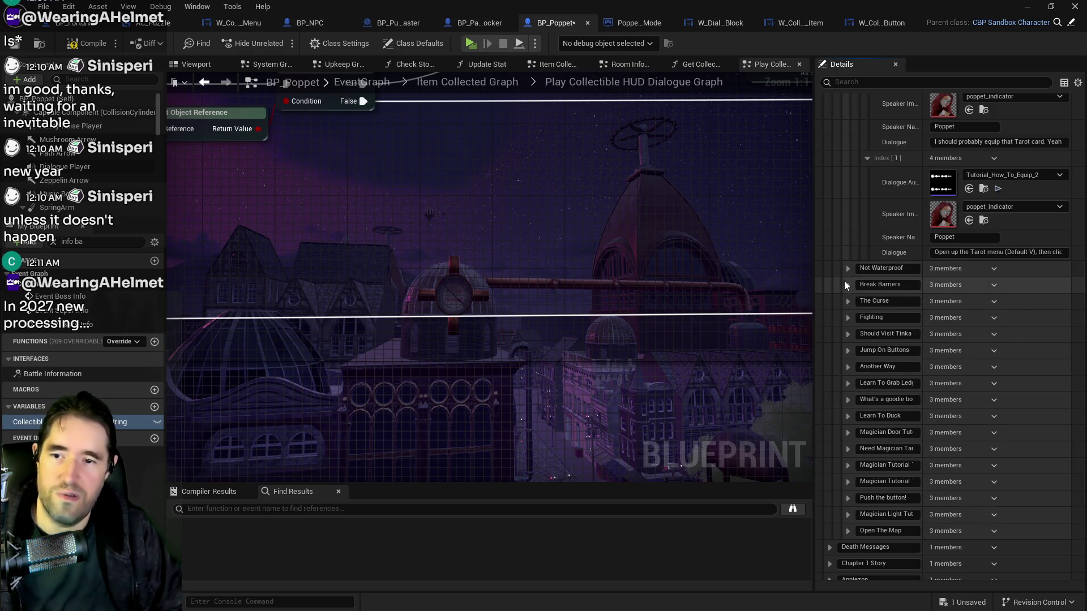
# Expand Break Barriers and The Curse, then add one element to The Curse's Dialogue array.
pyautogui.click(848, 284)
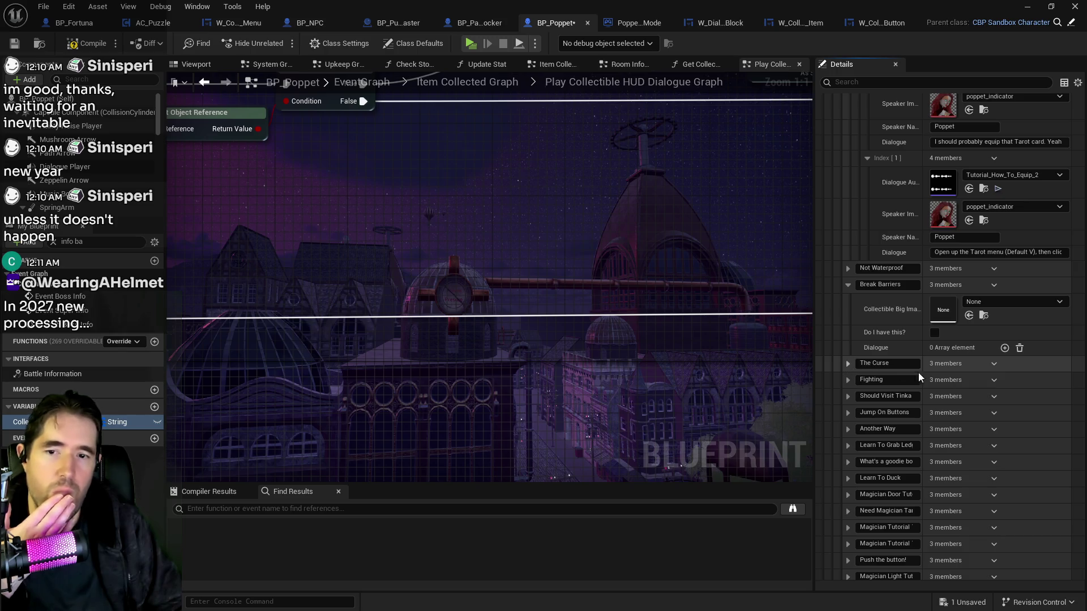
pyautogui.click(844, 365)
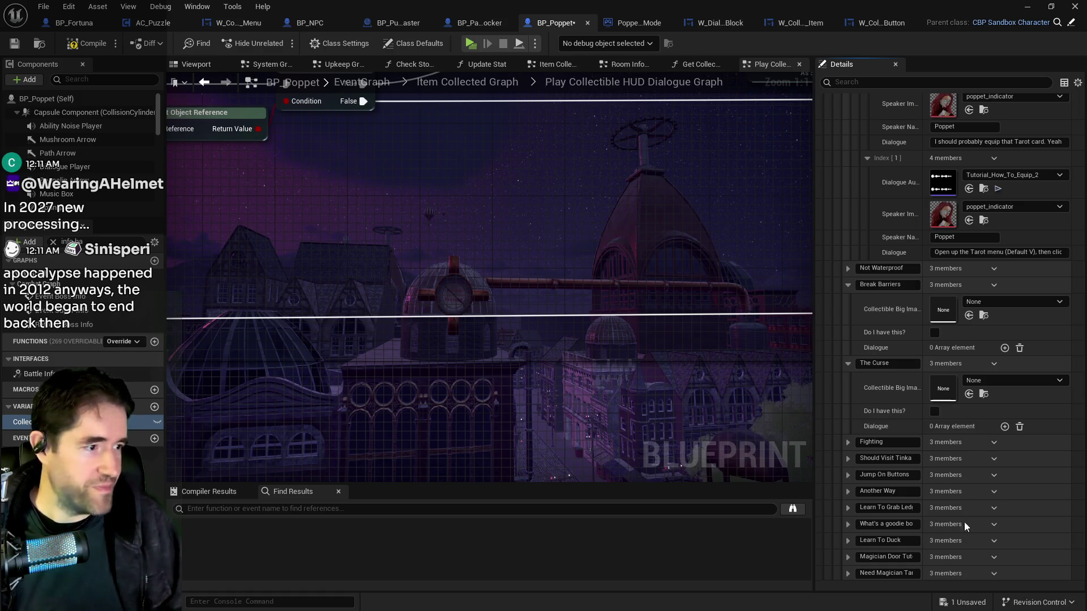
pyautogui.click(1004, 427)
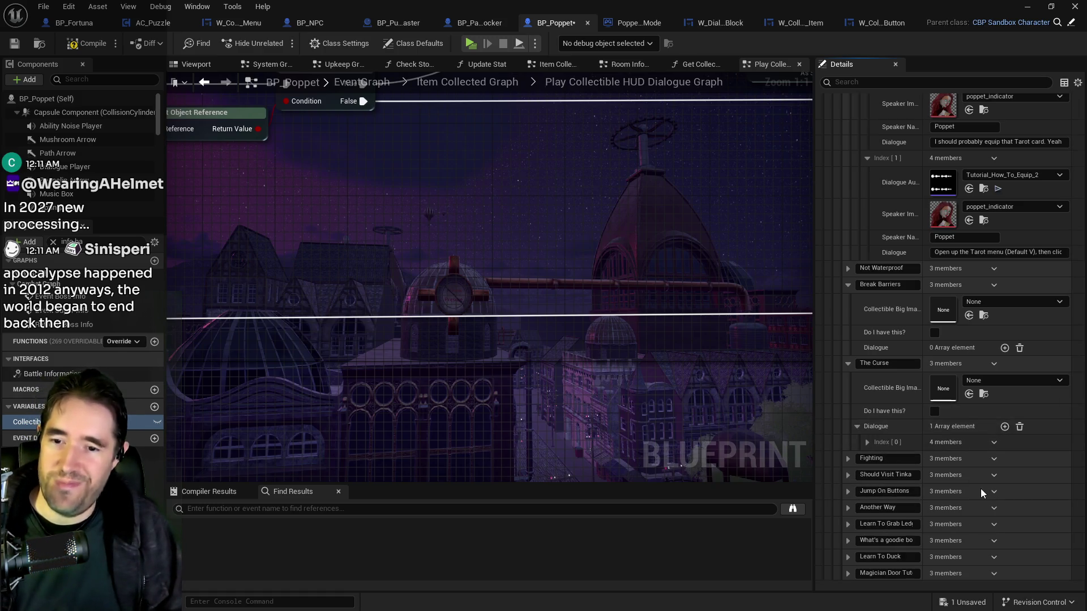
# Fill The Curse's first line with poppet_indicator, speaker Poppet and the head-to-the-light dialogue.
pyautogui.click(867, 442)
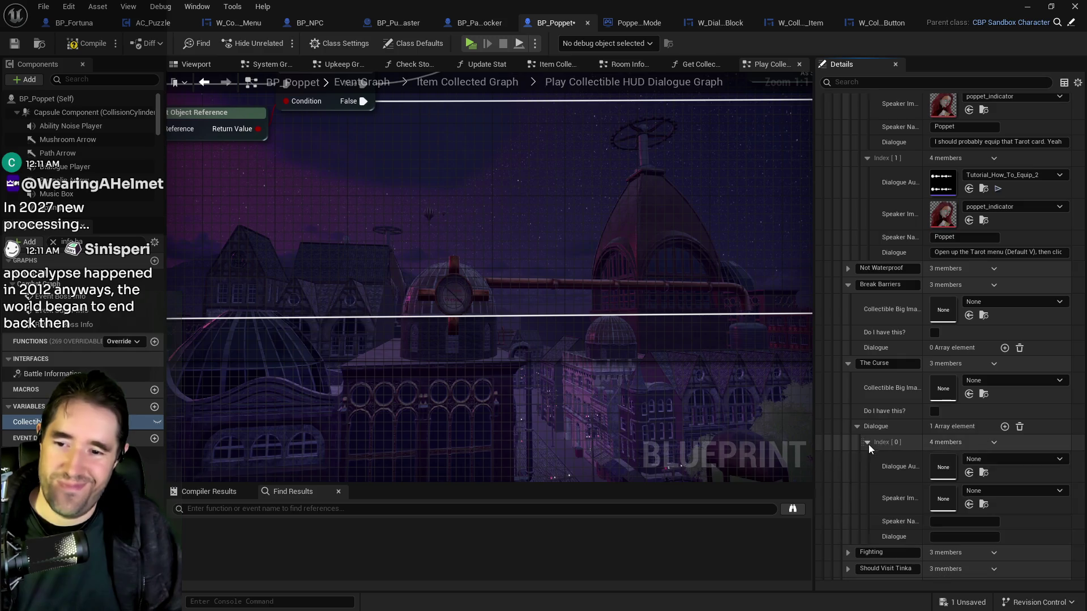
pyautogui.click(968, 505)
pyautogui.write('oppet')
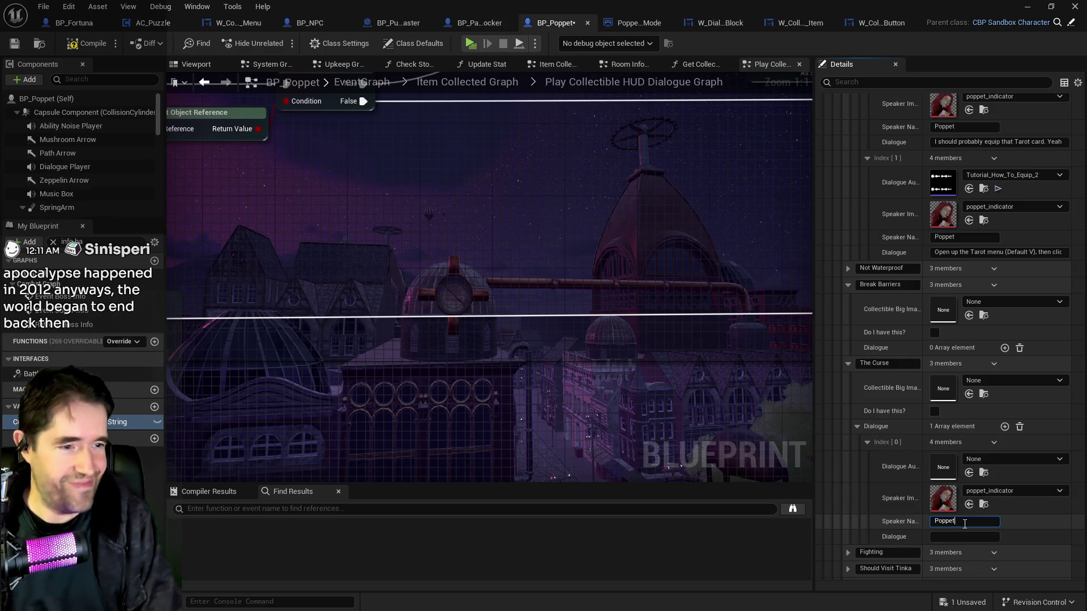
pyautogui.press('Tab')
pyautogui.hotkey('ctrl', 'v')
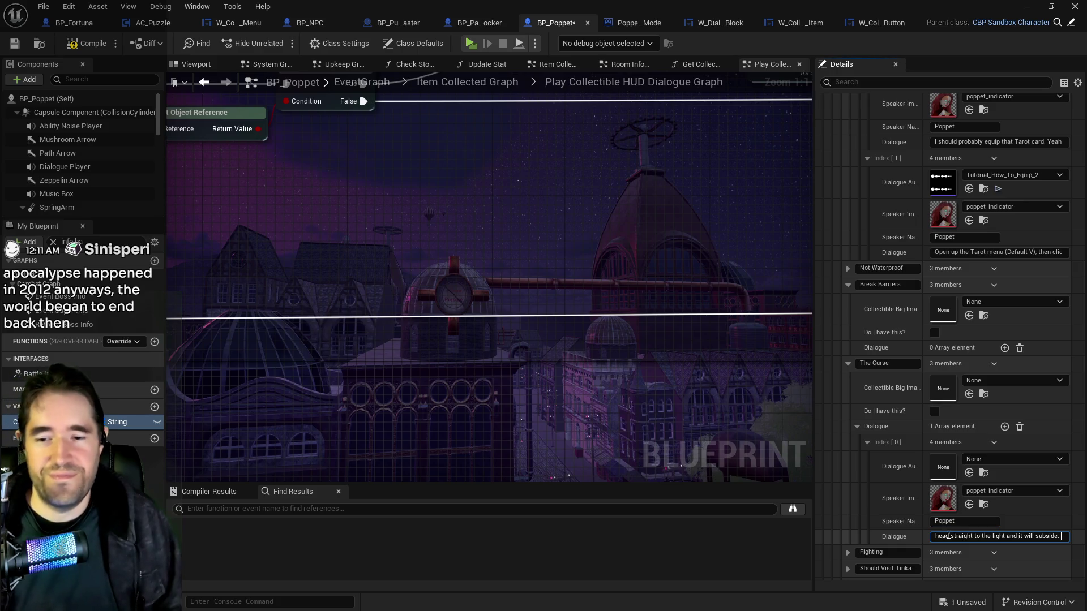
# Add a second Poppet line with poppet_indicator ending 'I'm in the light and safe', then collapse The Curse.
pyautogui.click(1005, 426)
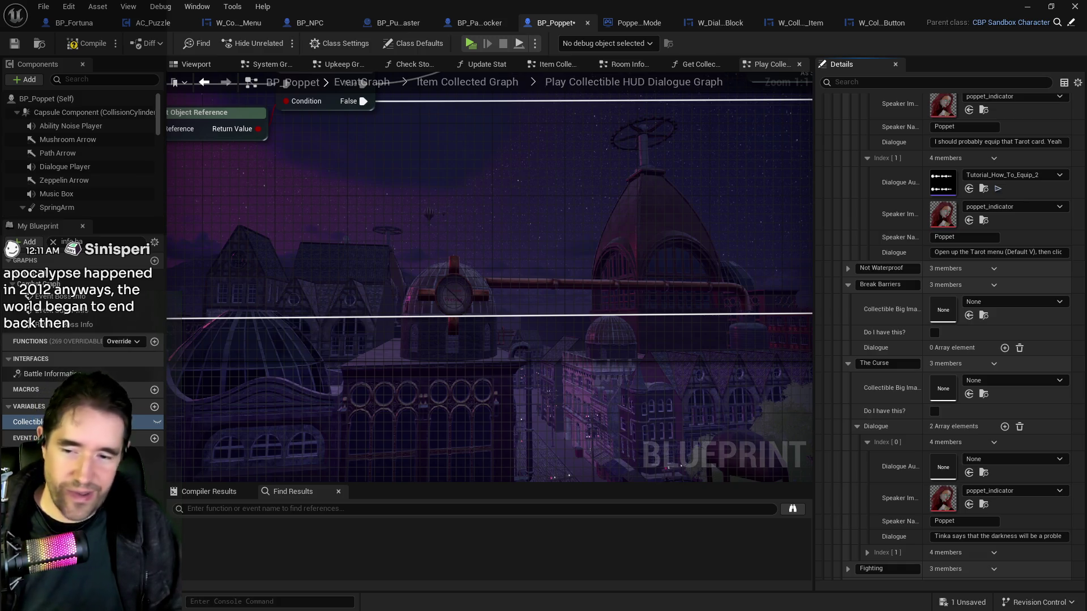
pyautogui.click(866, 552)
pyautogui.scroll(-3, 888, 554)
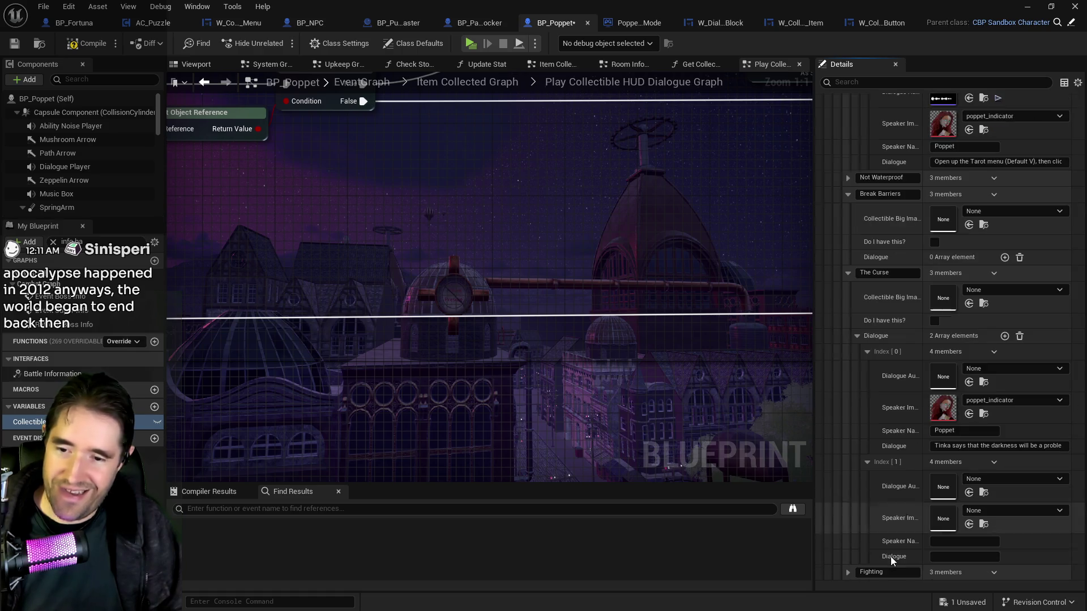
pyautogui.click(944, 556)
pyautogui.hotkey('ctrl', 'v')
pyautogui.click(942, 544)
pyautogui.write('Poppet')
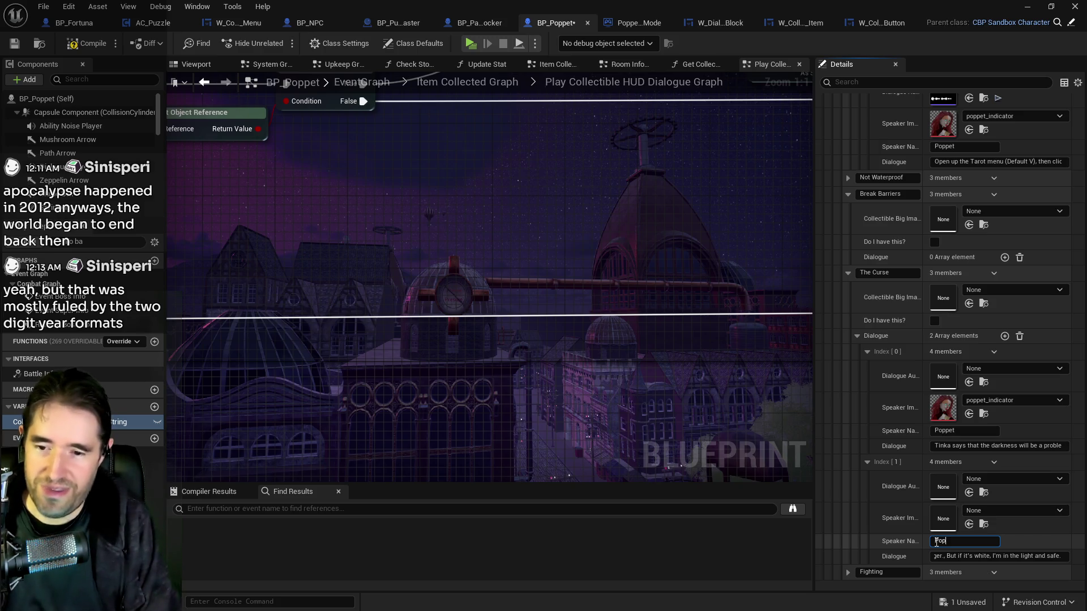
pyautogui.click(970, 524)
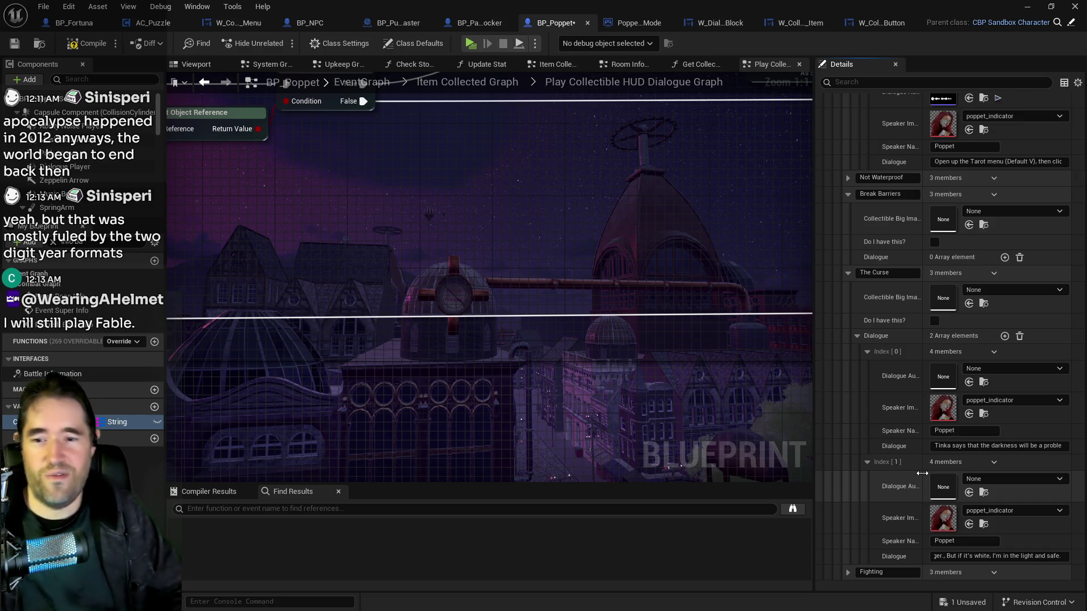
pyautogui.click(848, 273)
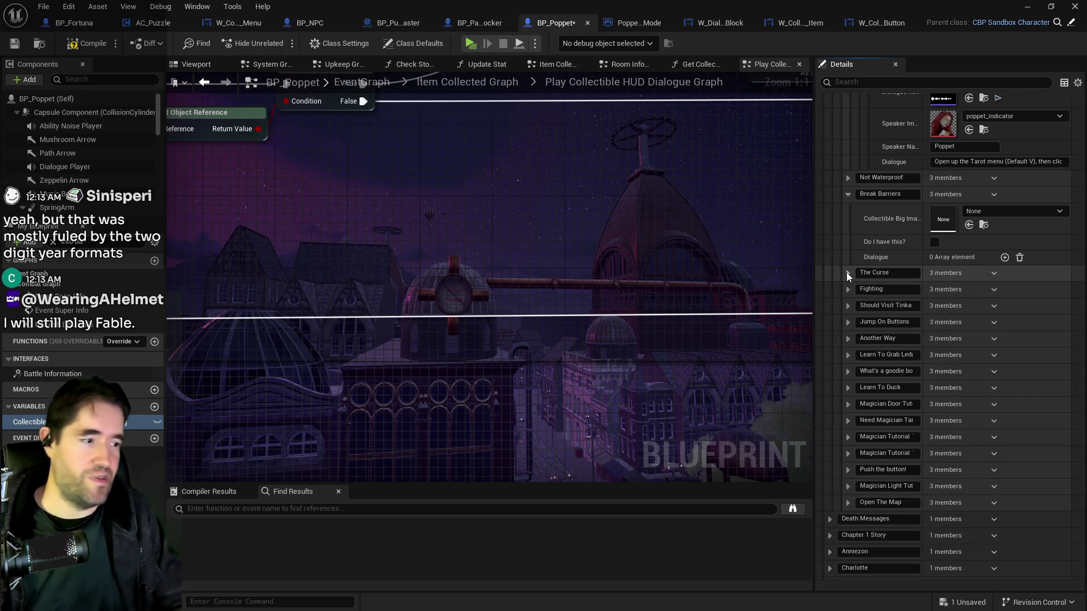
# Expand Should Visit Tinka and Jump On Buttons, then add and expand a Break Barriers dialogue entry.
pyautogui.click(847, 306)
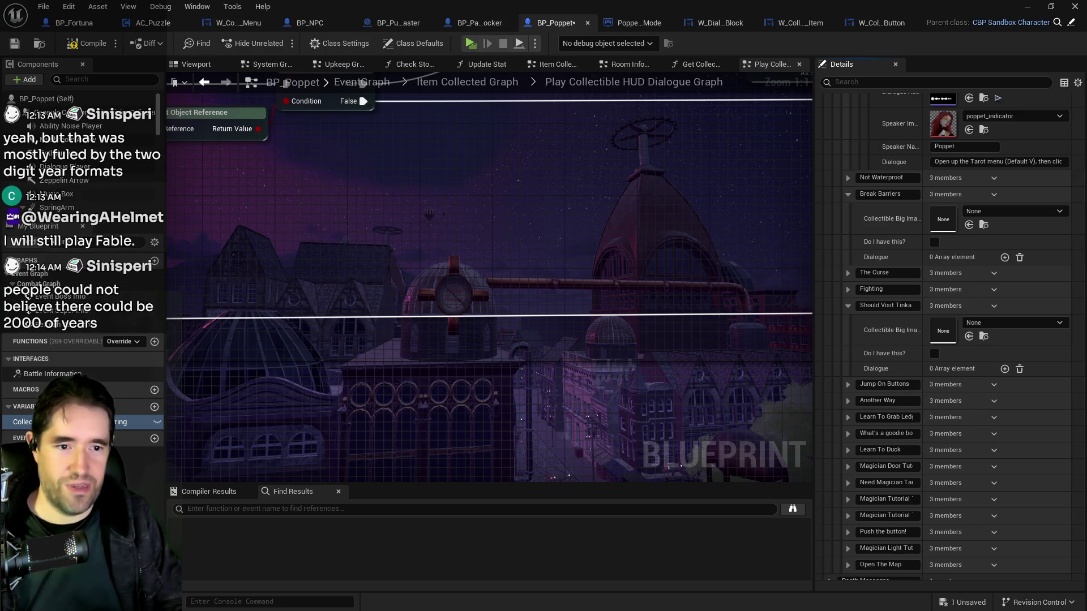
pyautogui.click(847, 385)
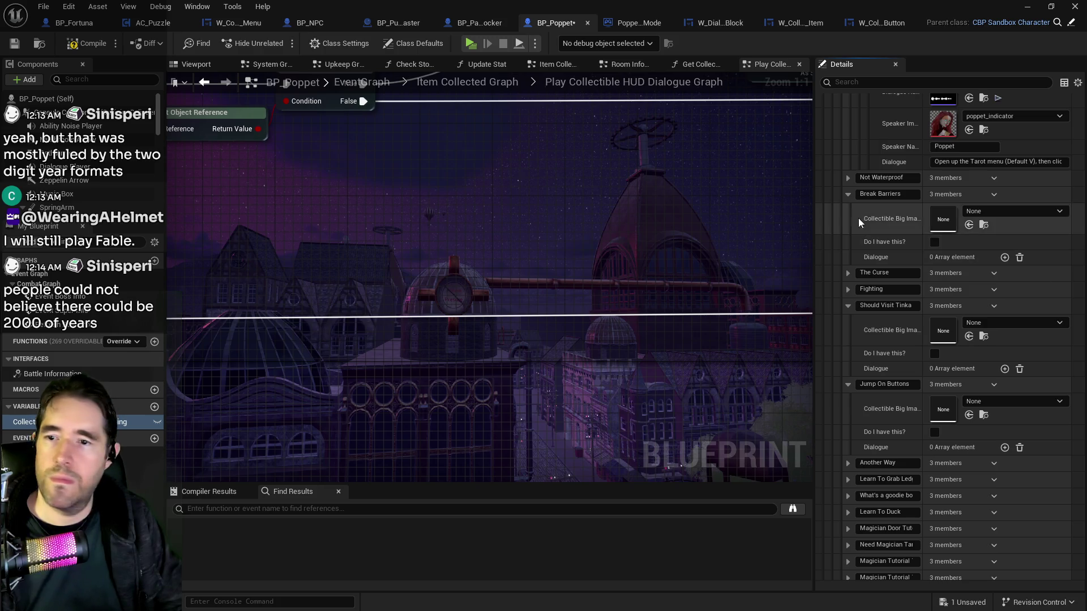
pyautogui.click(1004, 257)
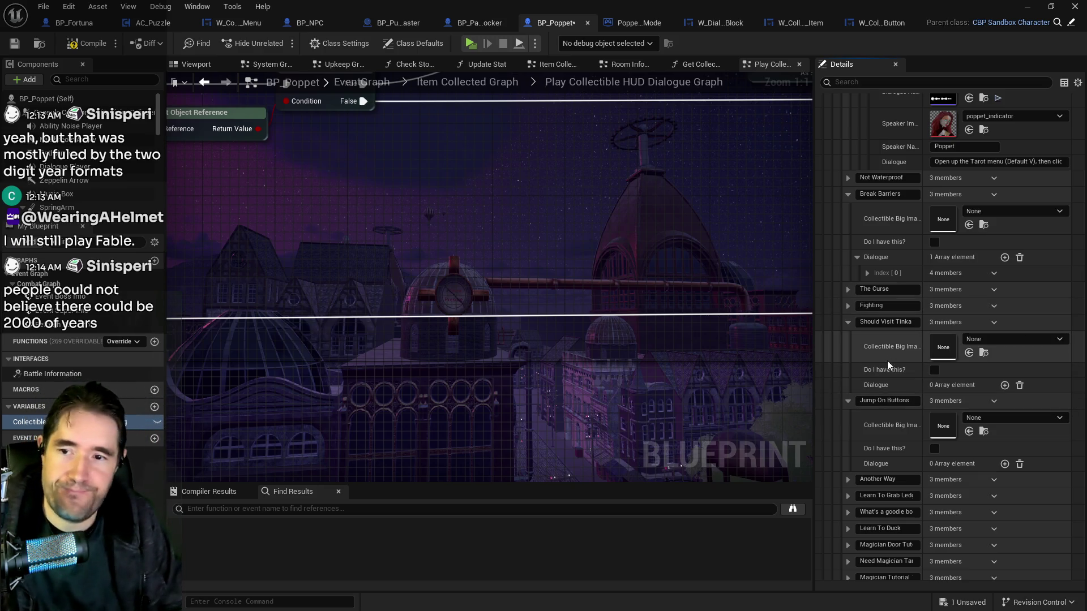
pyautogui.click(866, 274)
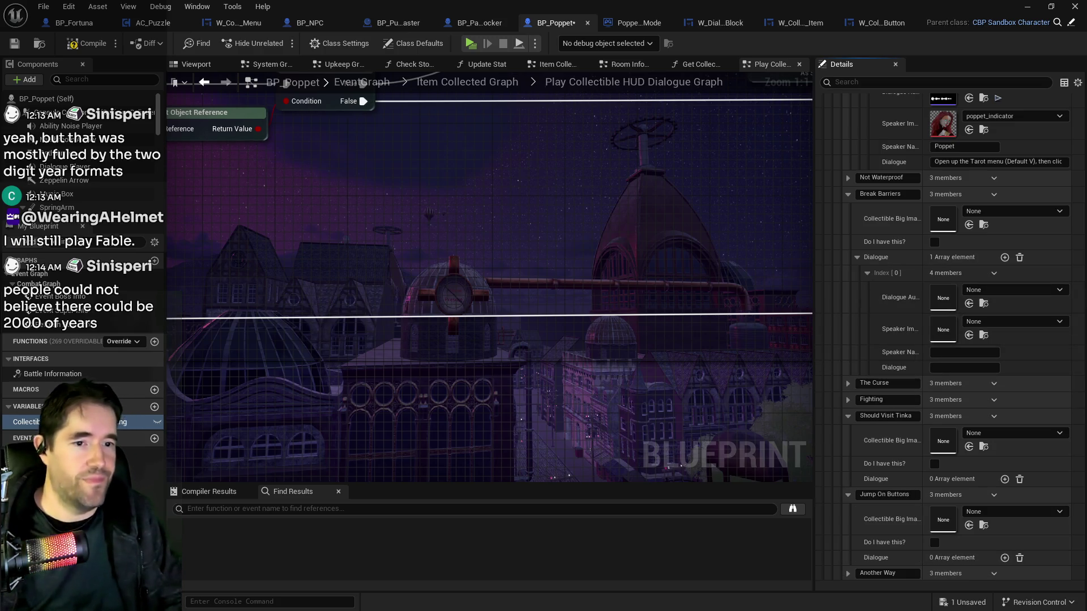
# Fill the first dialogue line with the poppet_indicator image, speaker Poppet and the Fool Tarot barrier text.
pyautogui.hotkey('ctrl', 'v')
pyautogui.click(955, 351)
pyautogui.write('Poppet')
pyautogui.click(936, 366)
pyautogui.hotkey('ctrl', 'v')
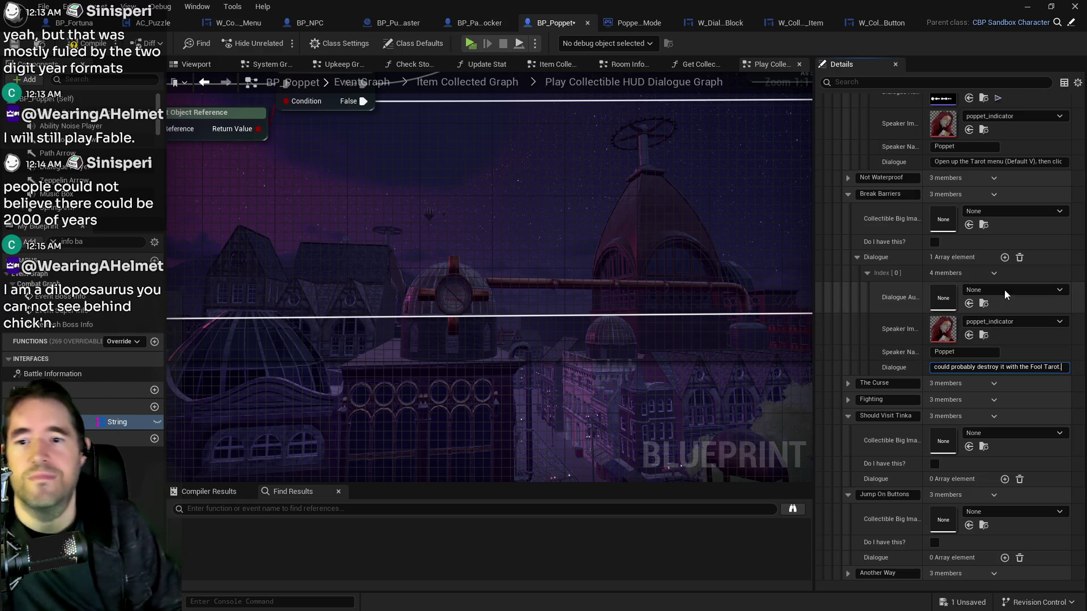
# Add a second Poppet line ending 'press attack to destroy barriers.', then add a third entry.
pyautogui.click(1005, 258)
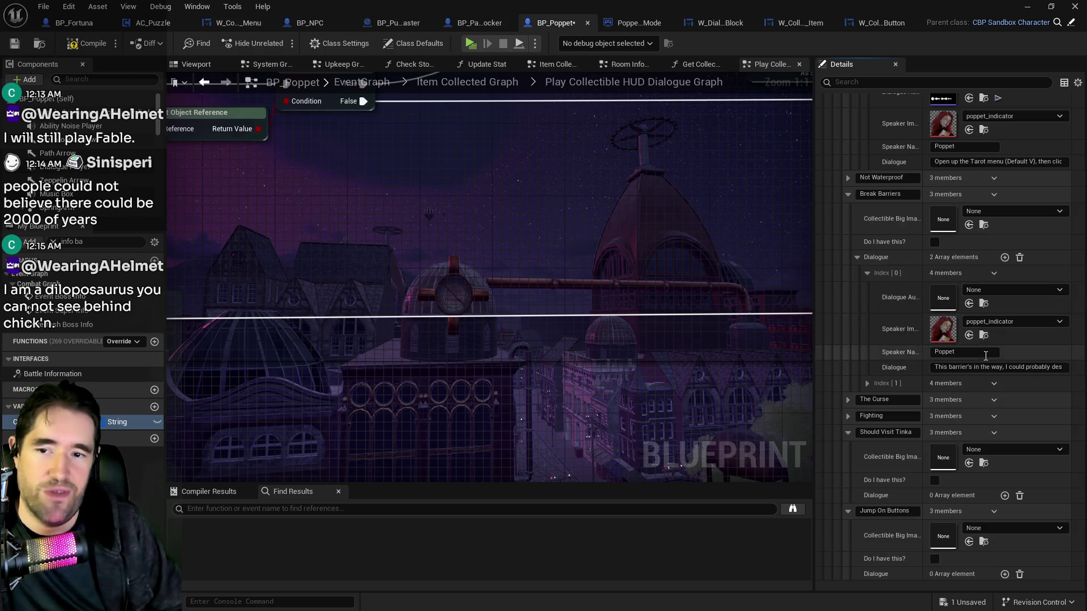
pyautogui.click(866, 384)
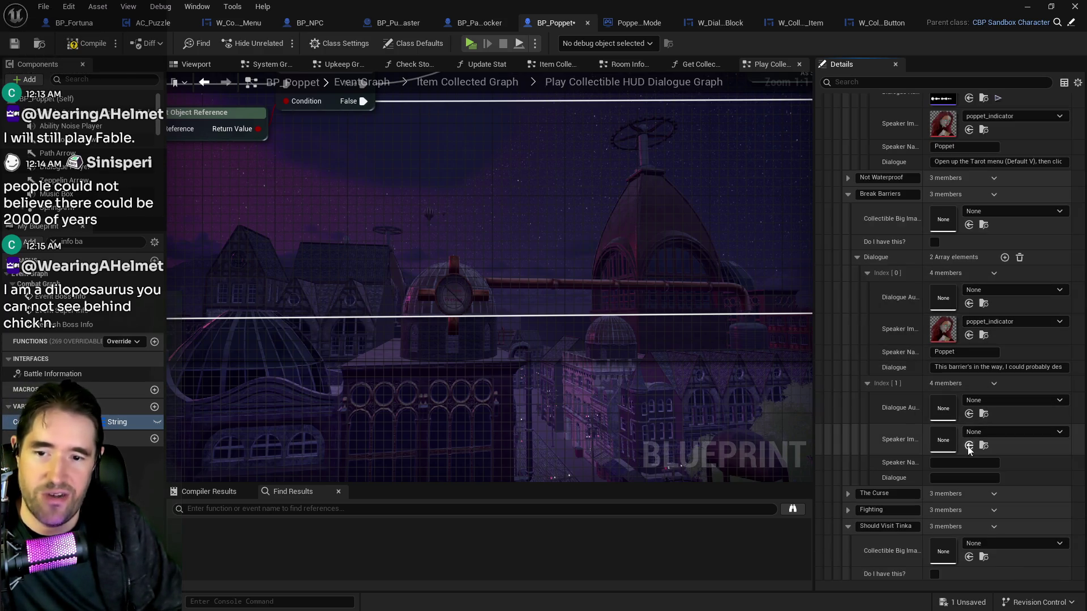
pyautogui.click(962, 463)
pyautogui.write('Poppet')
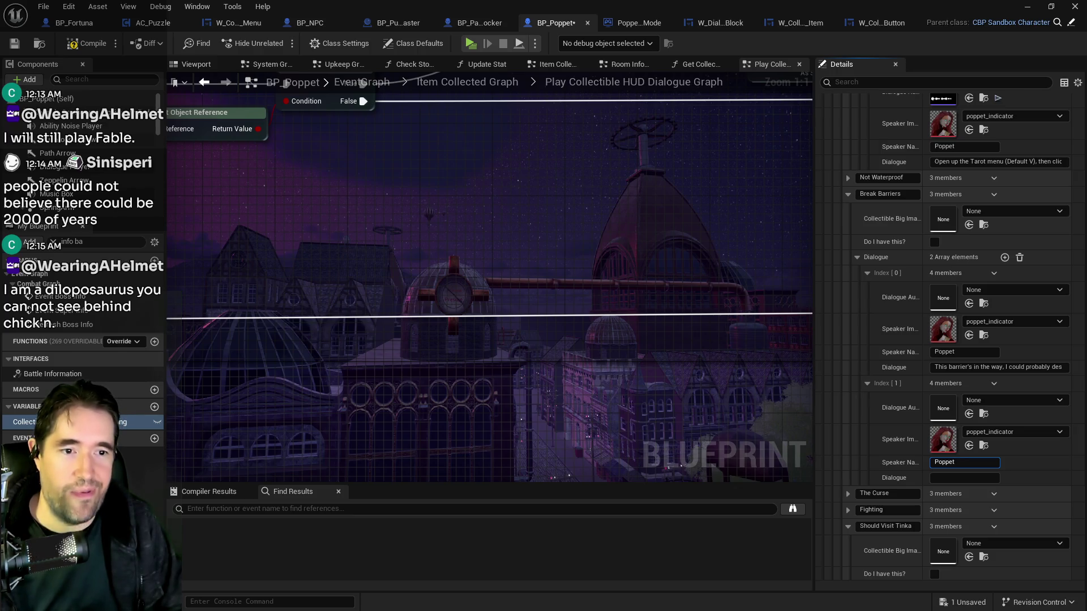
pyautogui.click(938, 478)
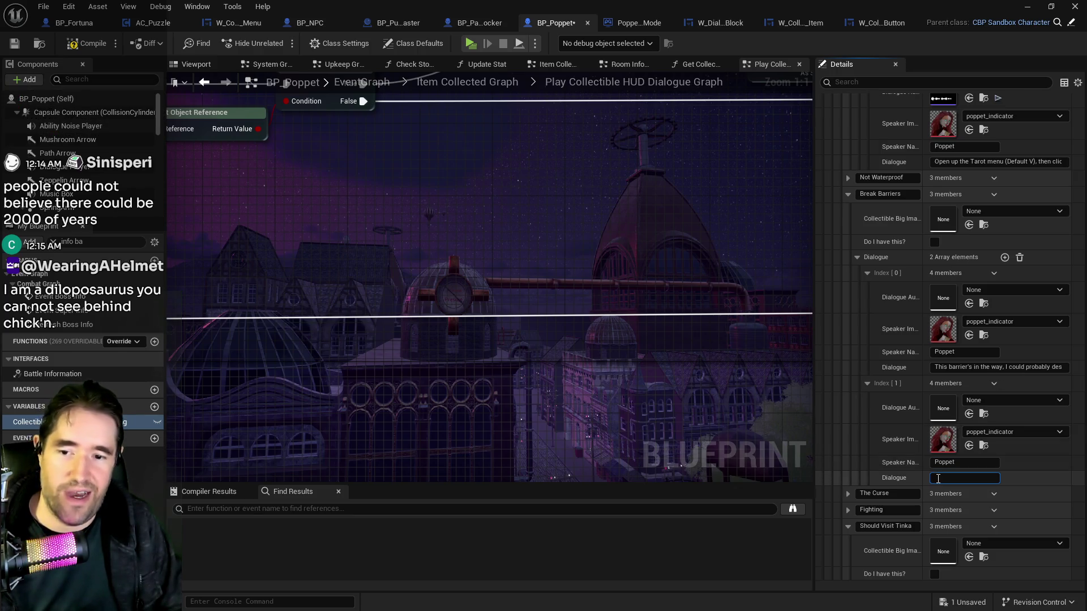
pyautogui.write('With the Fool Tarot equipped, press attack to destroy barriers.')
pyautogui.press('Return')
pyautogui.click(1004, 259)
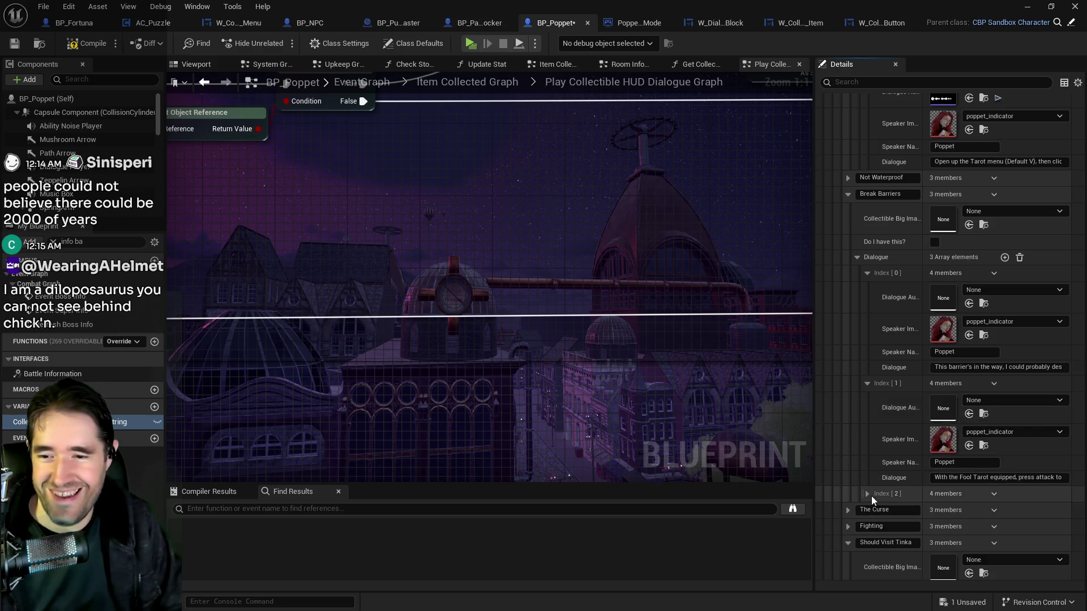
# Fill the third dialogue entry as Poppet with the metaphor-for-my-life line.
pyautogui.click(867, 494)
pyautogui.scroll(-2, 985, 539)
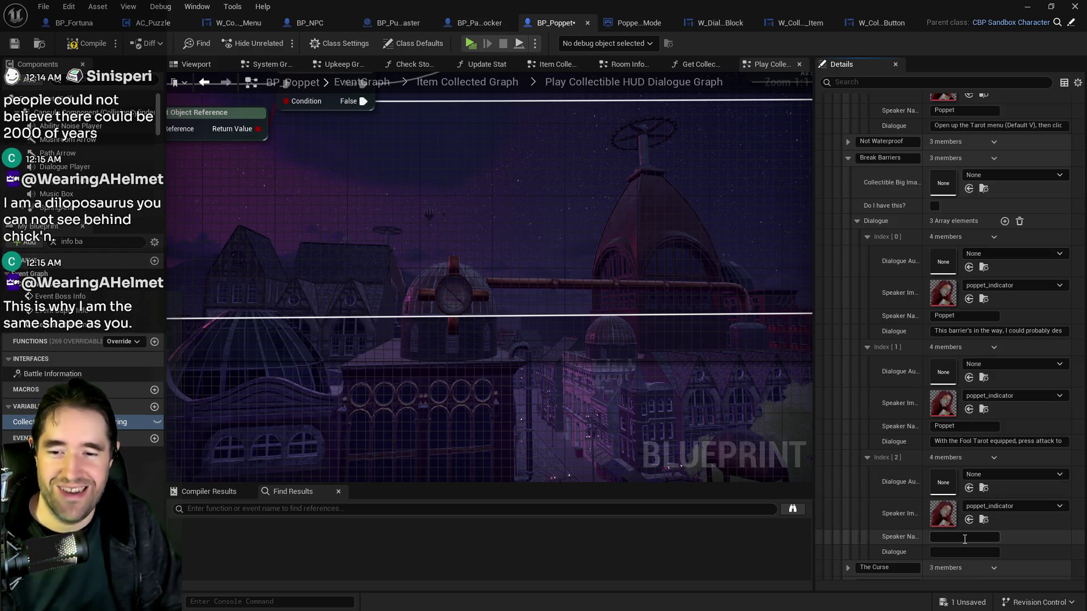
pyautogui.click(965, 536)
pyautogui.write('Poppet')
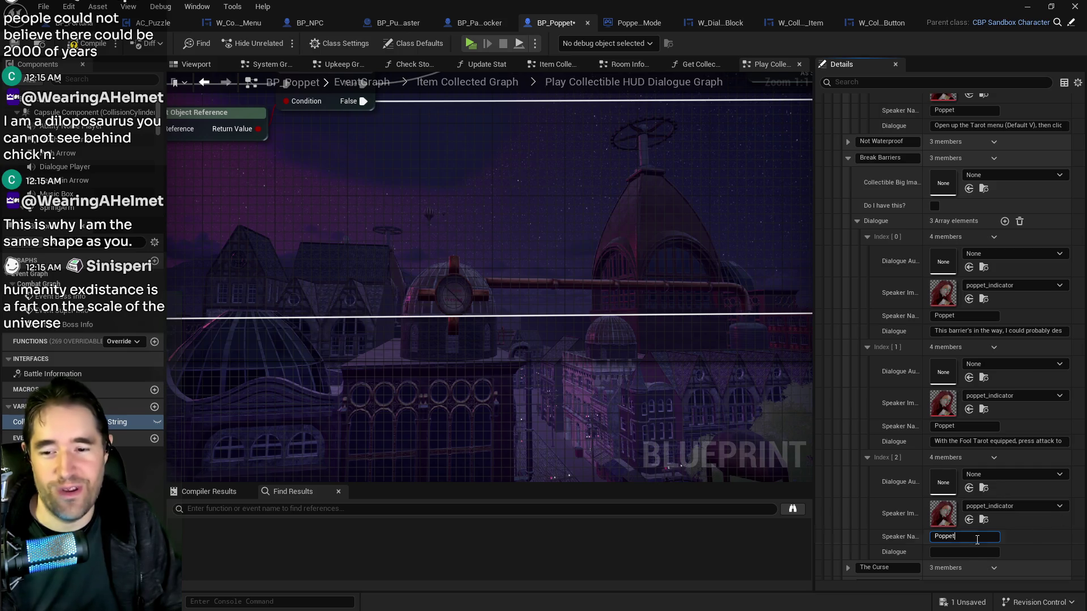
pyautogui.click(962, 551)
pyautogui.write('This barrier is like a metaphor for my life.')
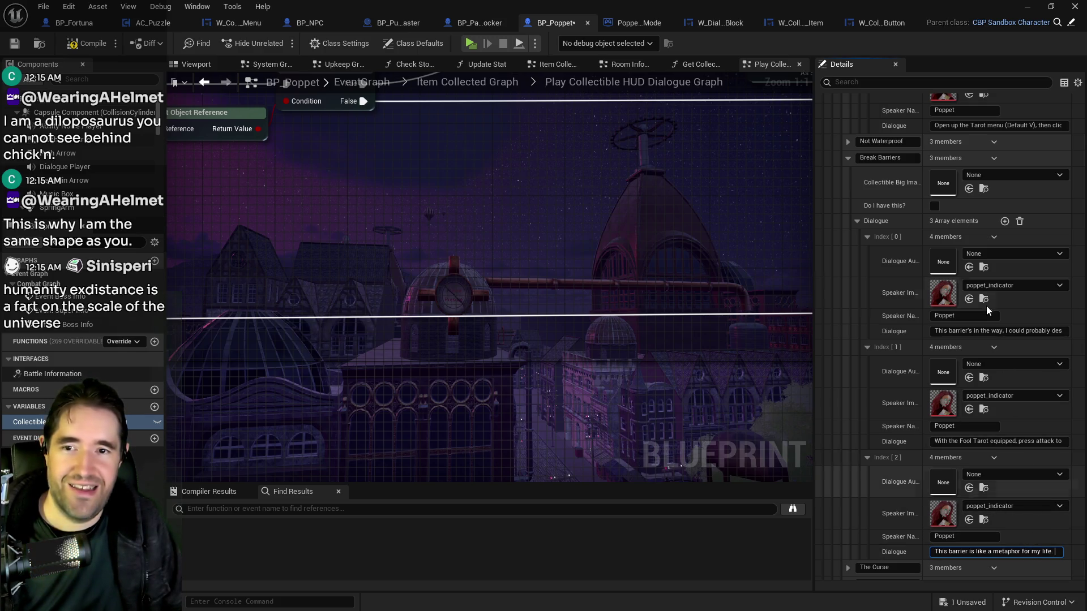
pyautogui.press('Return')
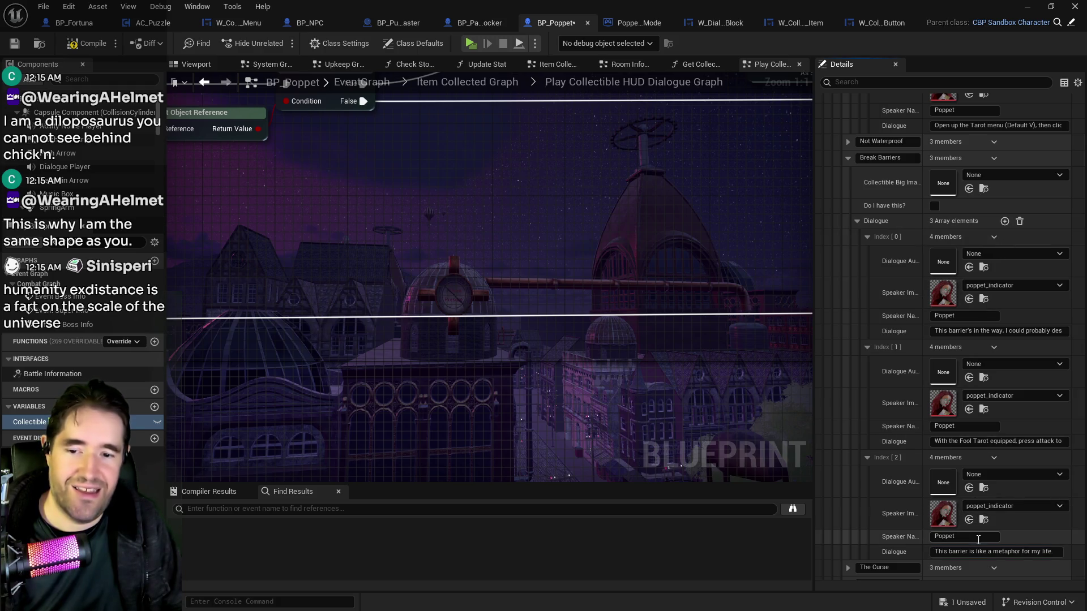
# Add a fourth Poppet line with the giant hammer dialogue and the poppet_indicator image.
pyautogui.scroll(-1, 978, 532)
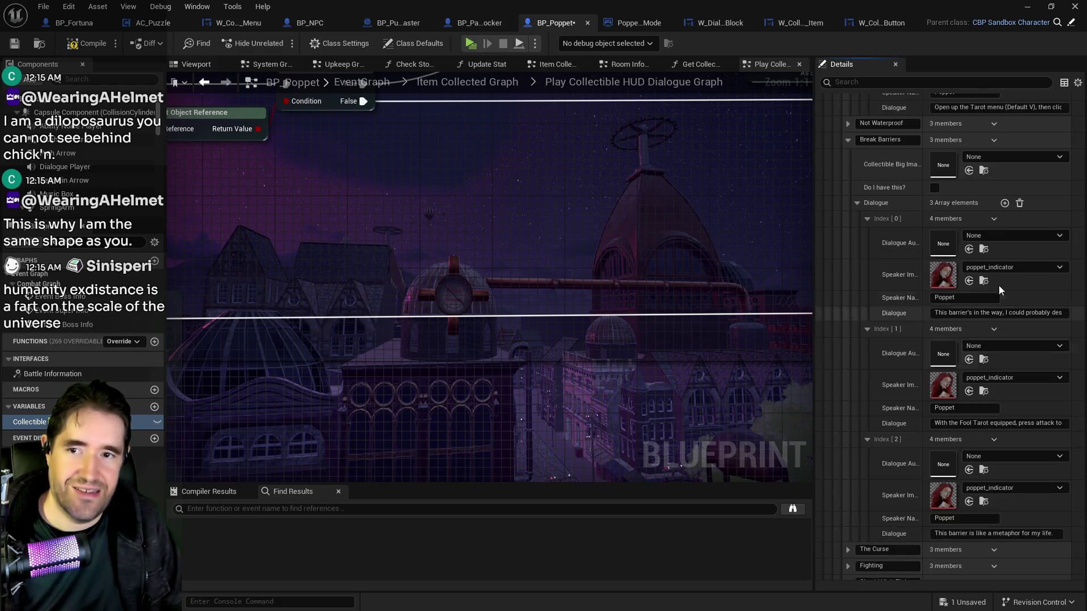
pyautogui.click(1004, 203)
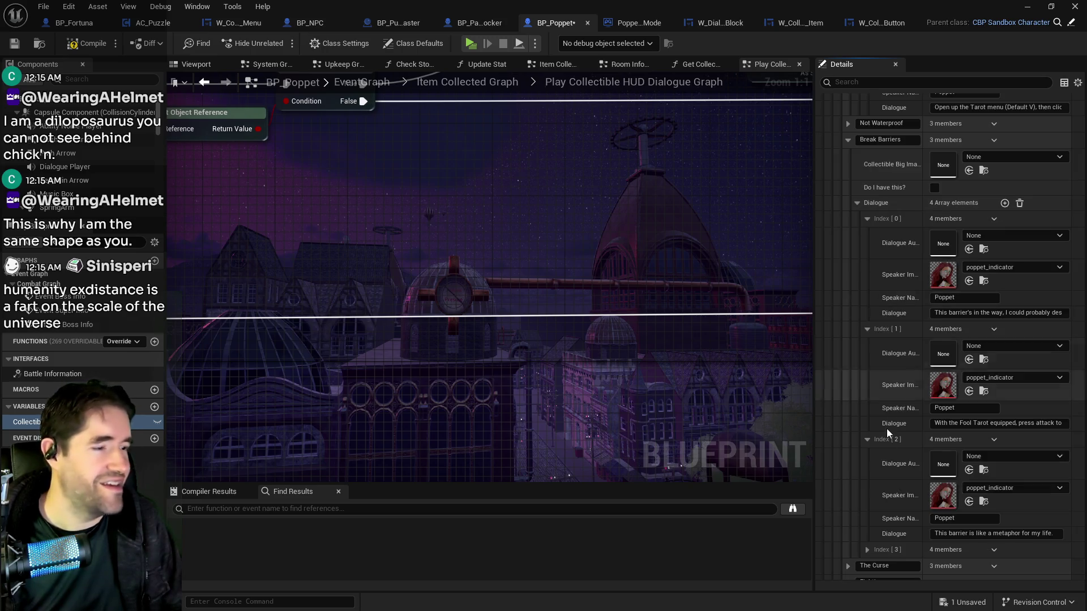
pyautogui.click(871, 549)
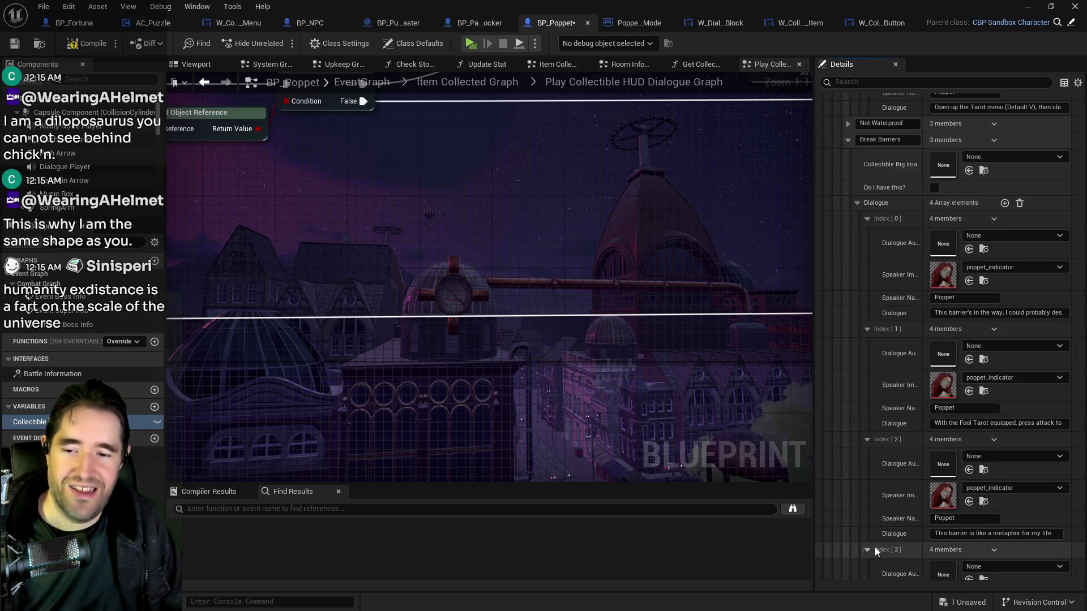
pyautogui.scroll(-5, 962, 532)
pyautogui.hotkey('ctrl', 'v')
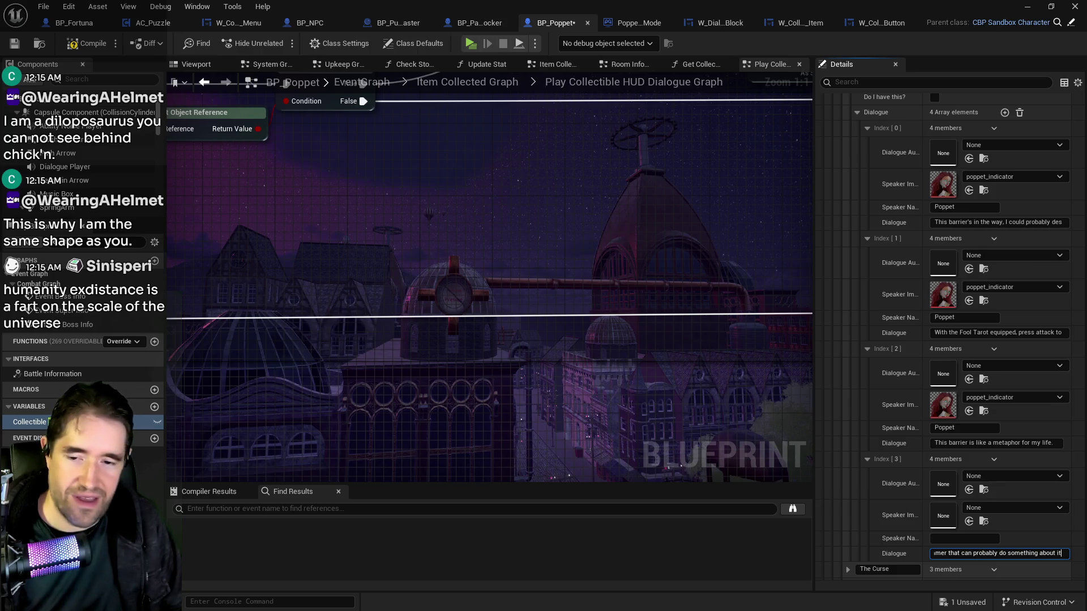
pyautogui.click(1056, 553)
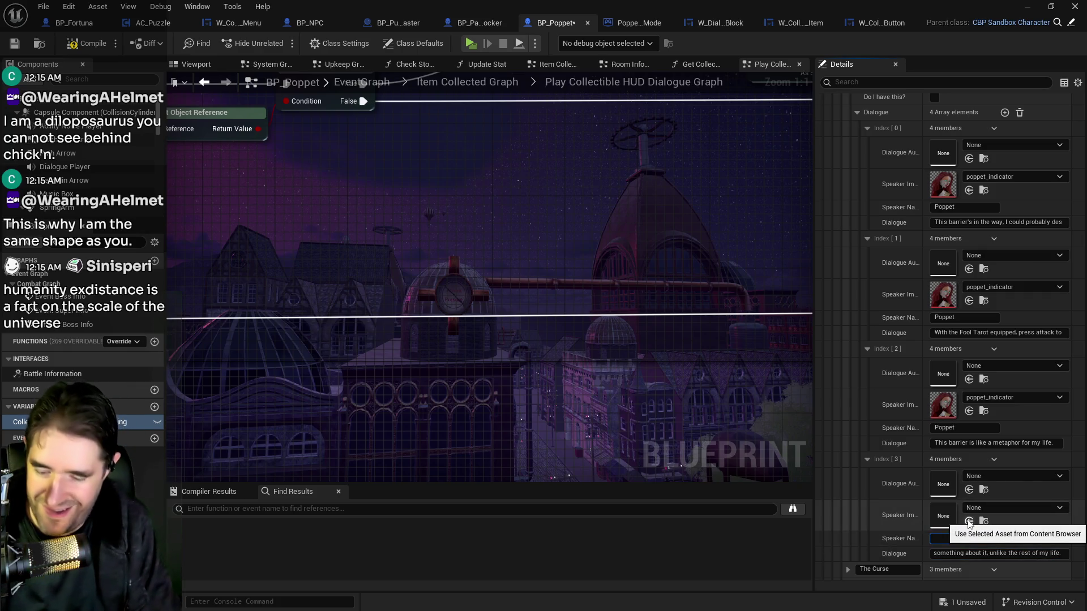
pyautogui.hotkey('shift', 'Tab')
pyautogui.write('Poppet')
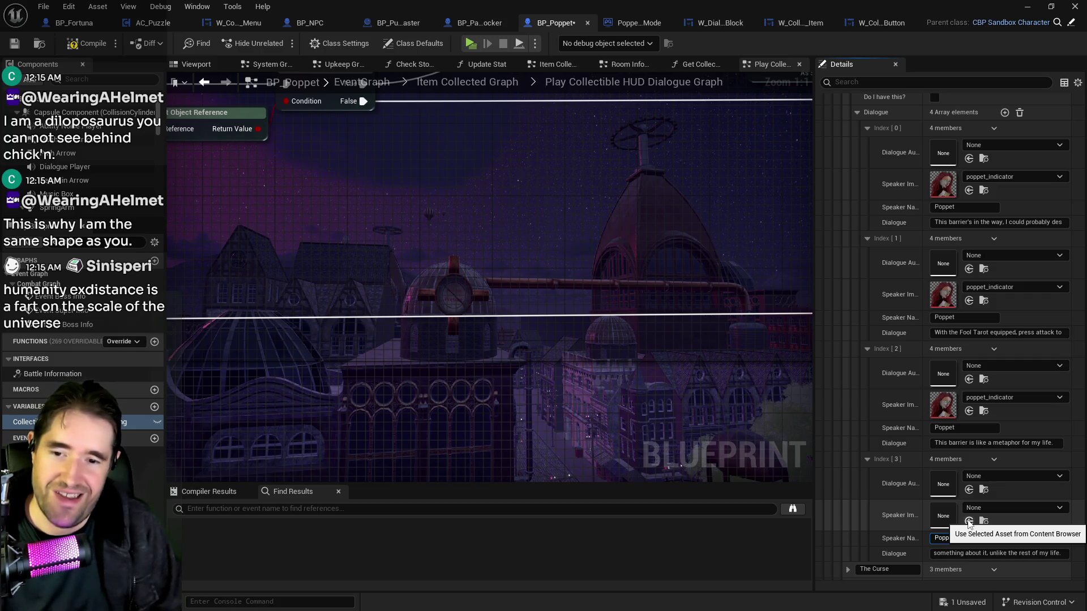
pyautogui.click(969, 521)
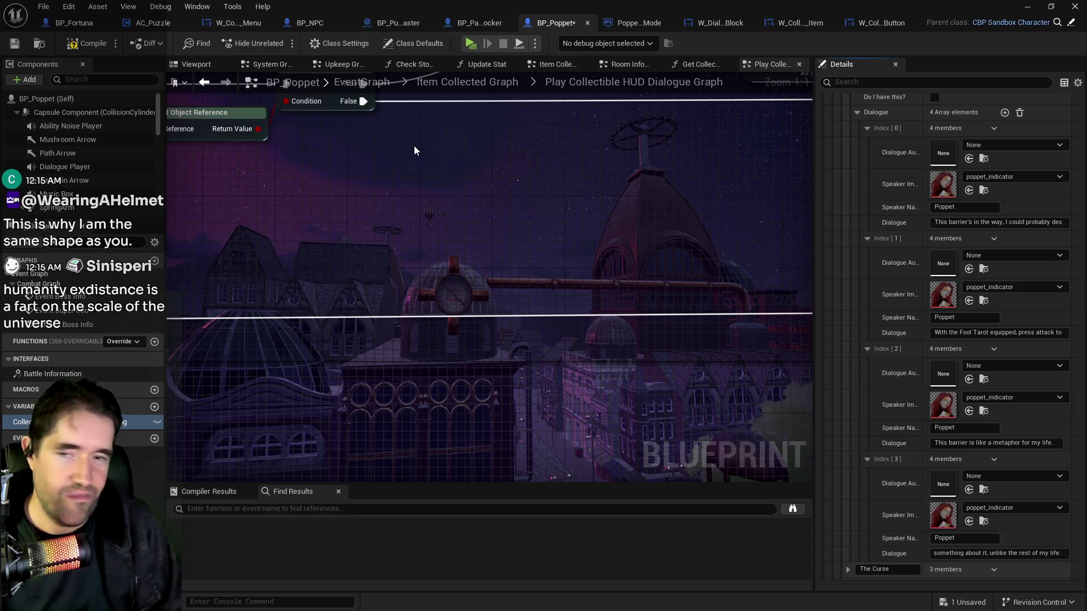
# Compile and save the Poppet blueprint, then frame the secret door in the level editor.
pyautogui.click(79, 49)
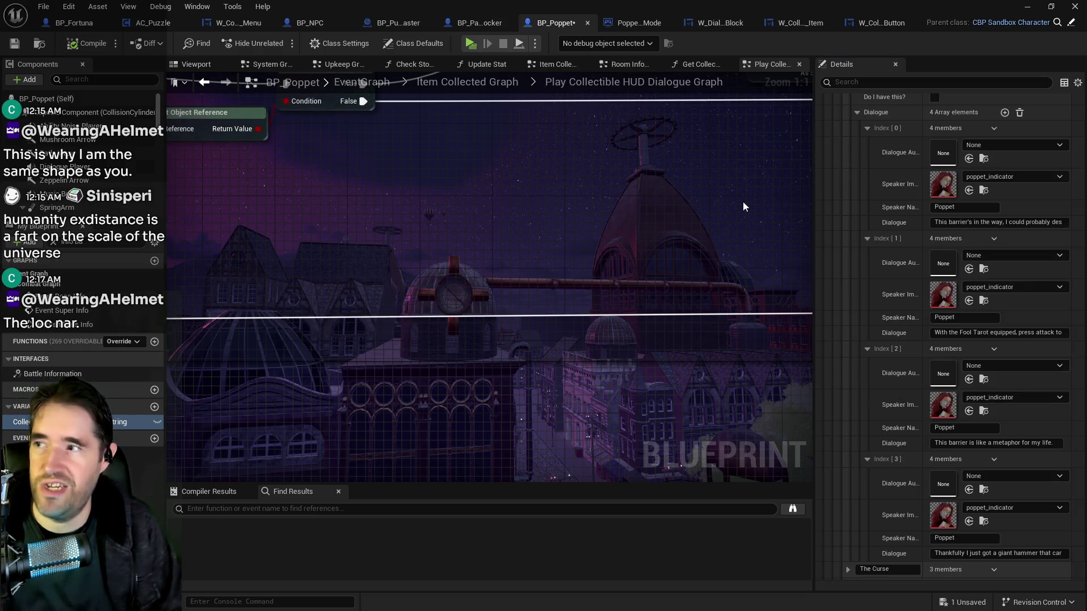
pyautogui.click(15, 48)
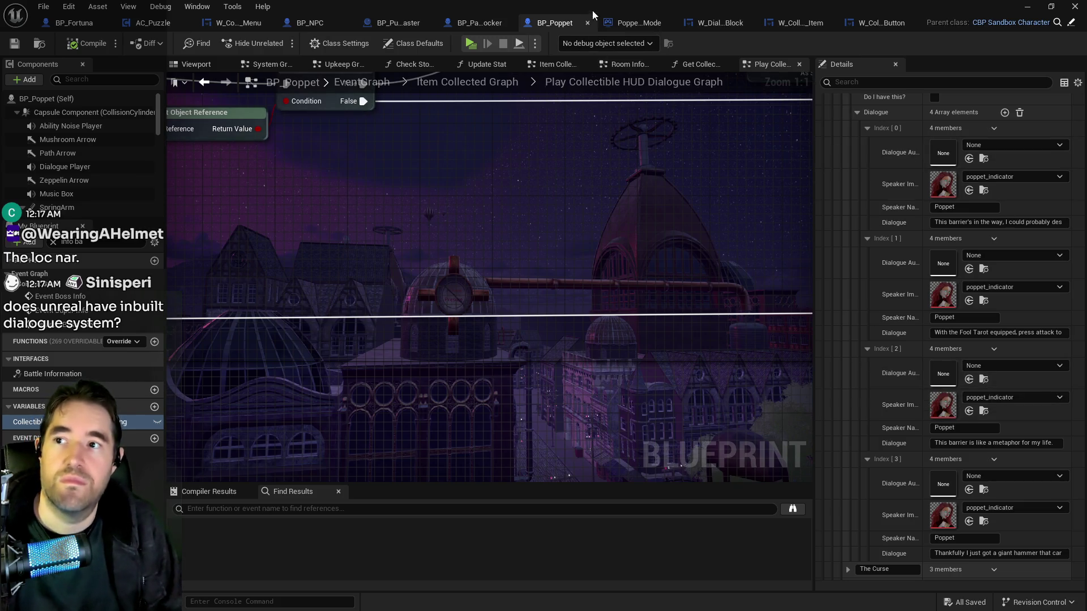
pyautogui.hotkey('alt', 'Tab')
pyautogui.press('f')
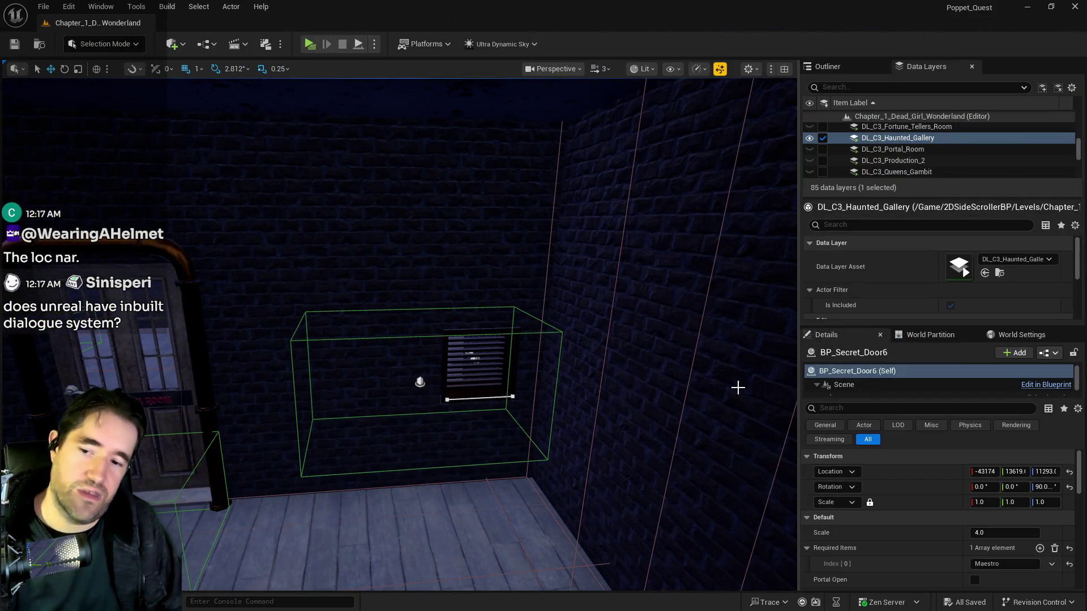
# Fly the viewport past the secret door into the next room, then bring up the Content Browser of character textures.
pyautogui.moveTo(657, 479); pyautogui.dragTo(649, 482)
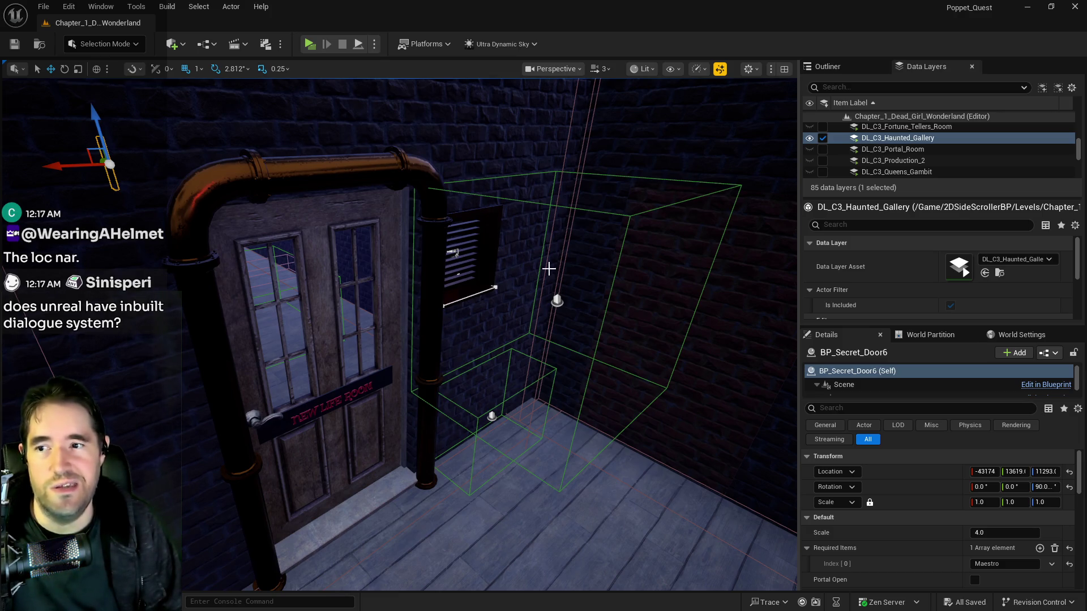
pyautogui.moveTo(456, 430)
pyautogui.mouseDown()
pyautogui.moveTo(447, 351)
pyautogui.moveTo(388, 334)
pyautogui.mouseUp()
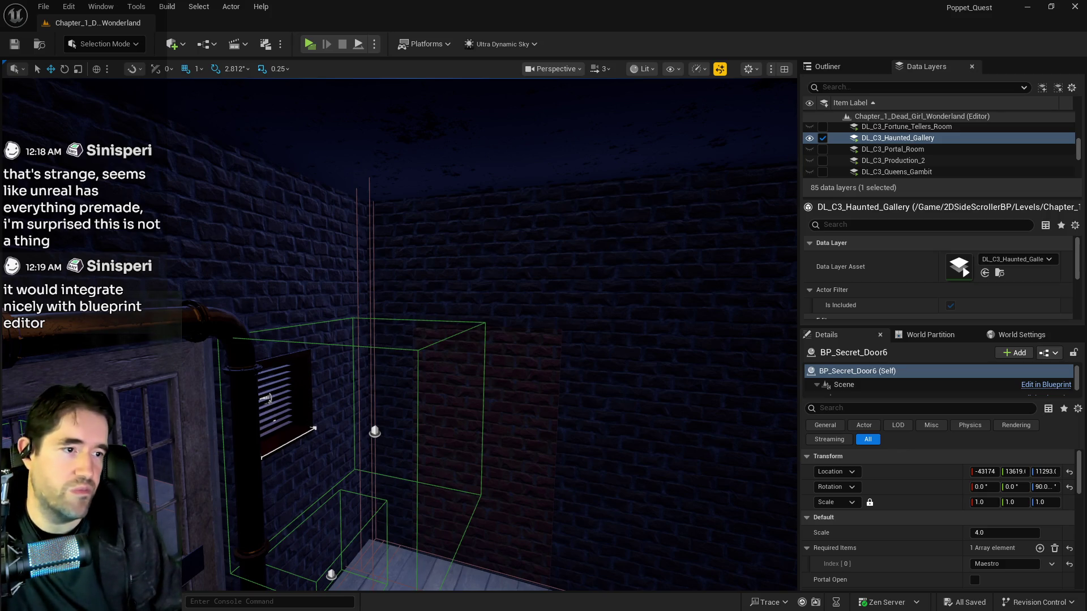
pyautogui.hotkey('alt', 'Tab')
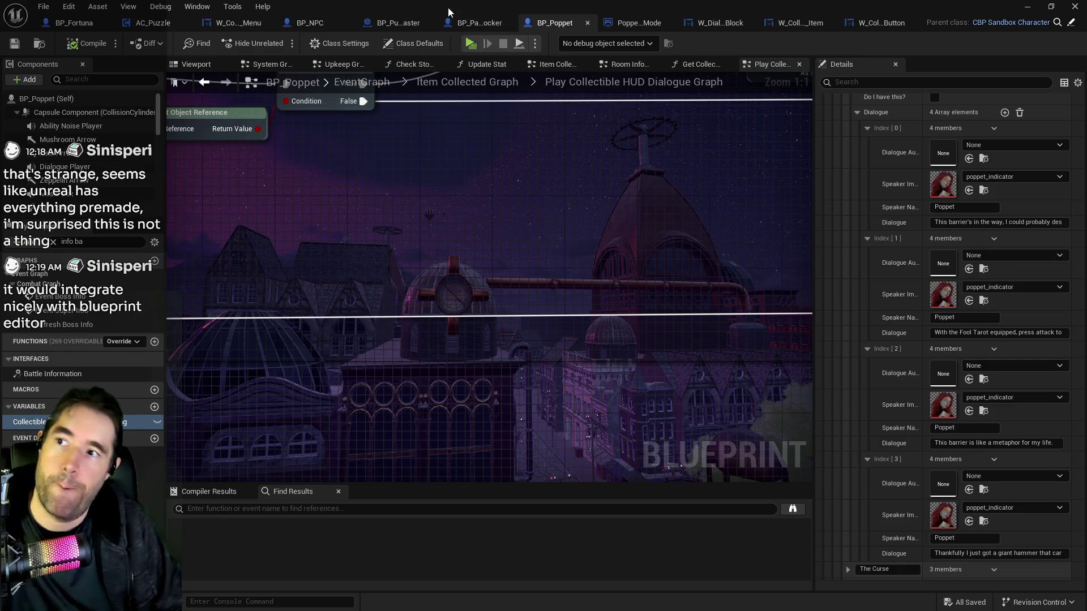
pyautogui.hotkey('alt', 'Tab')
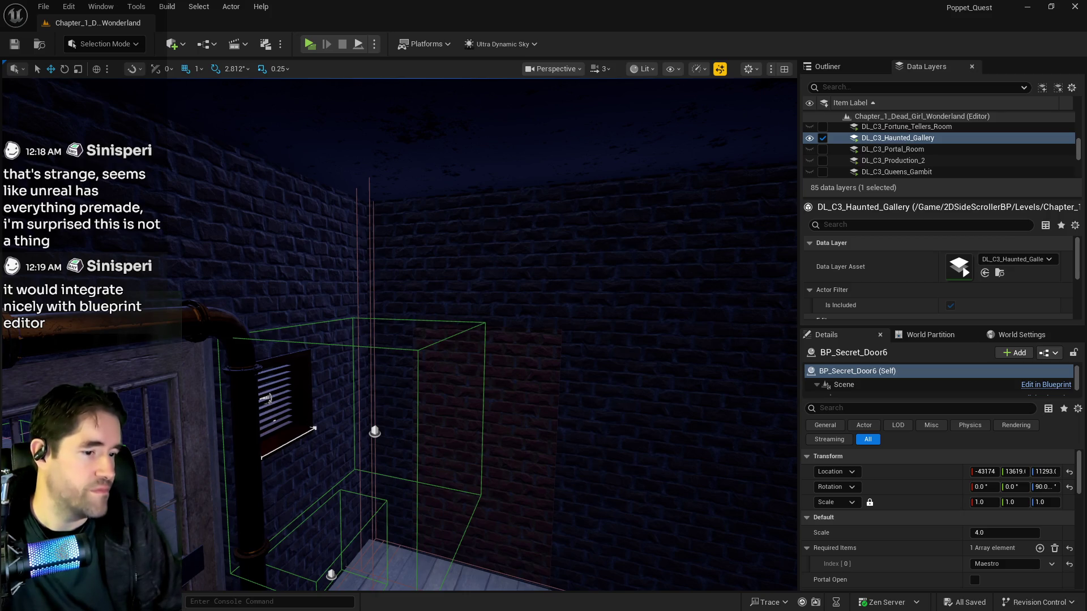
pyautogui.hotkey('alt', 'Tab')
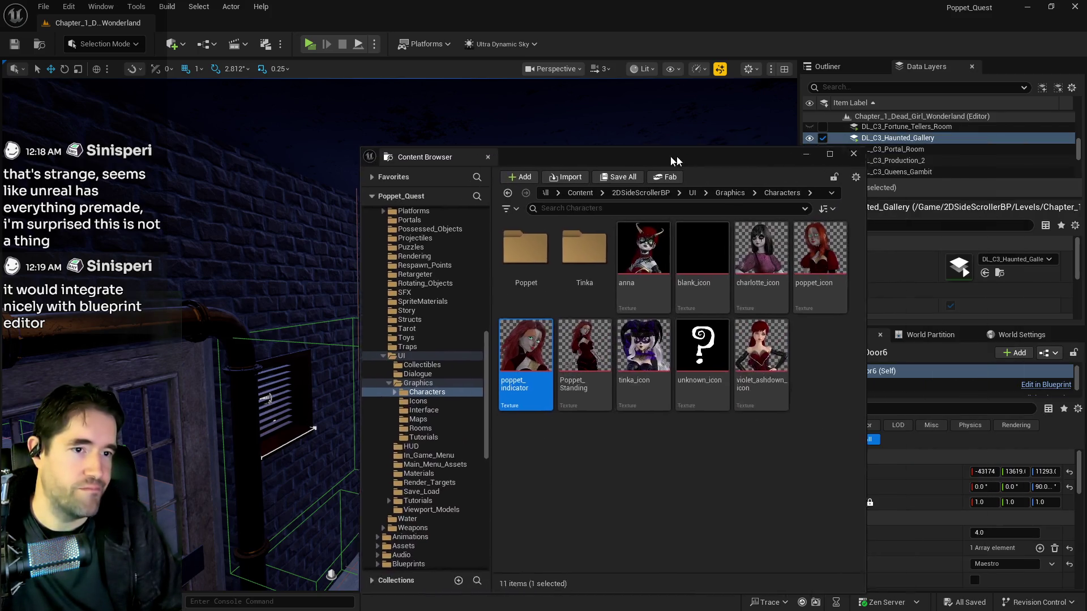
# Browse Possessed_Objects and Audio/Voices/Tinka to Characters/NPCs and open BP_Tinka.
pyautogui.scroll(5, 246, 364)
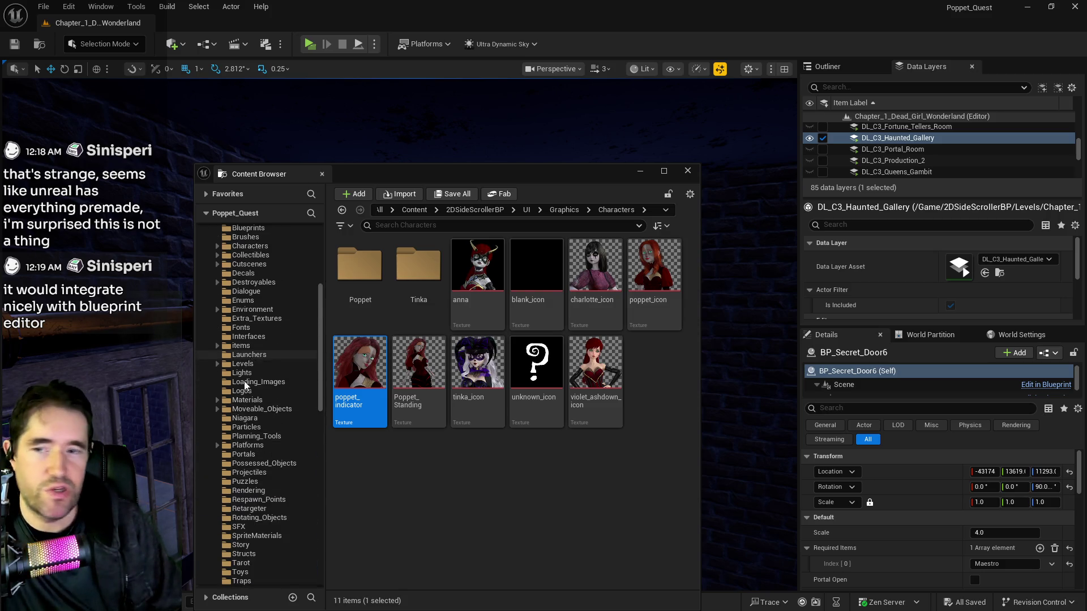
pyautogui.scroll(9, 249, 362)
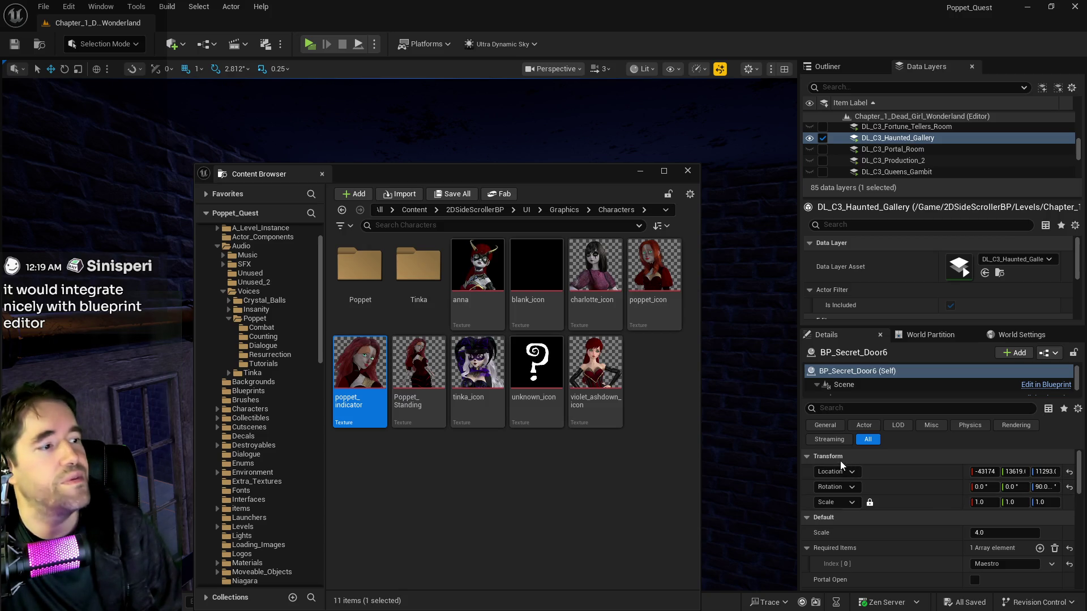
pyautogui.scroll(-8, 248, 395)
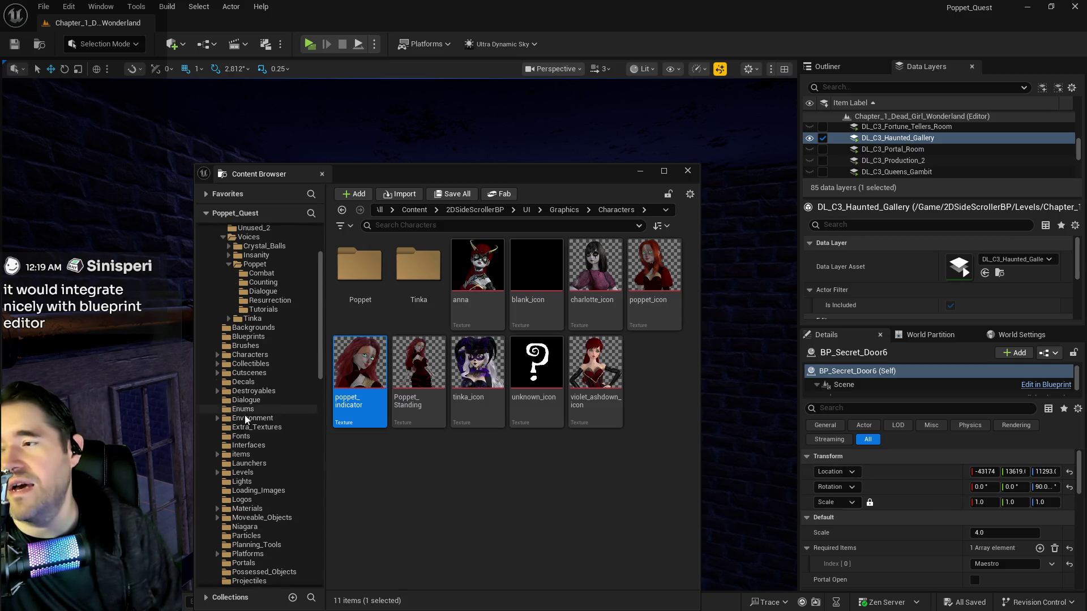
pyautogui.click(247, 391)
pyautogui.scroll(9, 234, 326)
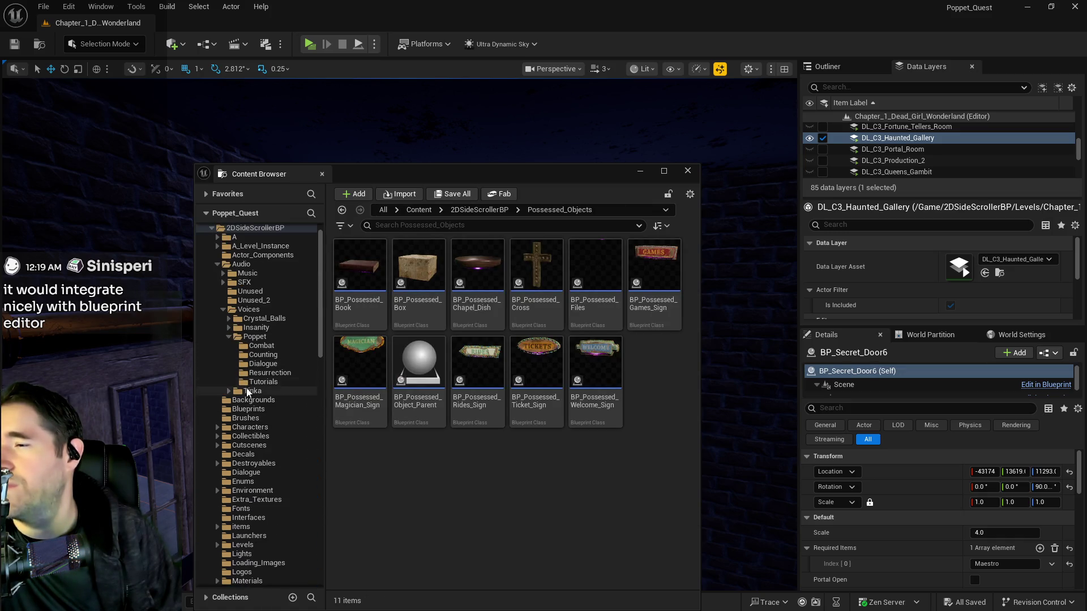
pyautogui.click(239, 391)
pyautogui.scroll(-4, 233, 376)
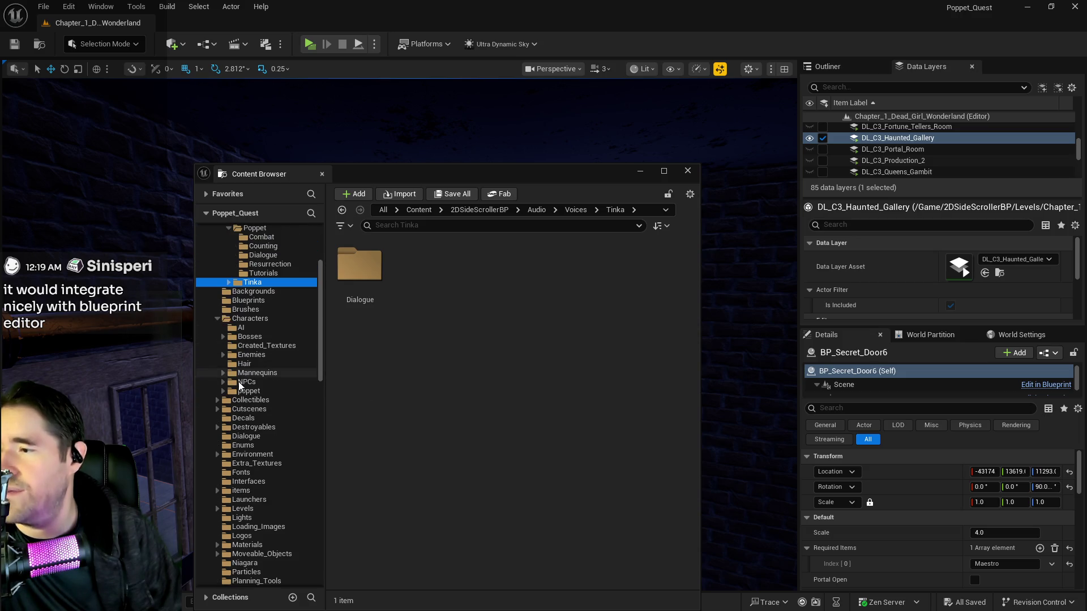
pyautogui.click(232, 382)
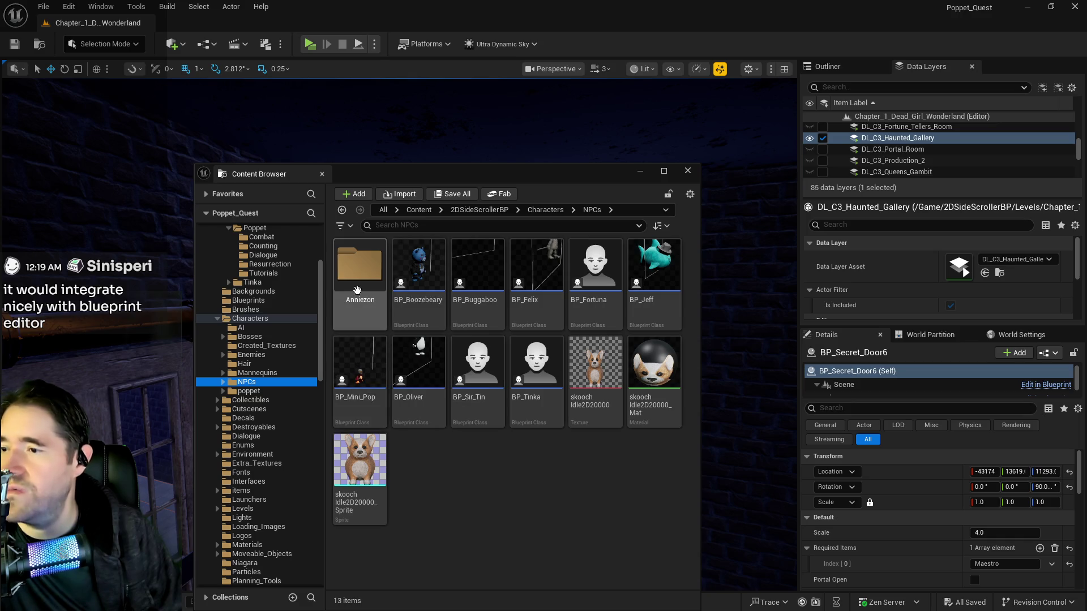
pyautogui.doubleClick(536, 391)
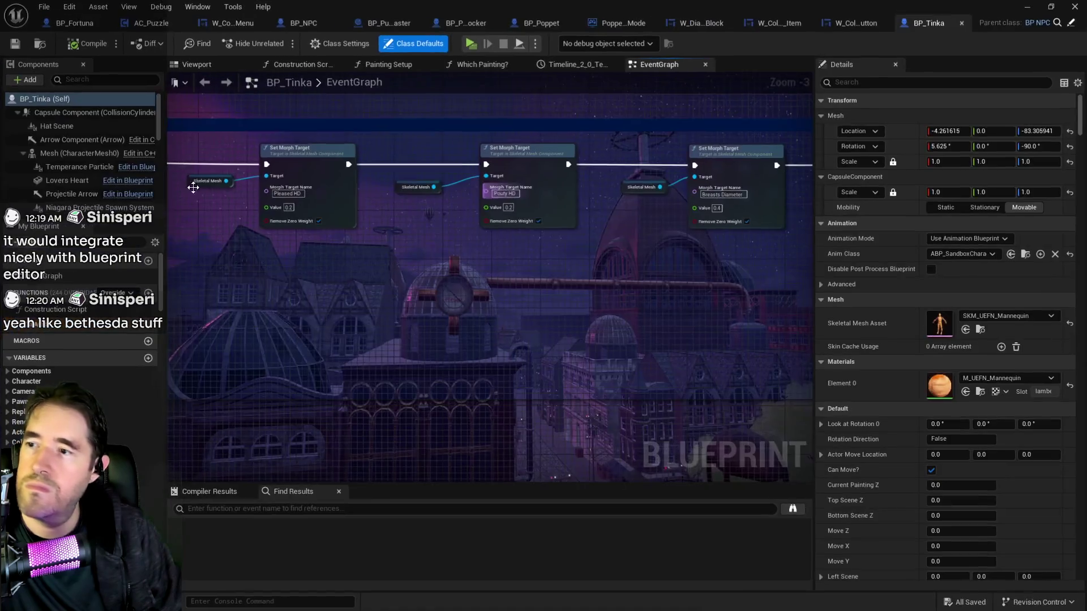
# Open the AC_Dialogue_Tinka component from BP_Tinka for editing.
pyautogui.scroll(-5, 54, 165)
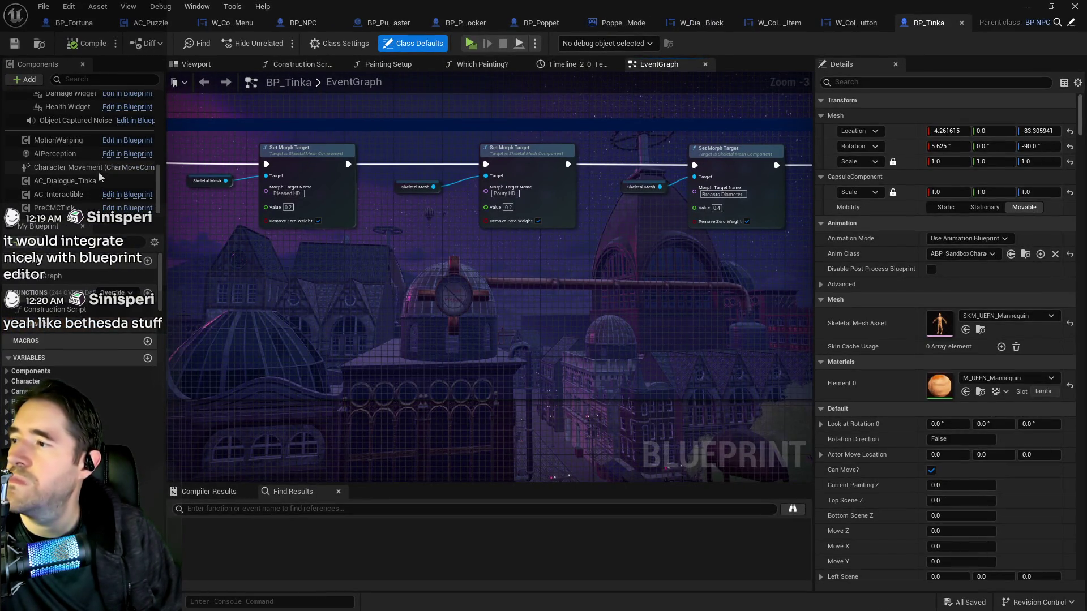
pyautogui.click(62, 181)
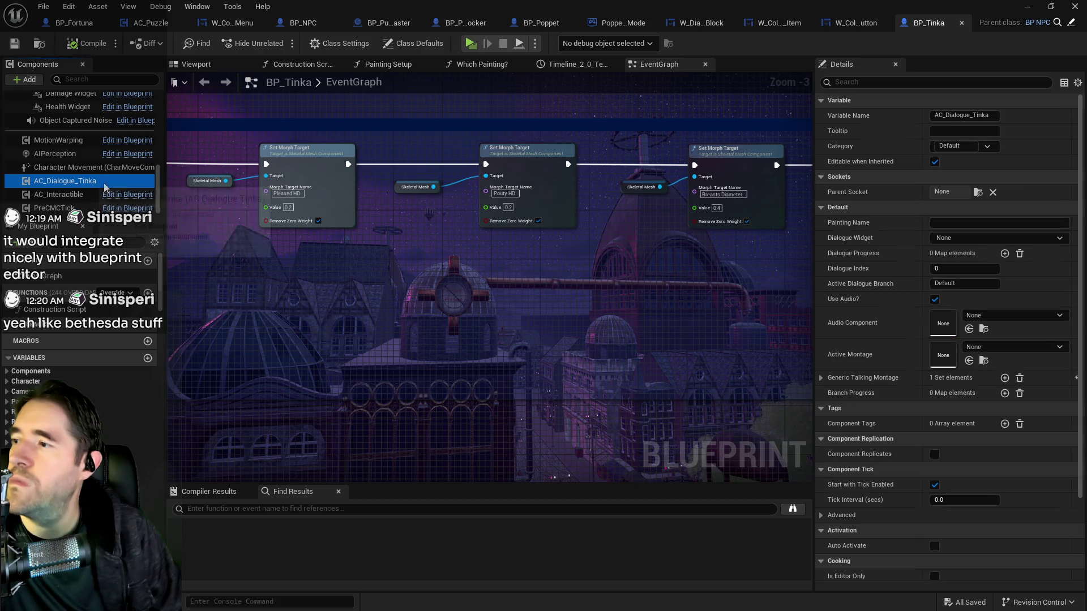
pyautogui.rightClick(90, 183)
pyautogui.moveTo(170, 211)
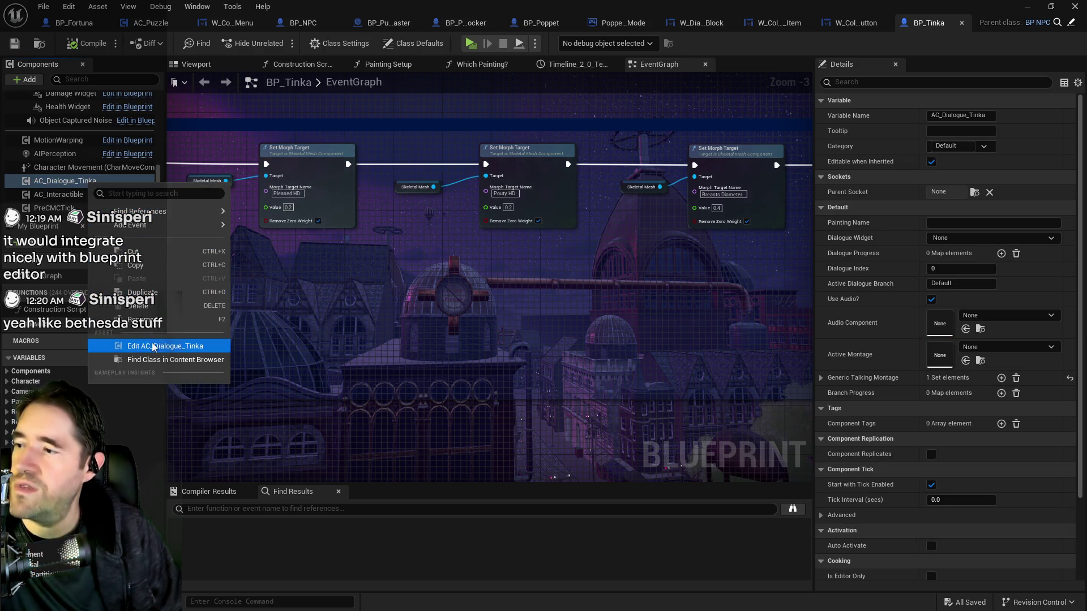
pyautogui.click(181, 344)
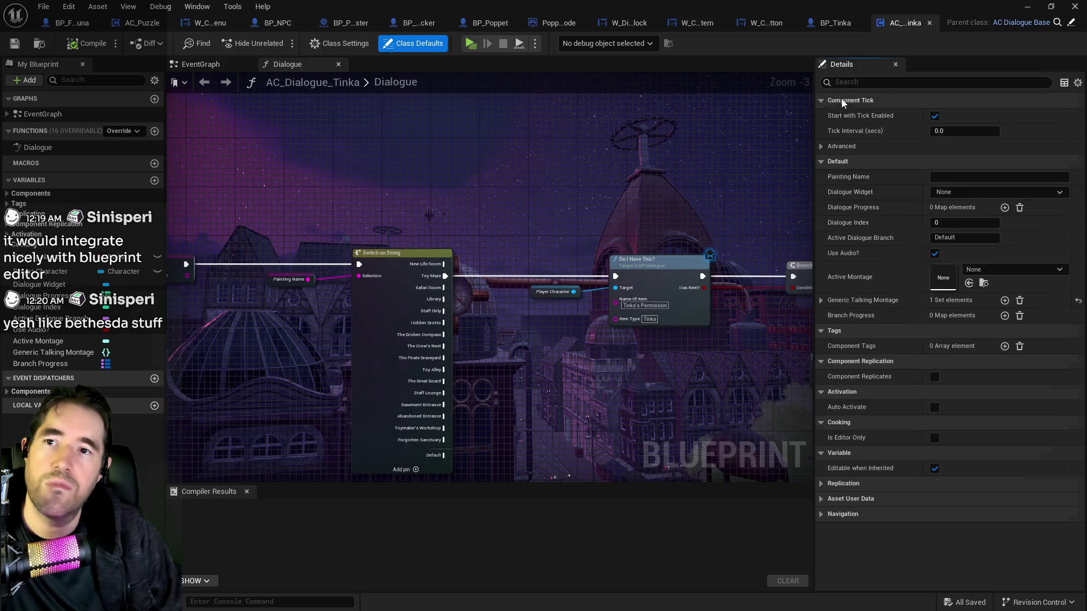
# Pan across the Dialogue graph to the Do I Have This check, Branch and SET nodes.
pyautogui.scroll(-7, 554, 286)
pyautogui.moveTo(436, 276)
pyautogui.mouseDown()
pyautogui.moveTo(237, 296)
pyautogui.moveTo(379, 266)
pyautogui.moveTo(515, 340)
pyautogui.moveTo(350, 299)
pyautogui.moveTo(350, 261)
pyautogui.mouseUp()
pyautogui.moveTo(690, 172)
pyautogui.mouseDown()
pyautogui.moveTo(437, 246)
pyautogui.moveTo(480, 208)
pyautogui.moveTo(485, 226)
pyautogui.moveTo(706, 269)
pyautogui.moveTo(511, 335)
pyautogui.moveTo(651, 300)
pyautogui.moveTo(790, 294)
pyautogui.mouseUp()
pyautogui.scroll(7, 578, 286)
pyautogui.moveTo(389, 338)
pyautogui.mouseDown()
pyautogui.moveTo(365, 270)
pyautogui.moveTo(505, 249)
pyautogui.moveTo(86, 274)
pyautogui.mouseUp()
pyautogui.moveTo(407, 288); pyautogui.dragTo(517, 209)
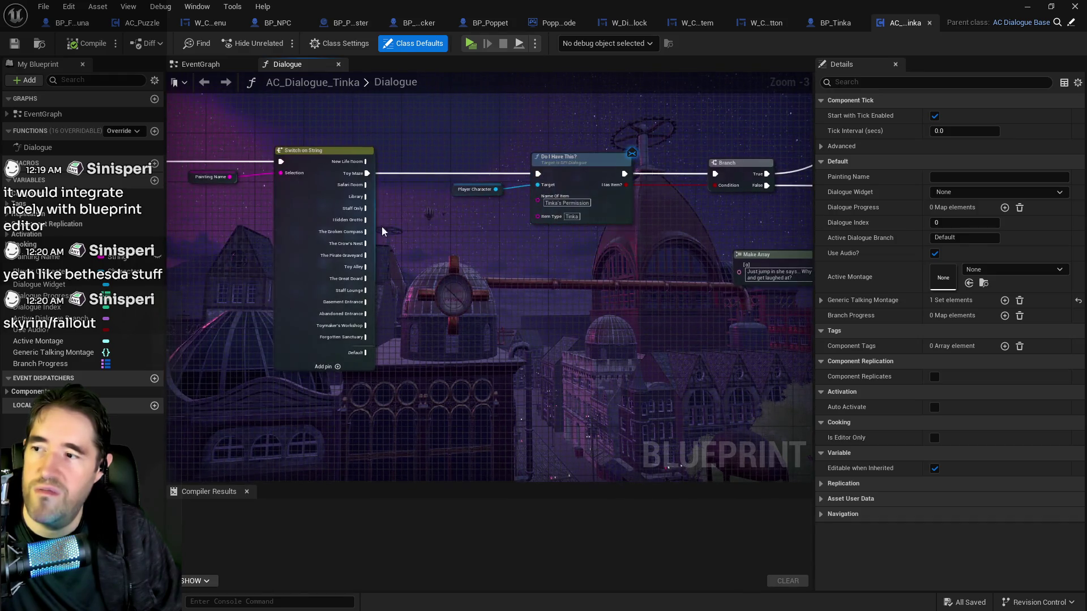
pyautogui.moveTo(336, 224)
pyautogui.mouseDown()
pyautogui.moveTo(497, 237)
pyautogui.moveTo(453, 249)
pyautogui.moveTo(396, 294)
pyautogui.moveTo(392, 340)
pyautogui.moveTo(439, 342)
pyautogui.moveTo(365, 291)
pyautogui.mouseUp()
# Pan on to the Add Dialogue, Switch on Enum_Dialogue_State and Clear Dialogue Progress nodes.
pyautogui.scroll(2, 504, 249)
pyautogui.moveTo(504, 249)
pyautogui.mouseDown()
pyautogui.moveTo(203, 250)
pyautogui.moveTo(263, 260)
pyautogui.moveTo(190, 230)
pyautogui.mouseUp()
pyautogui.moveTo(762, 279)
pyautogui.mouseDown()
pyautogui.moveTo(375, 192)
pyautogui.moveTo(479, 199)
pyautogui.mouseUp()
pyautogui.moveTo(594, 217); pyautogui.dragTo(502, 310)
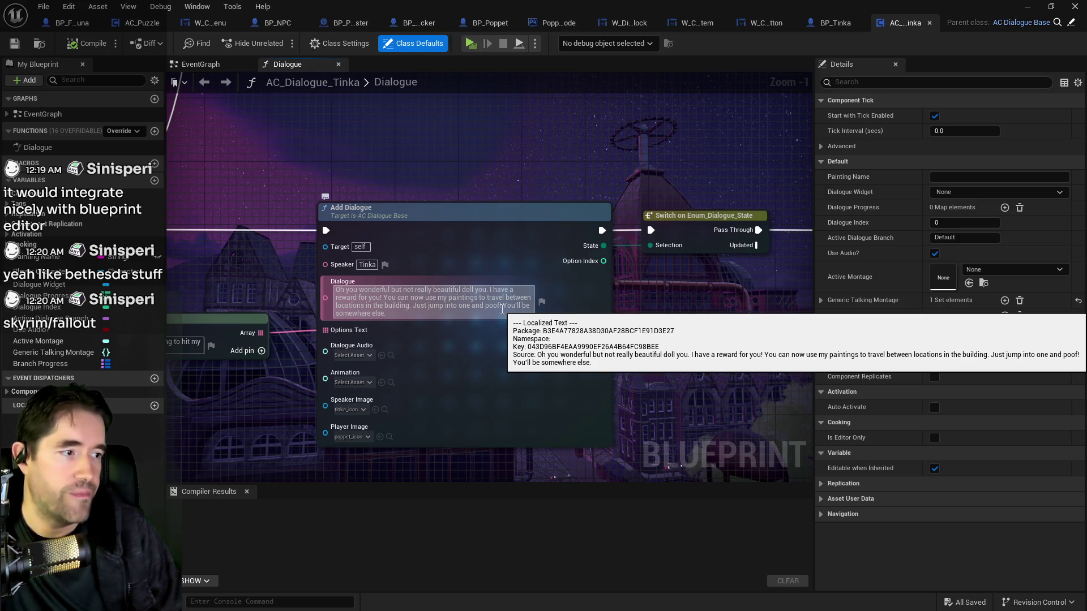
pyautogui.moveTo(502, 310)
pyautogui.mouseDown()
pyautogui.moveTo(266, 319)
pyautogui.moveTo(267, 304)
pyautogui.mouseUp()
pyautogui.scroll(-6, 267, 303)
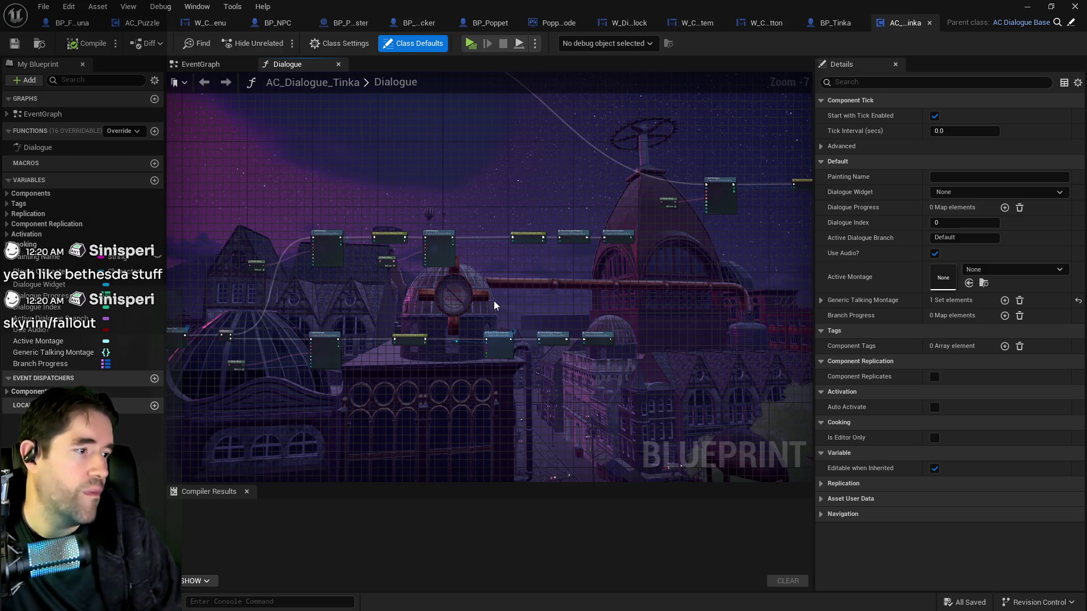
pyautogui.scroll(2, 447, 339)
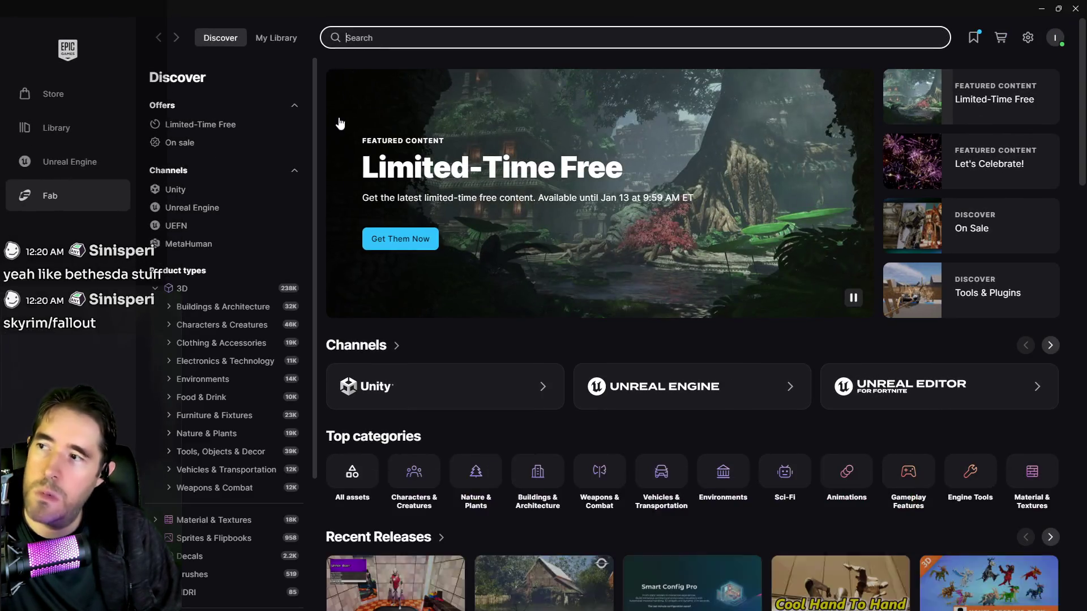
# Scroll through the Fab Discover page, then go to the Unreal Engine news page.
pyautogui.scroll(-5, 482, 427)
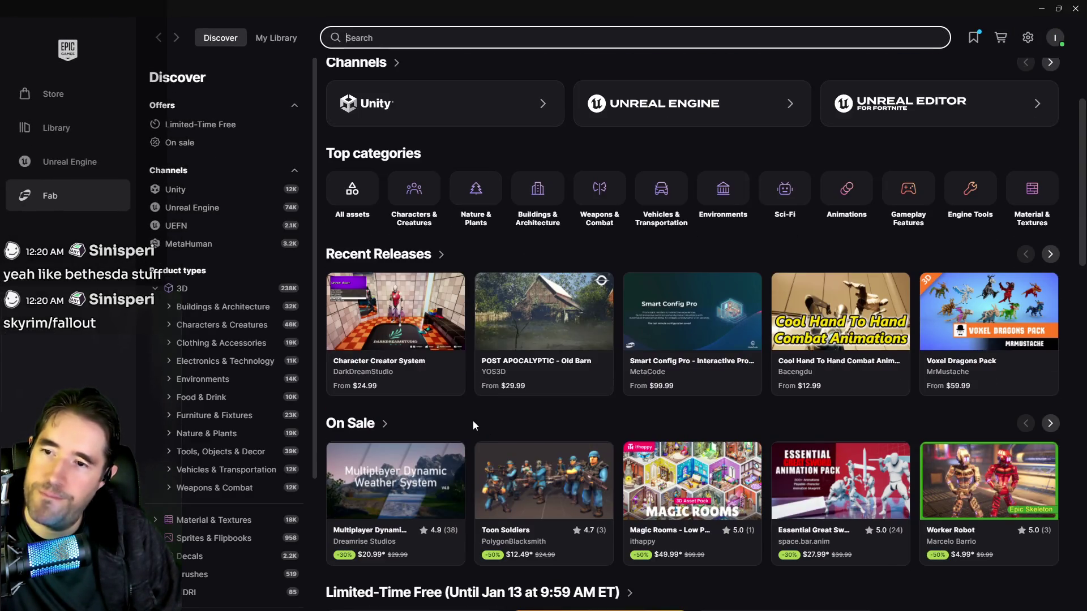
pyautogui.scroll(5, 467, 420)
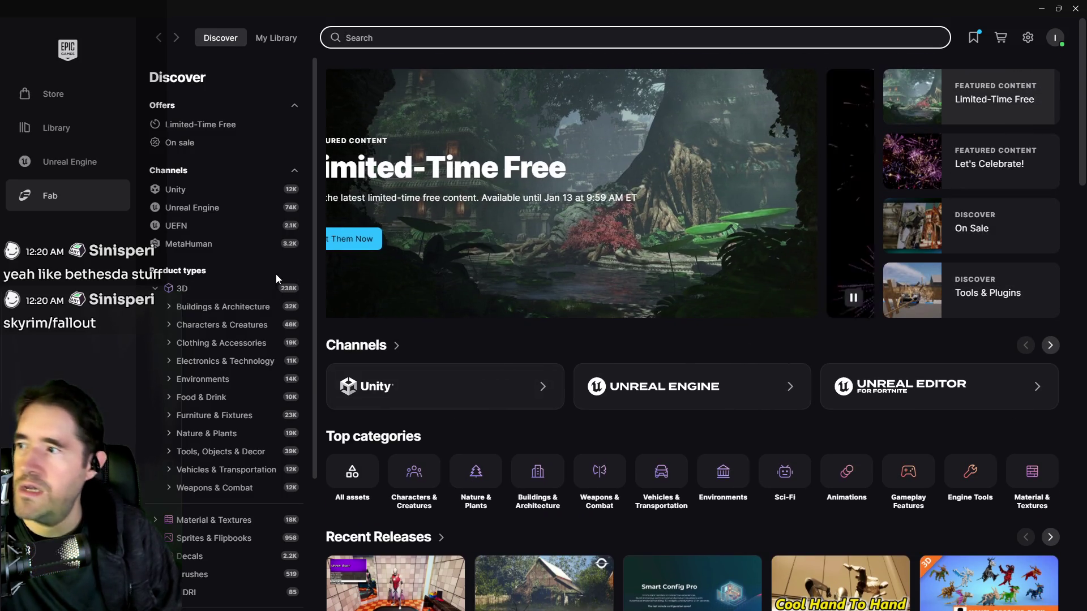
pyautogui.click(70, 161)
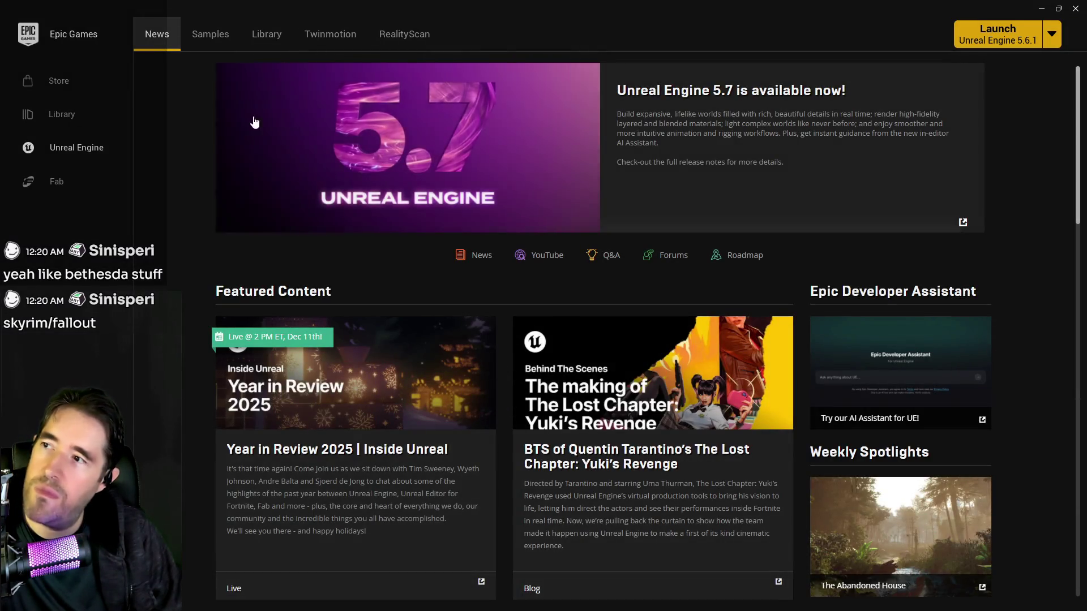
# Go to the Library and scroll down to the Fab Library search.
pyautogui.click(279, 37)
pyautogui.scroll(-4, 477, 456)
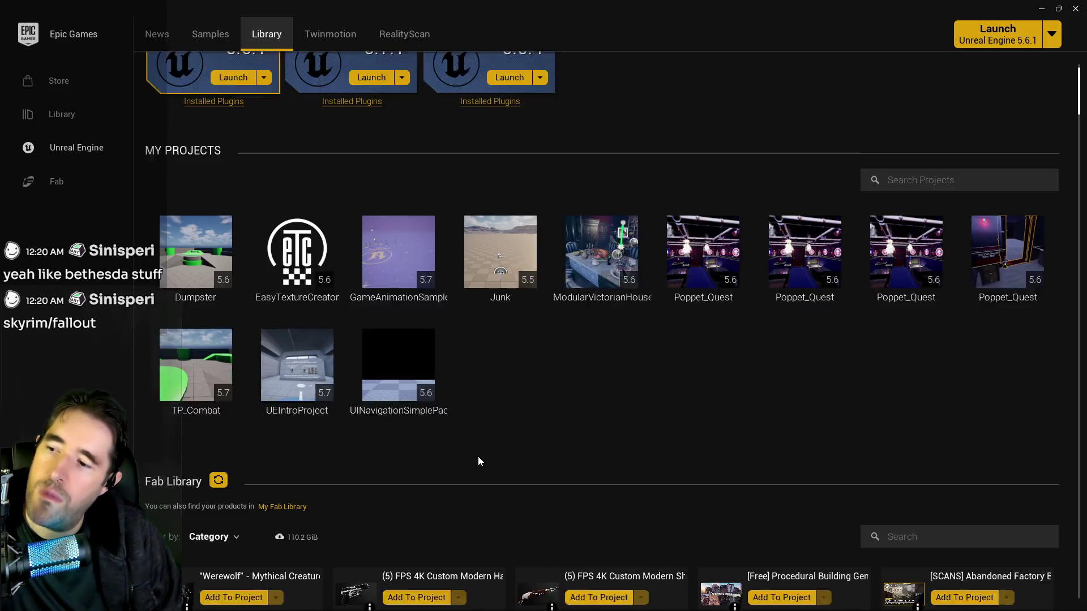
pyautogui.scroll(-1, 469, 455)
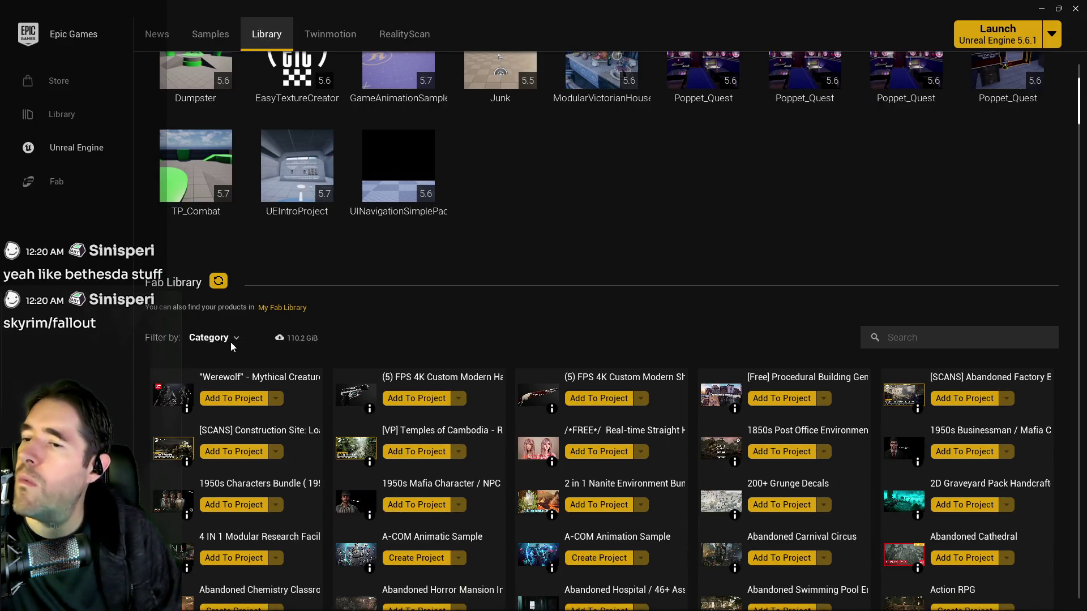
pyautogui.click(929, 340)
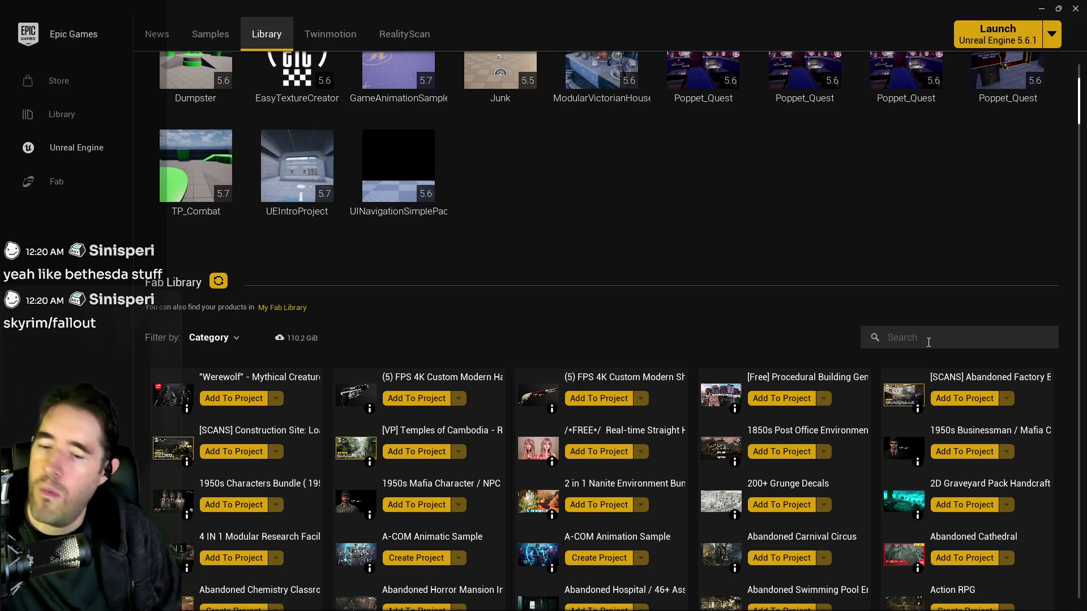
# Scroll through the Fab Library category filter list and close it.
pyautogui.scroll(-3, 422, 360)
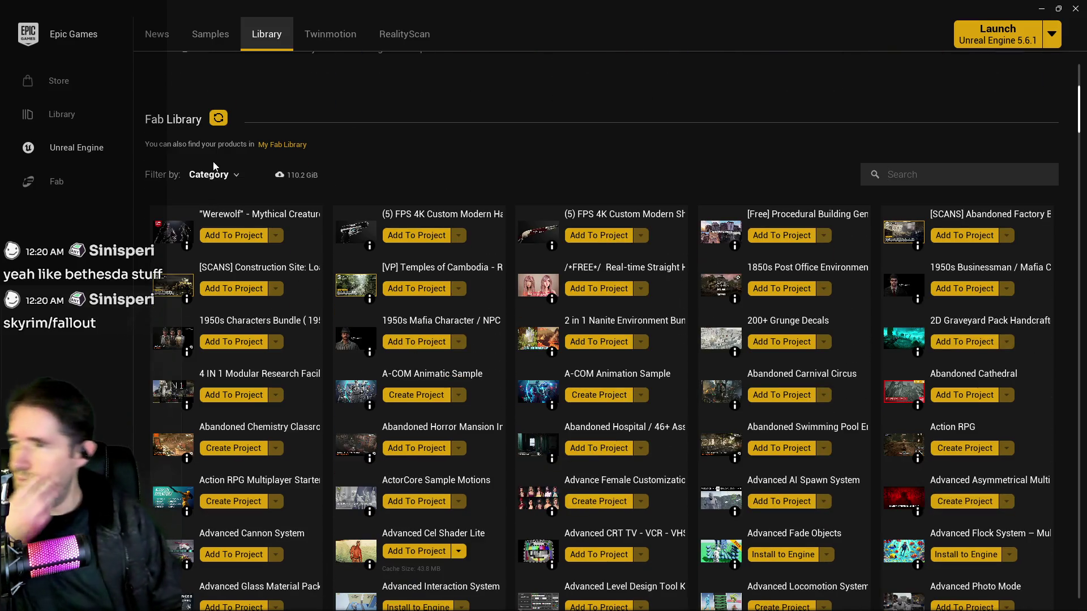
pyautogui.click(204, 181)
pyautogui.scroll(-3, 218, 287)
pyautogui.scroll(5, 219, 286)
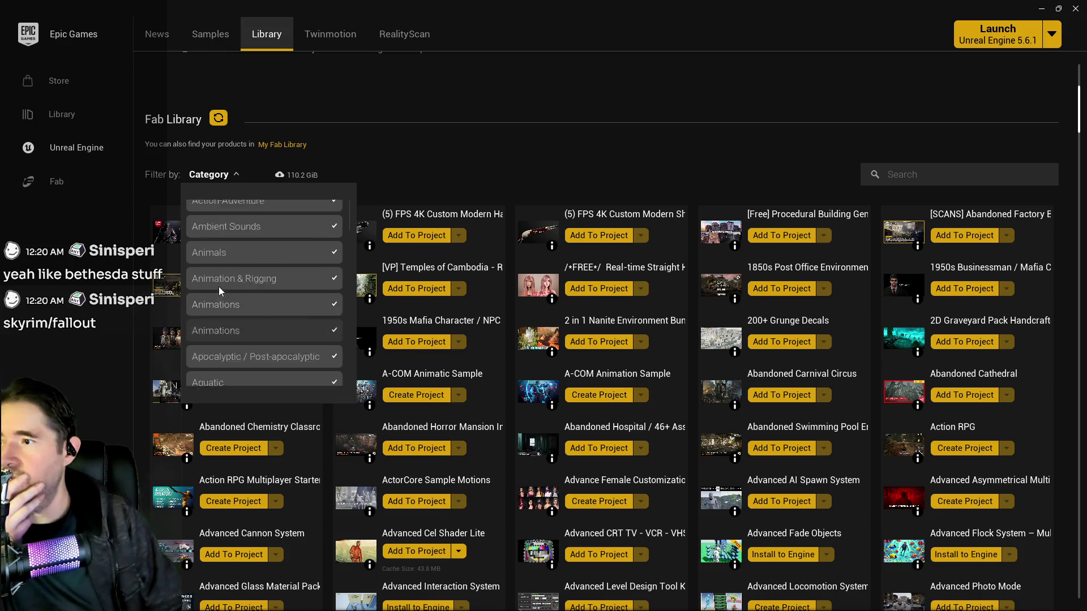
pyautogui.scroll(-8, 234, 353)
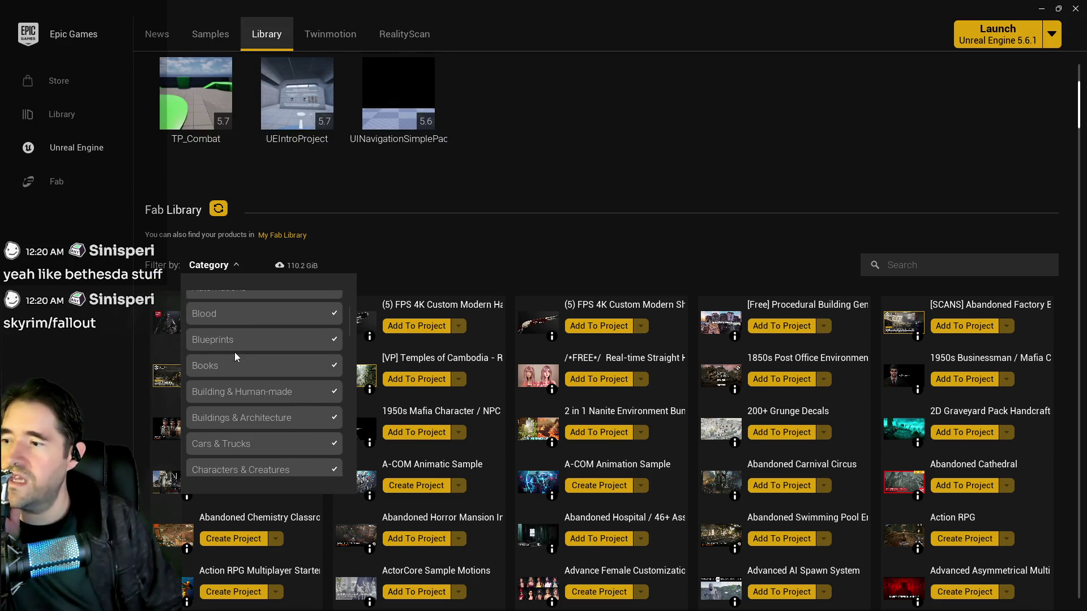
pyautogui.scroll(-8, 237, 352)
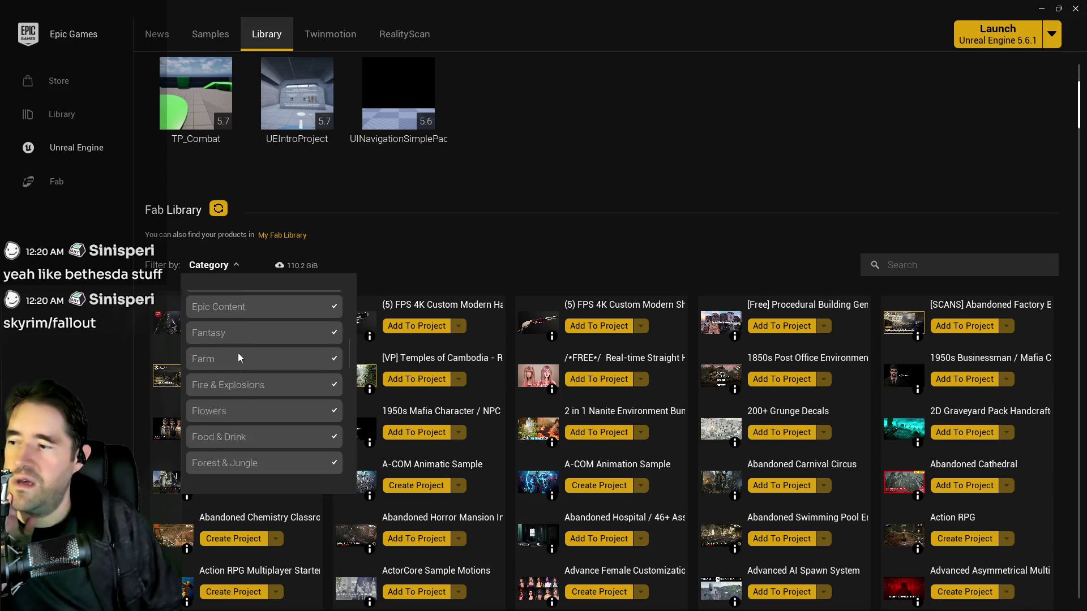
pyautogui.scroll(-8, 237, 352)
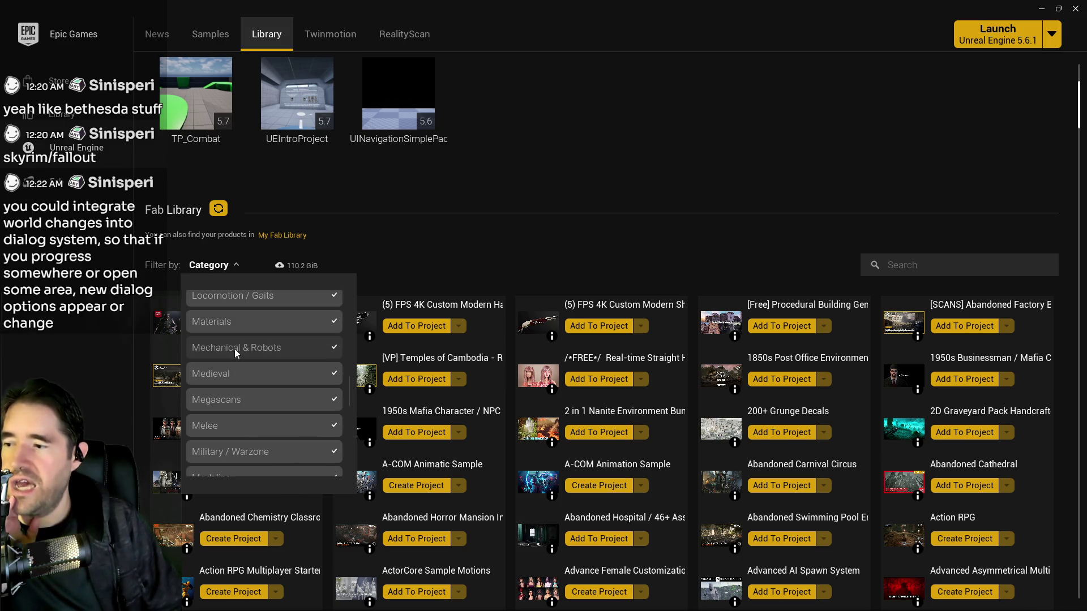
pyautogui.scroll(-8, 253, 384)
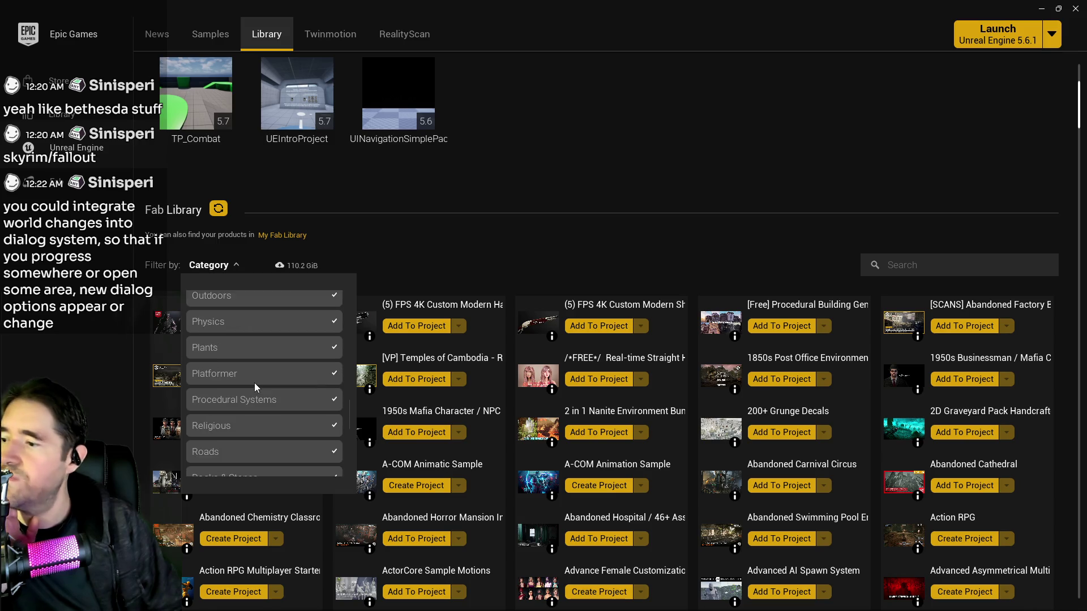
pyautogui.scroll(-6, 255, 380)
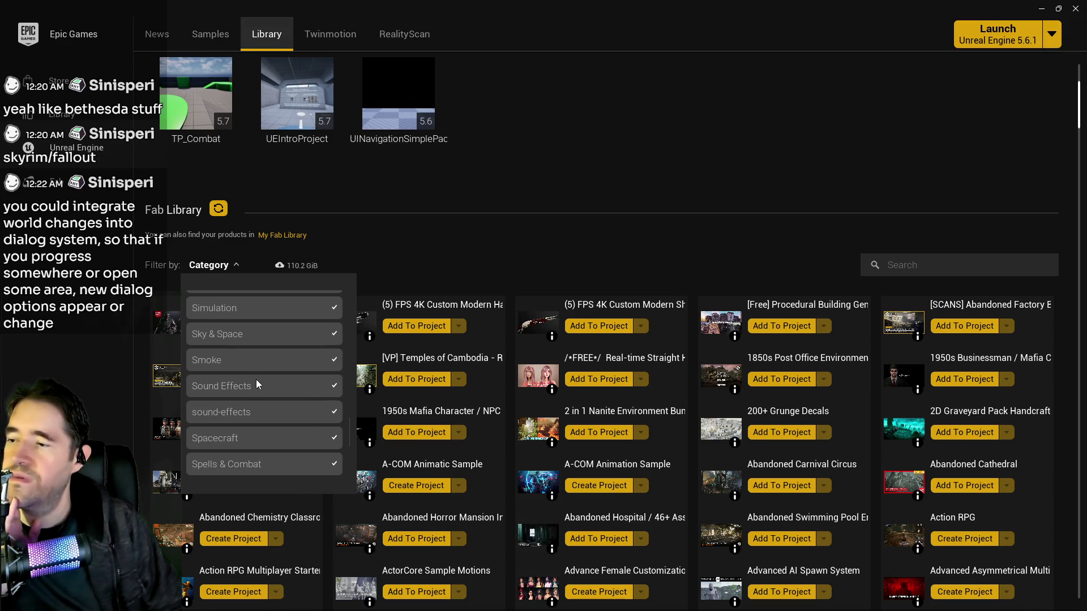
pyautogui.scroll(-6, 256, 379)
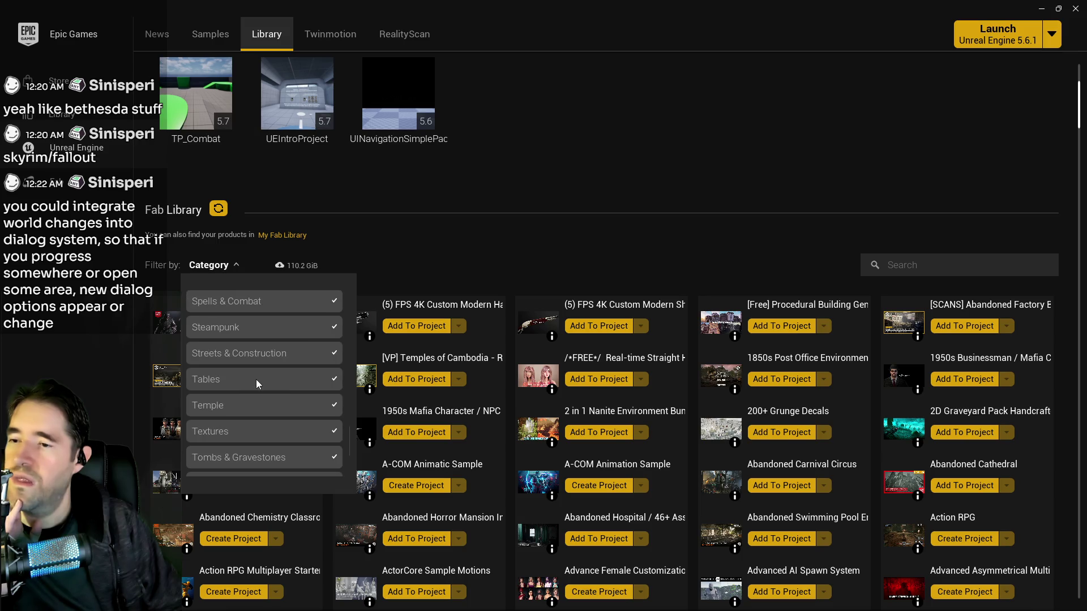
pyautogui.click(577, 212)
# Search the Fab Library for 'bot', then return to the Unreal editor.
pyautogui.scroll(-2, 570, 232)
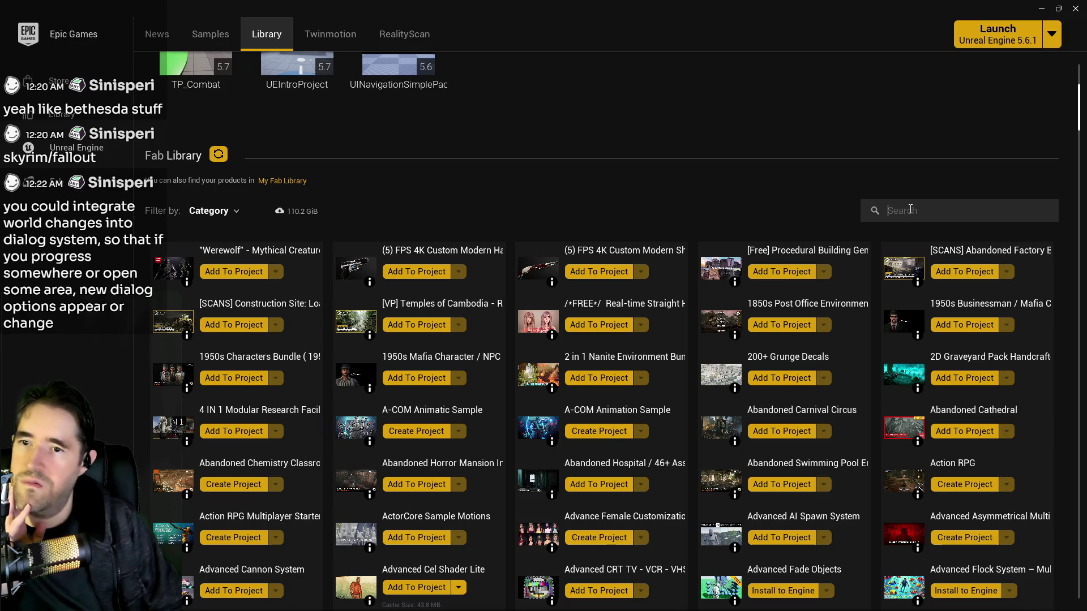
pyautogui.write('bot')
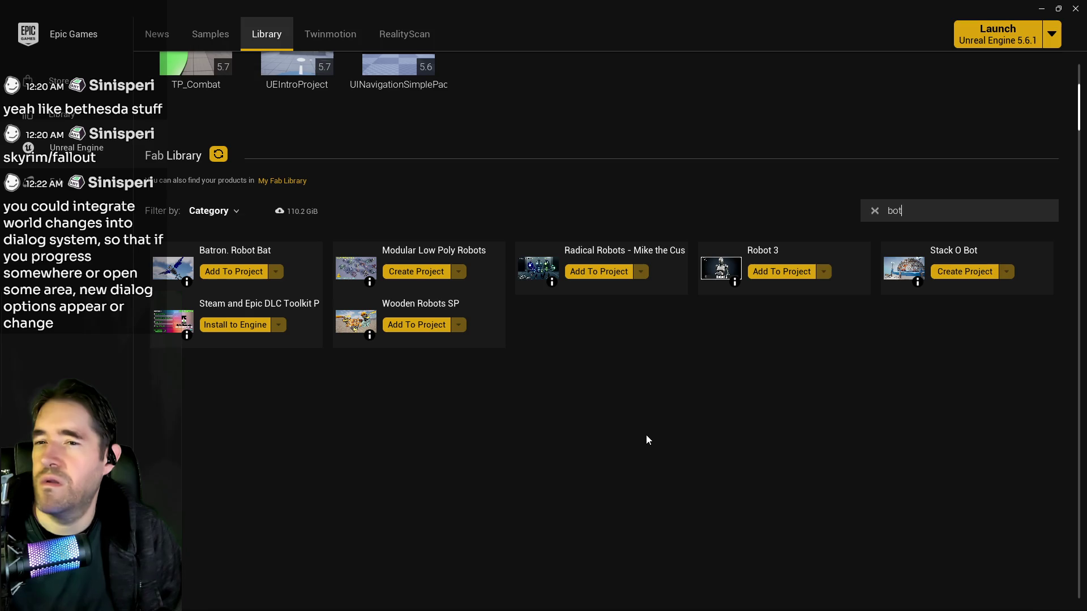
pyautogui.click(900, 277)
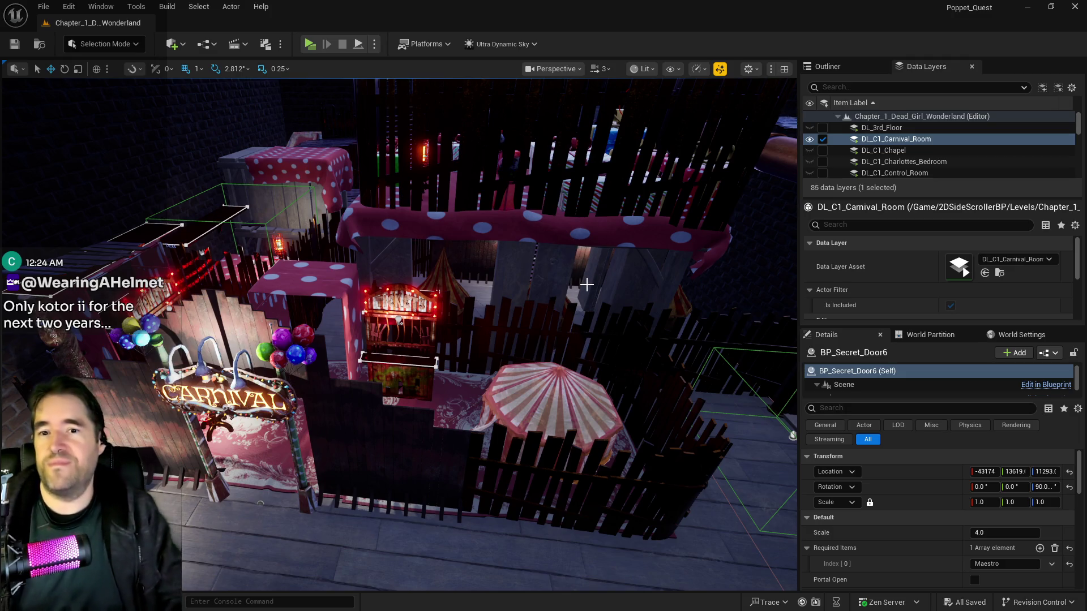
# Frame BP_Secret_Door6 and survey the carnival room, then switch to the Chapter 1 Google Doc.
pyautogui.press('f')
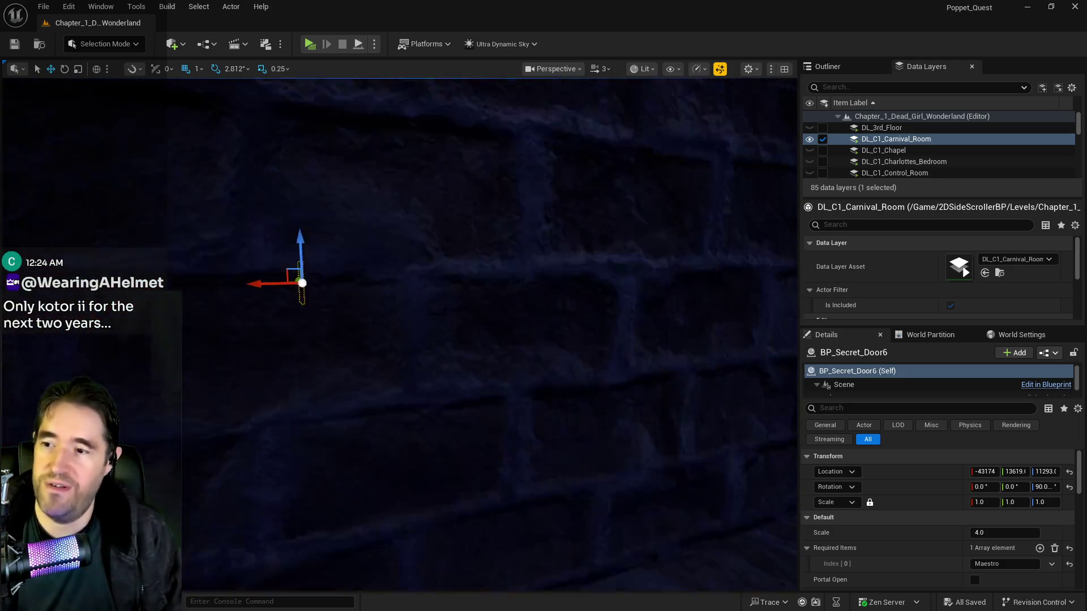
pyautogui.scroll(-5, 561, 285)
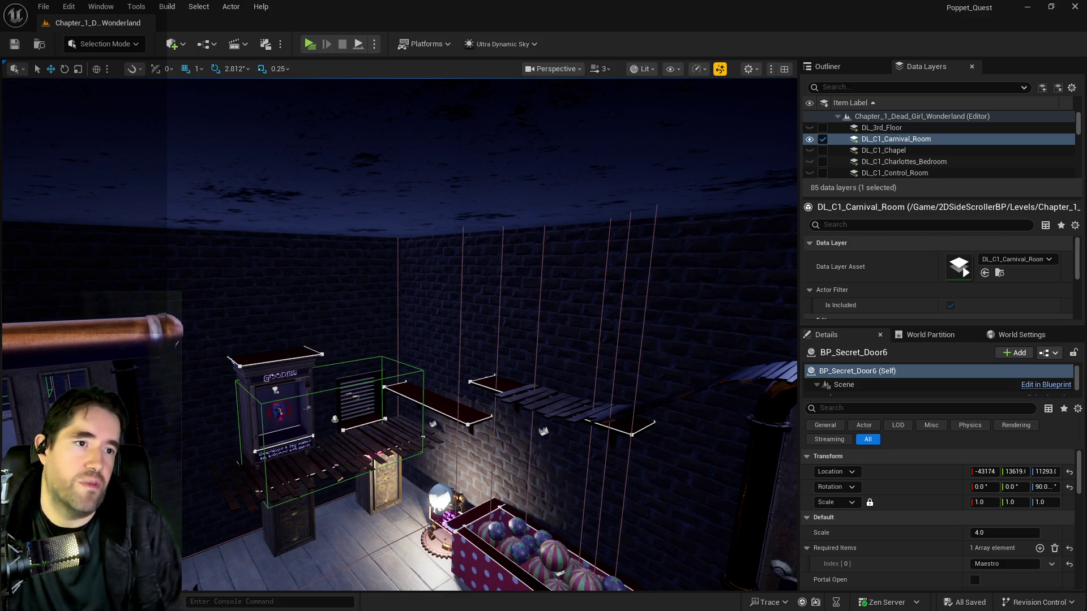
pyautogui.hotkey('alt', 'Tab')
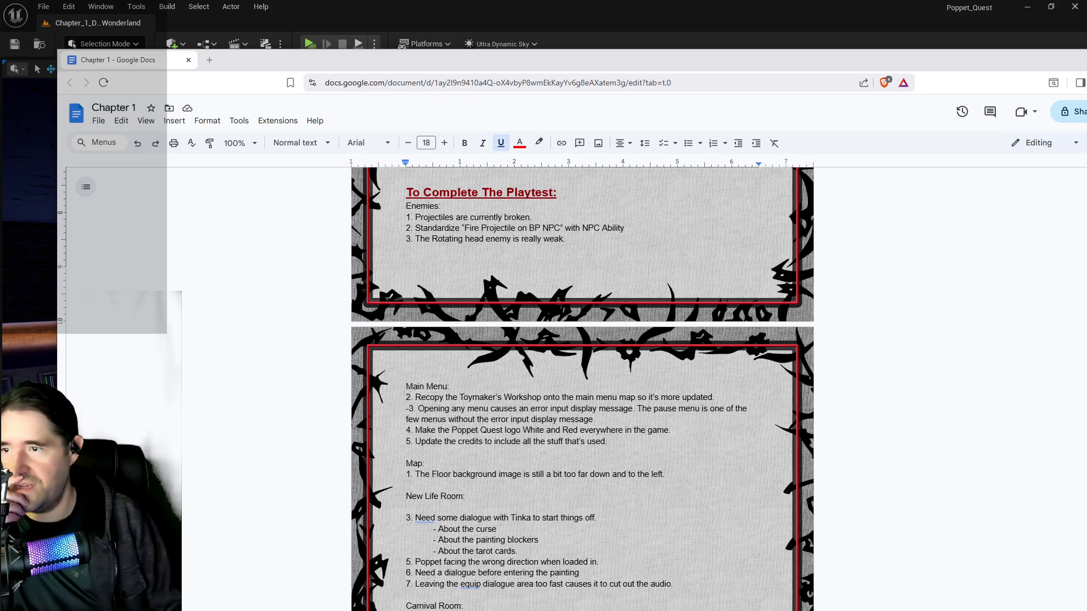
# Delete Main Menu item 4 about the White and Red Poppet Quest logo.
pyautogui.scroll(-1, 422, 198)
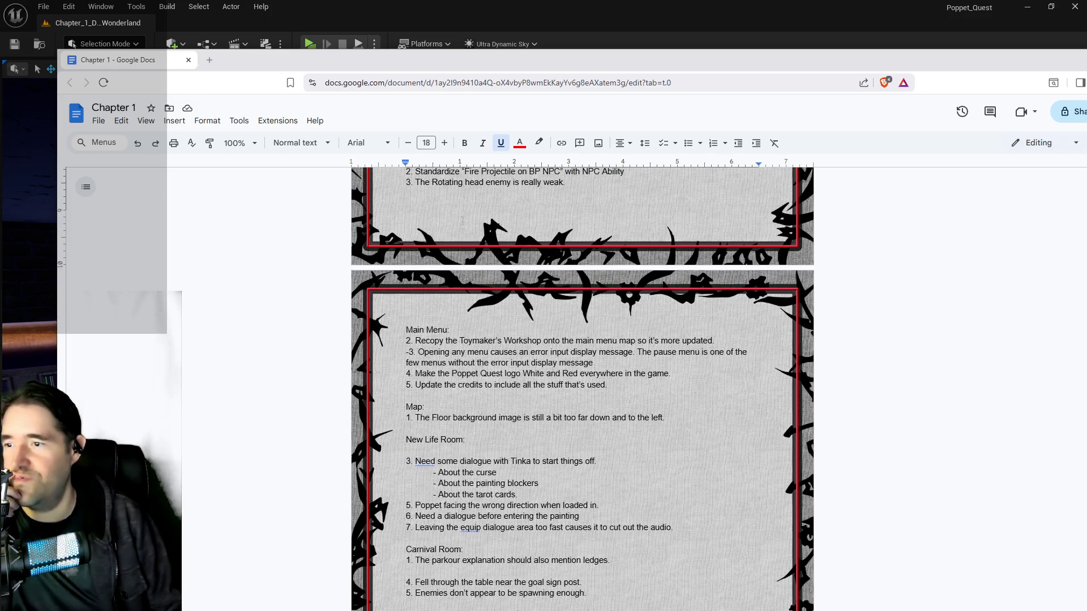
pyautogui.scroll(-1, 473, 306)
pyautogui.scroll(-1, 444, 307)
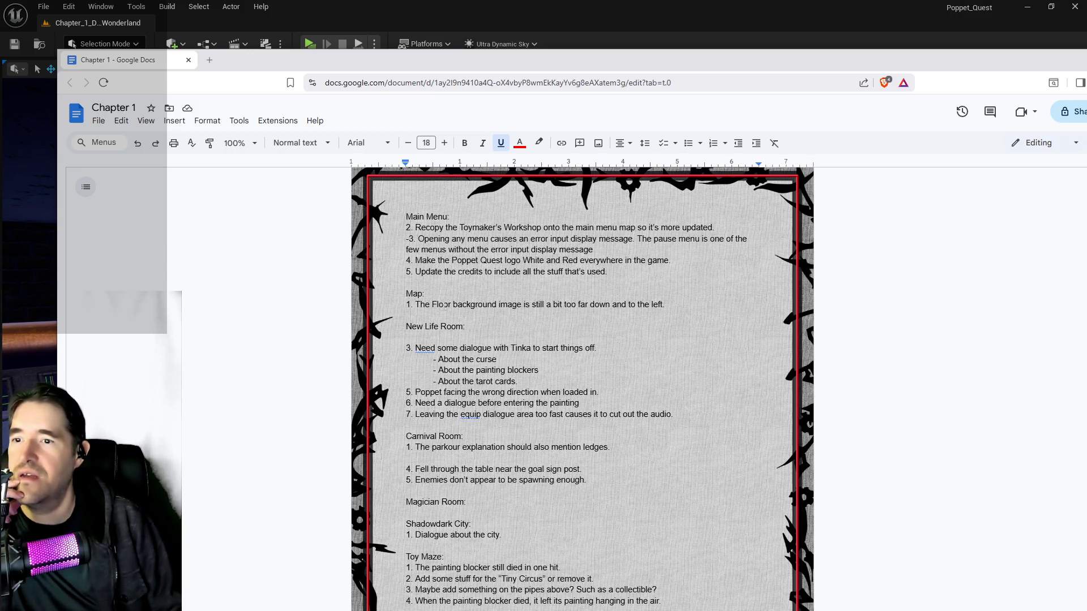
pyautogui.scroll(-1, 536, 282)
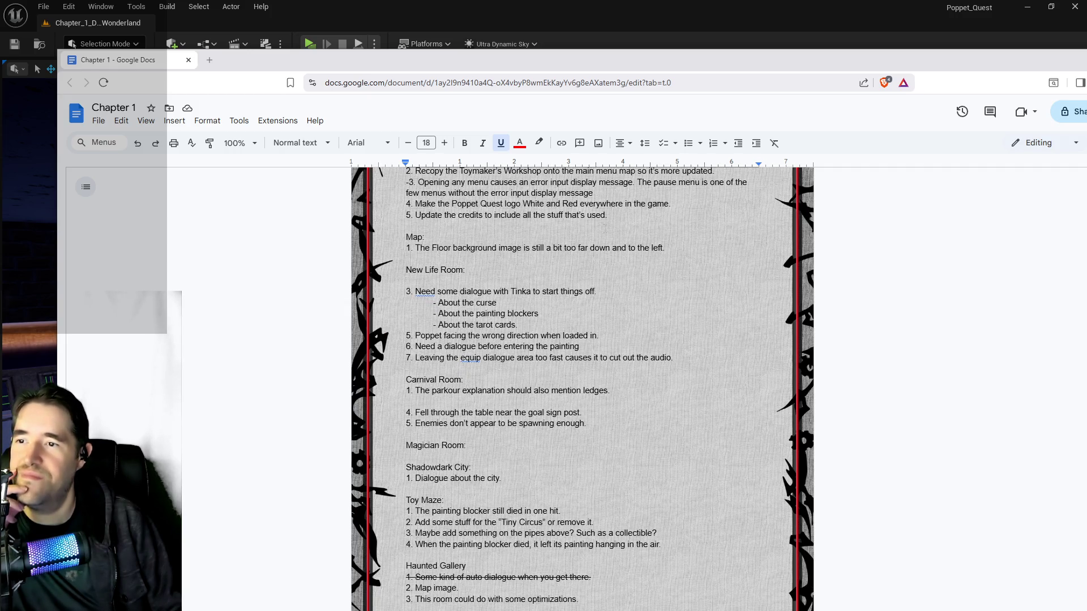
pyautogui.moveTo(670, 204)
pyautogui.mouseDown()
pyautogui.moveTo(441, 193)
pyautogui.moveTo(418, 205)
pyautogui.mouseUp()
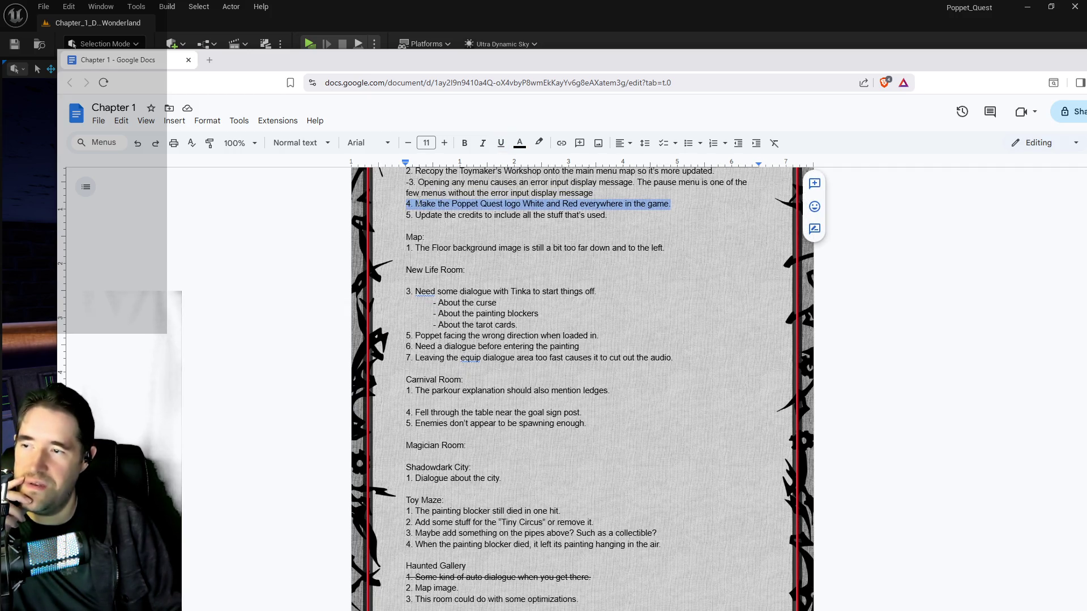
pyautogui.press('BackSpace')
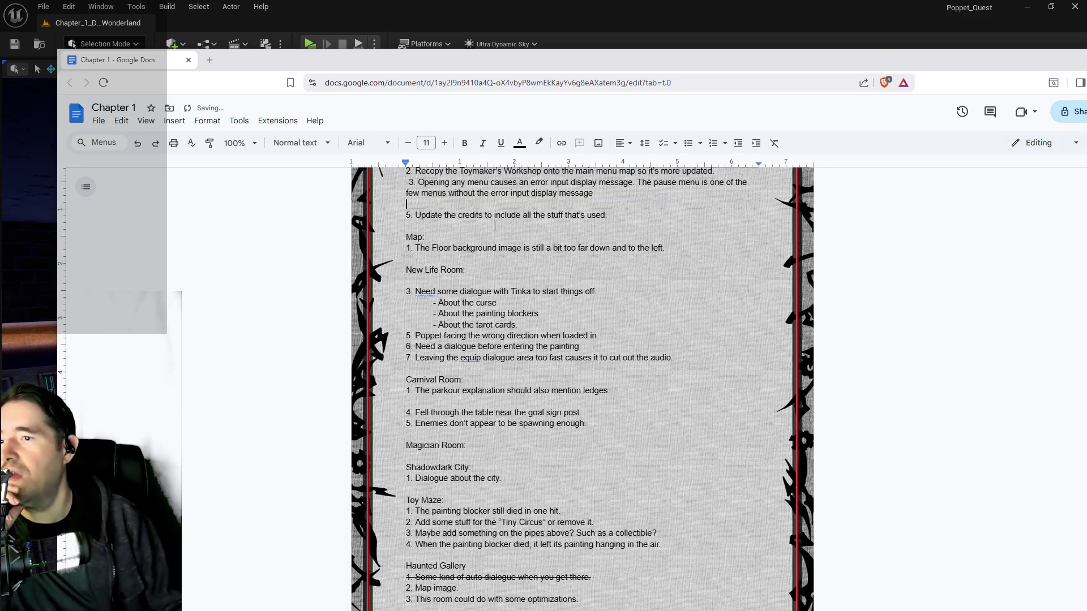
pyautogui.scroll(-1, 418, 205)
pyautogui.scroll(-1, 582, 389)
pyautogui.scroll(1, 582, 388)
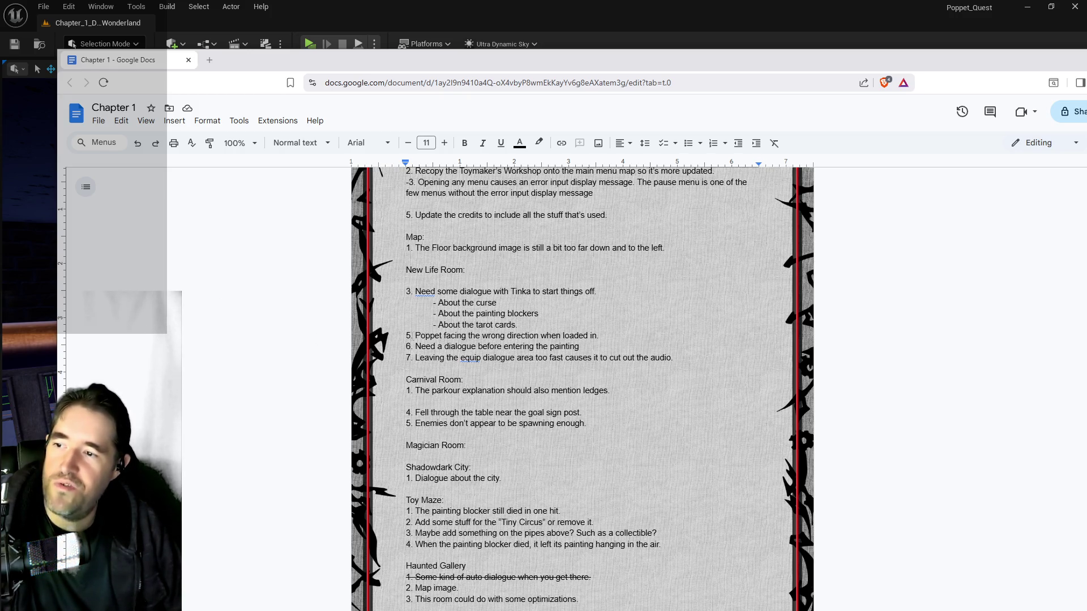
# Review the wrong-direction, audio cut-out and fell-through-the-table items by highlighting them.
pyautogui.moveTo(416, 335)
pyautogui.mouseDown()
pyautogui.moveTo(558, 346)
pyautogui.moveTo(598, 336)
pyautogui.mouseUp()
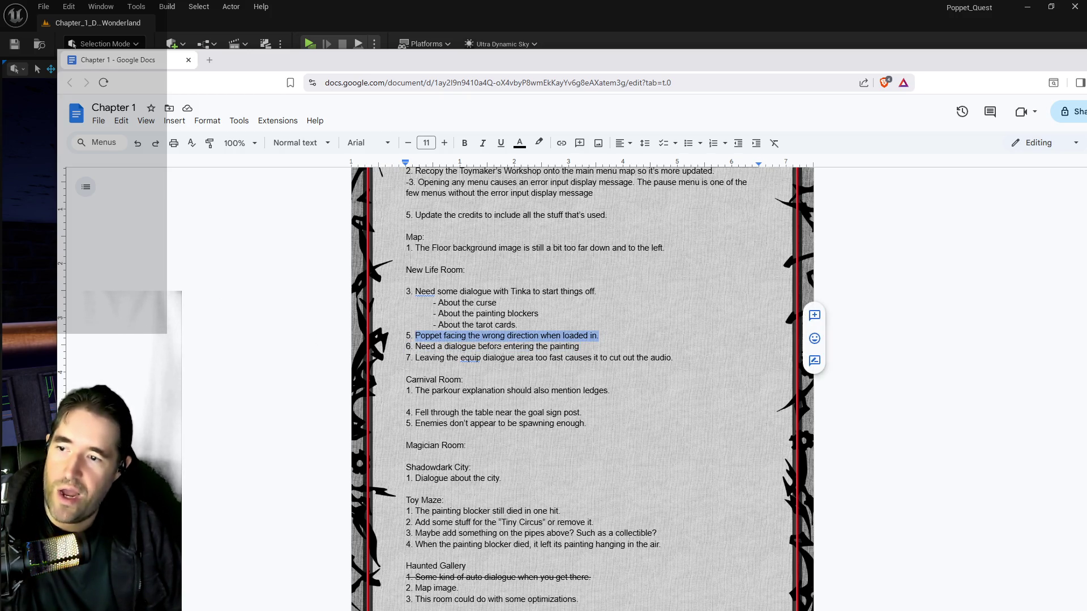
pyautogui.click(446, 347)
pyautogui.scroll(-2, 521, 272)
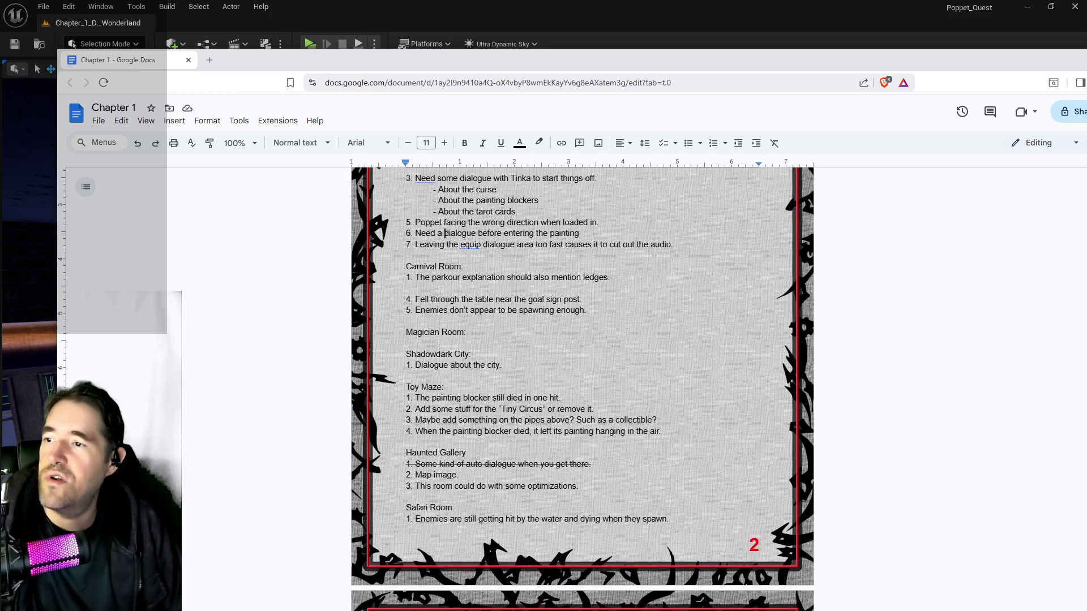
pyautogui.scroll(1, 525, 290)
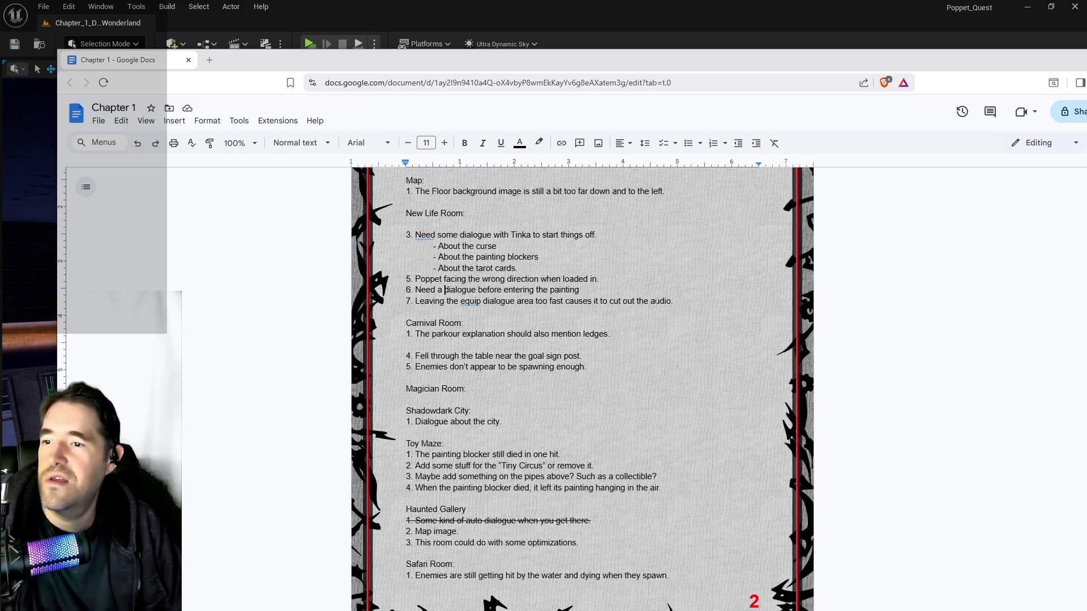
pyautogui.moveTo(634, 301); pyautogui.dragTo(464, 301)
pyautogui.scroll(-1, 583, 385)
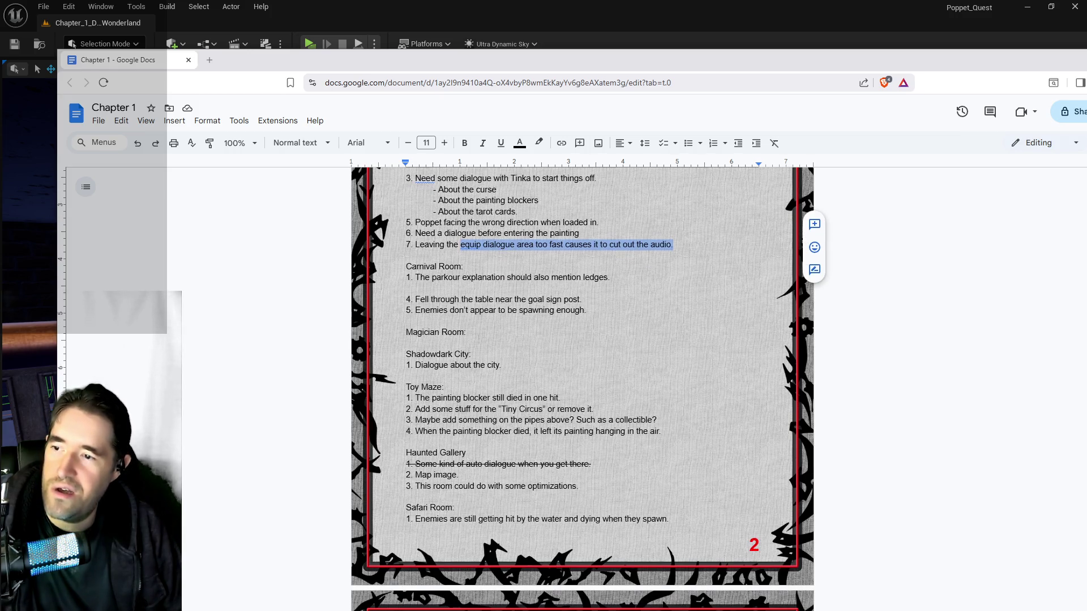
pyautogui.click(507, 278)
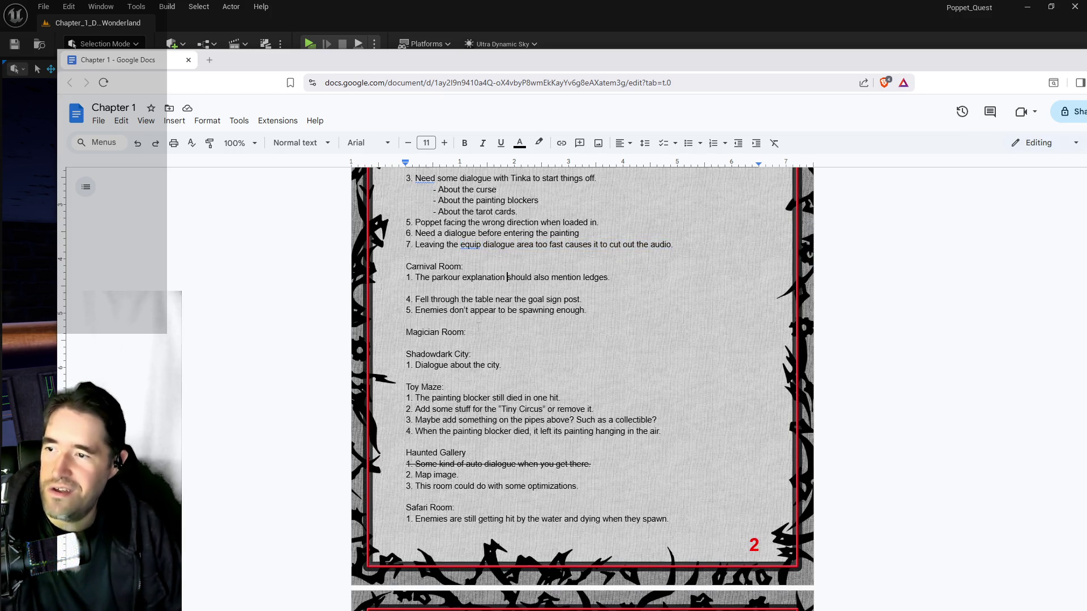
pyautogui.moveTo(582, 299); pyautogui.dragTo(430, 300)
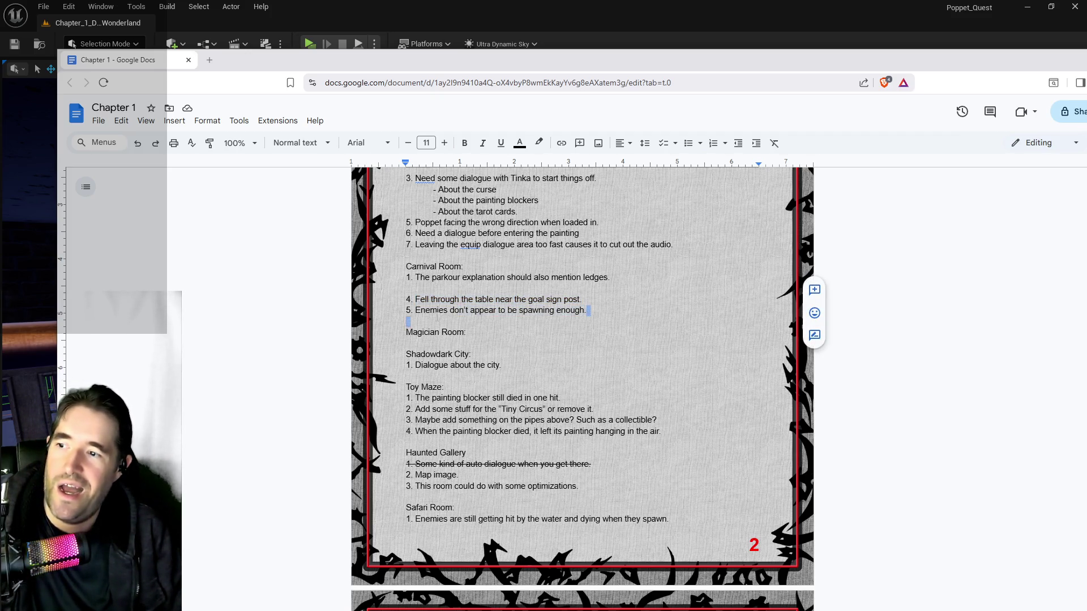
# Delete the enemies-not-spawning-enough item and its blank lines, then return to Unreal.
pyautogui.moveTo(589, 311); pyautogui.dragTo(417, 310)
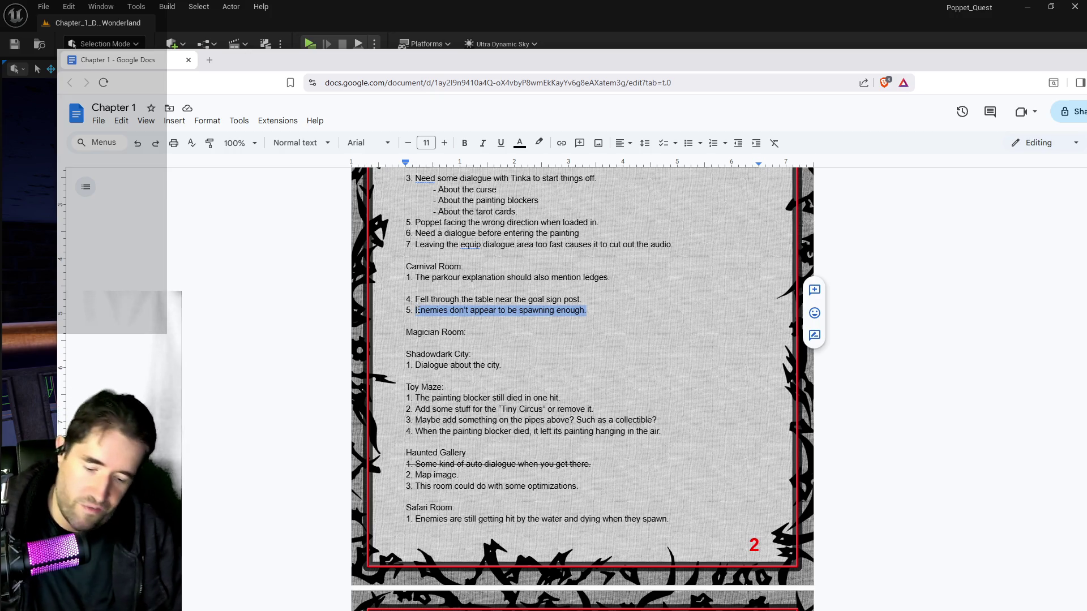
pyautogui.press('BackSpace')
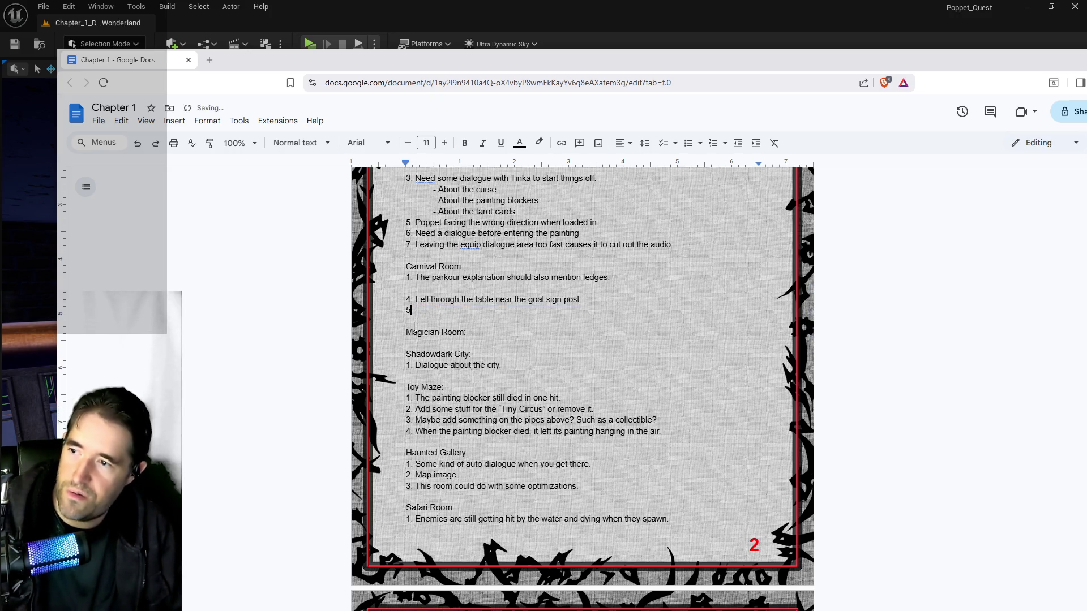
pyautogui.press('BackSpace')
pyautogui.press('BackSpace')
pyautogui.press('BackSpace')
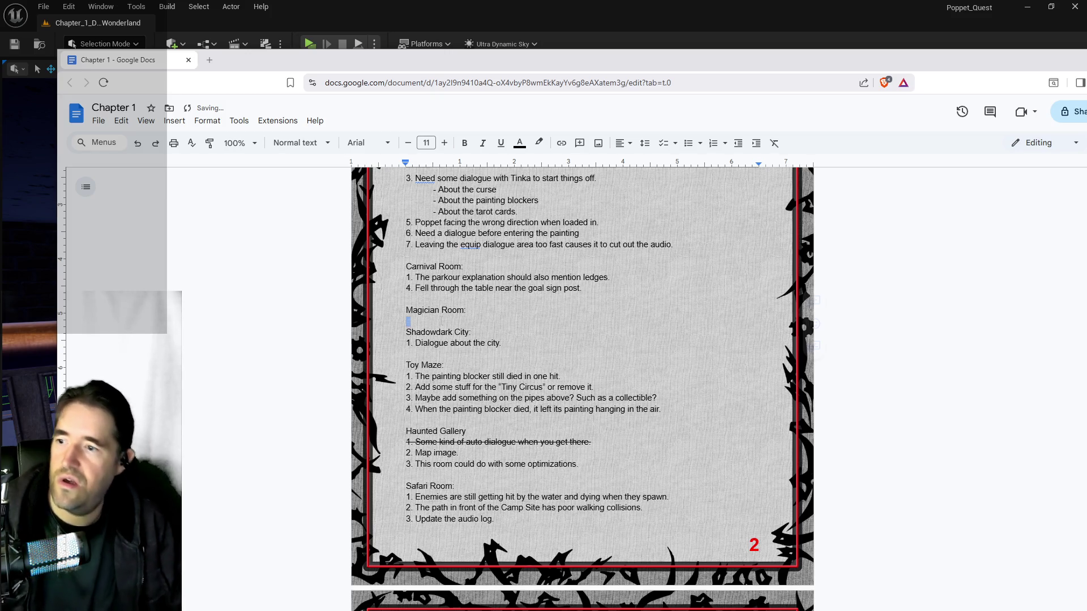
pyautogui.press('BackSpace')
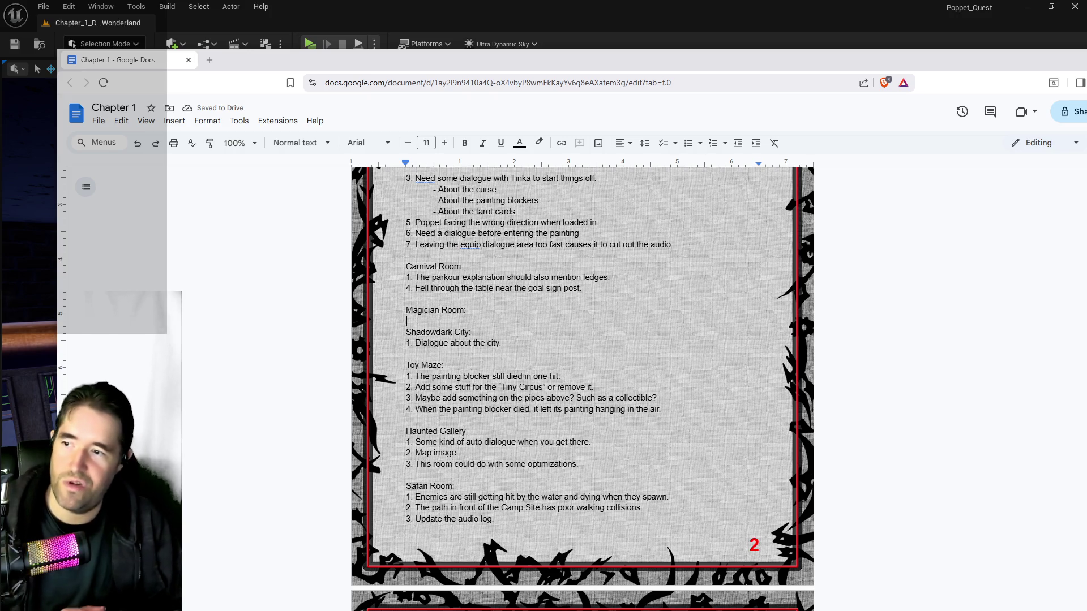
pyautogui.scroll(-3, 441, 420)
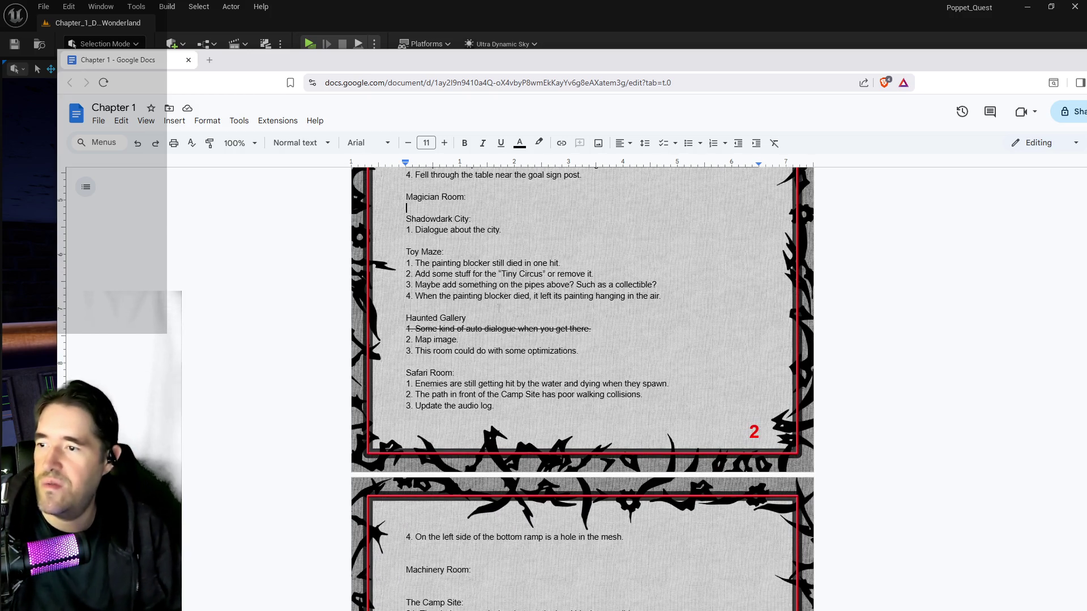
pyautogui.scroll(-2, 582, 339)
pyautogui.scroll(1, 582, 340)
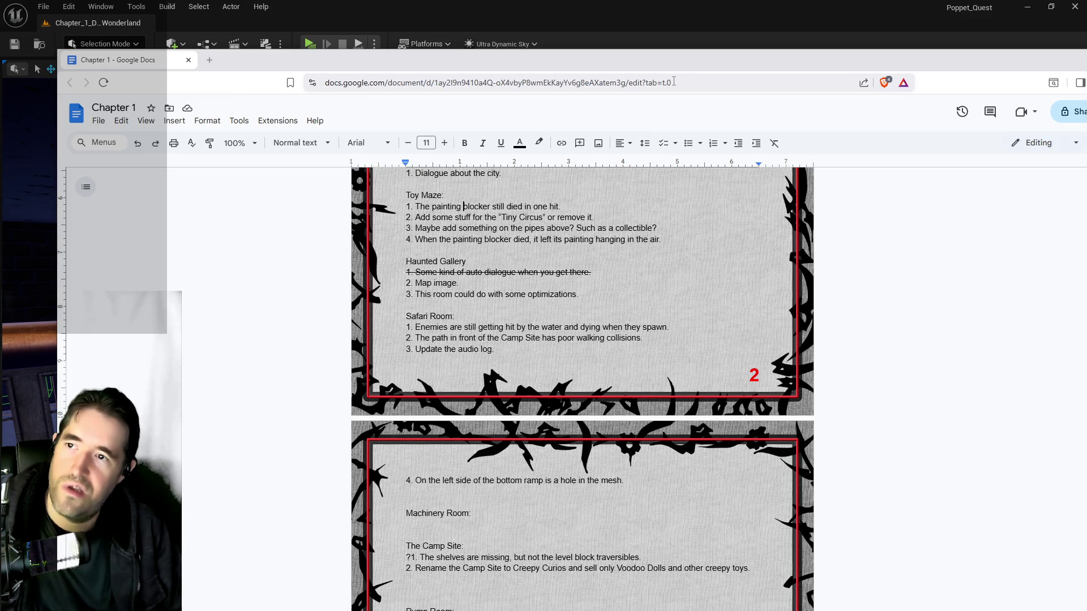
pyautogui.hotkey('alt', 'Tab')
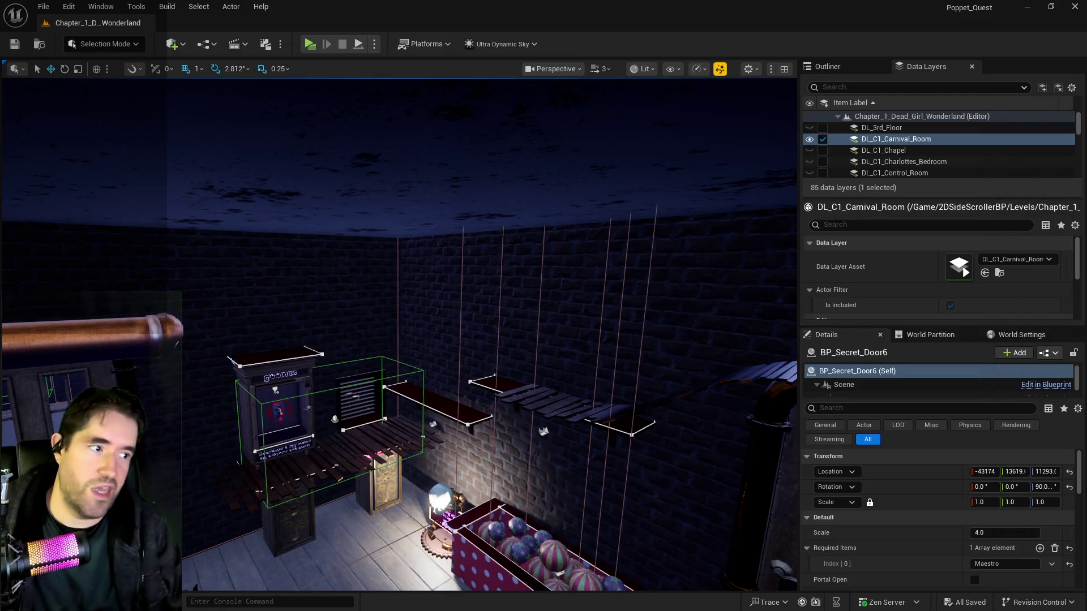
# Frame the secret door and load the DL_C1_Toy_Maze data layer to reveal the Toy Maze gate.
pyautogui.press('f')
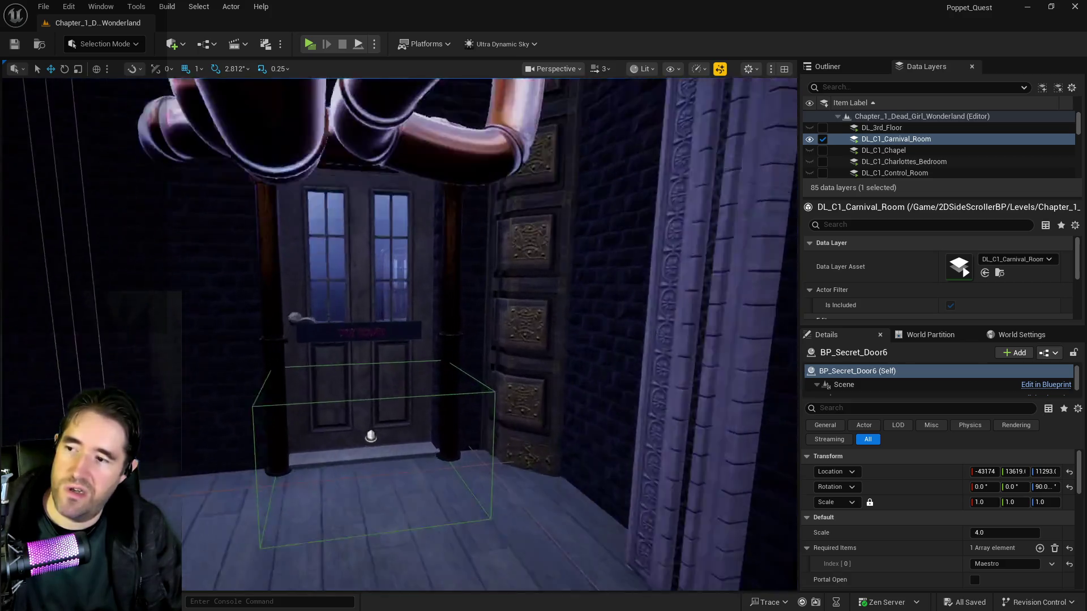
pyautogui.scroll(-5, 891, 154)
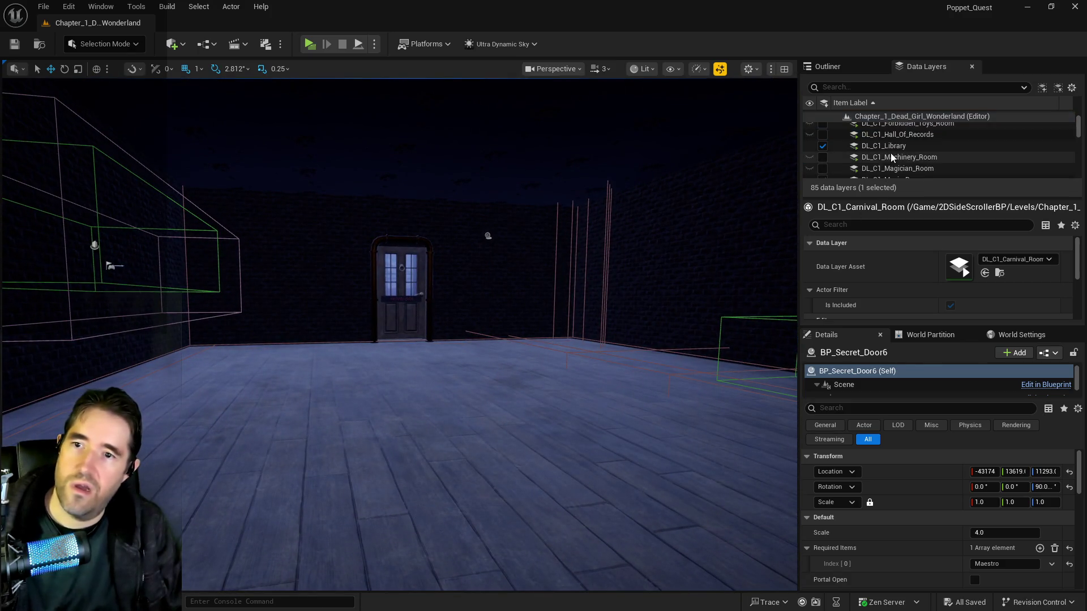
pyautogui.scroll(1, 891, 153)
pyautogui.scroll(-5, 889, 154)
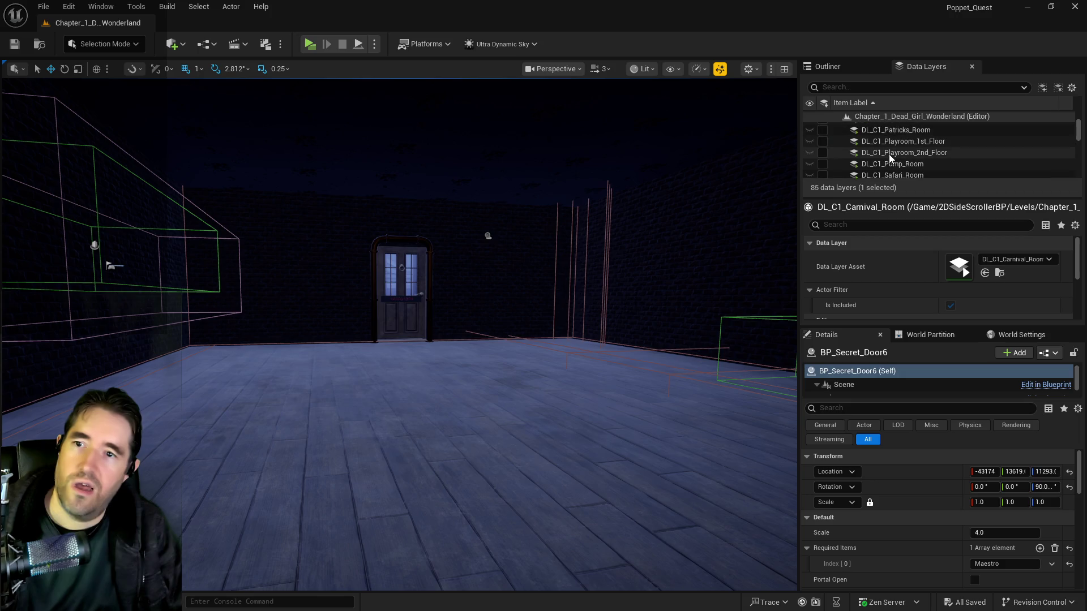
pyautogui.click(888, 150)
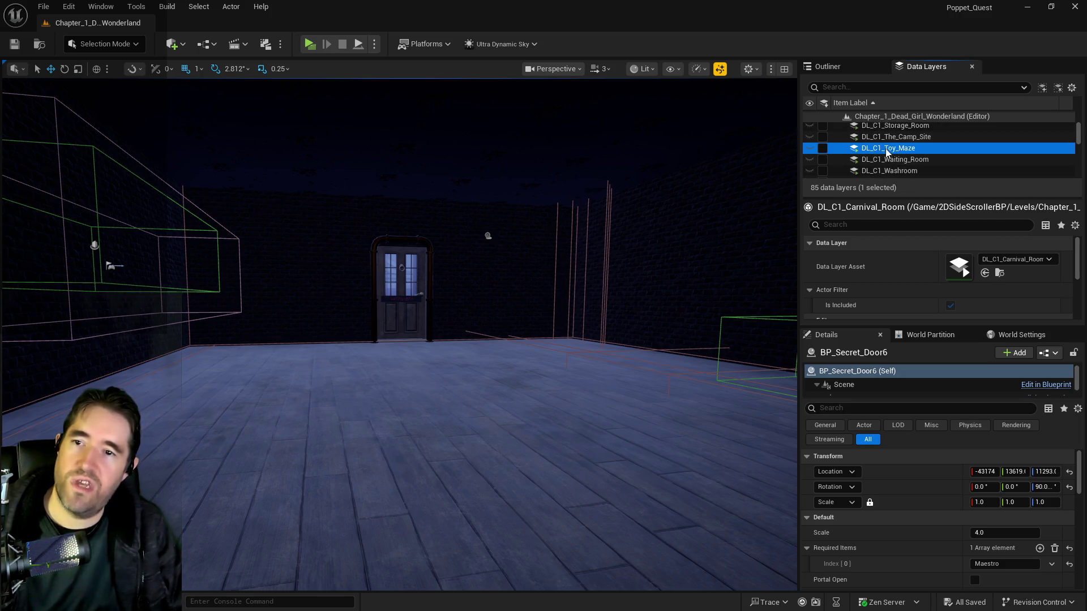
pyautogui.click(823, 149)
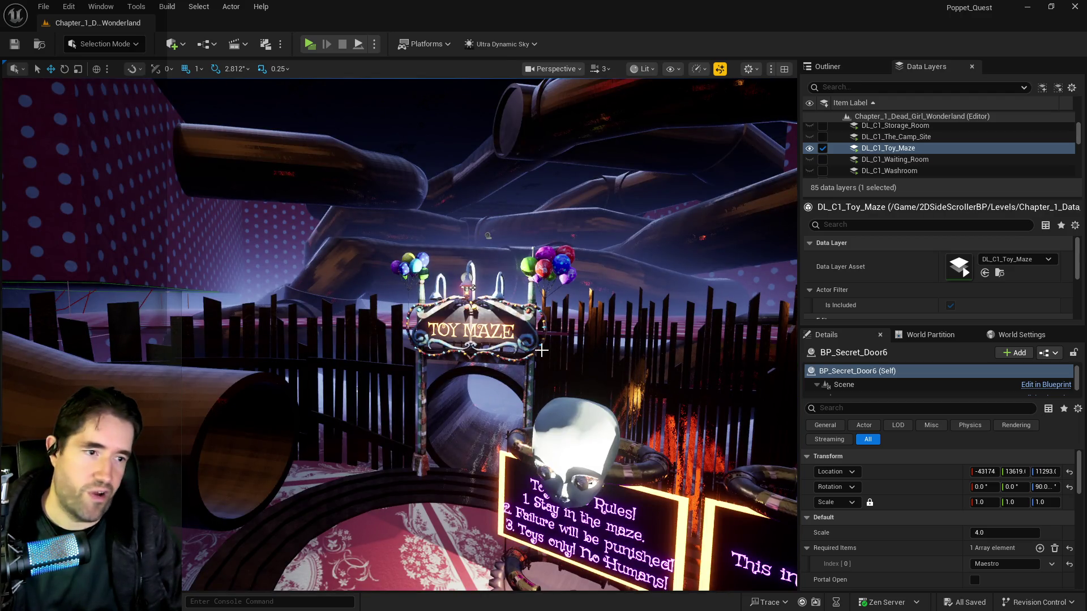
pyautogui.scroll(10, 542, 351)
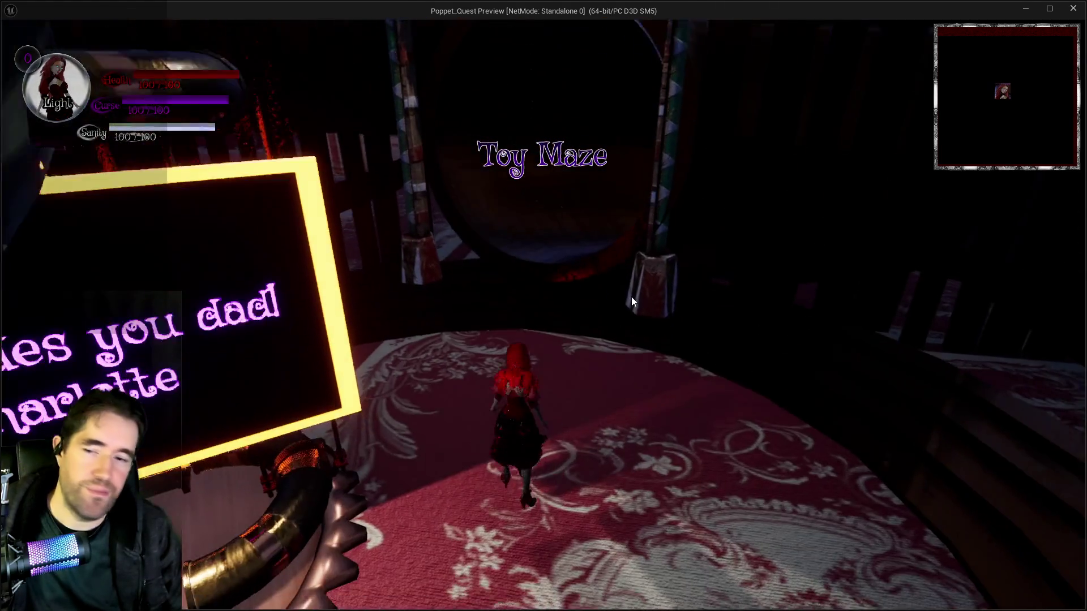
# Run the character through the round portal and dark tunnel into the striped circus tent.
pyautogui.press('w')
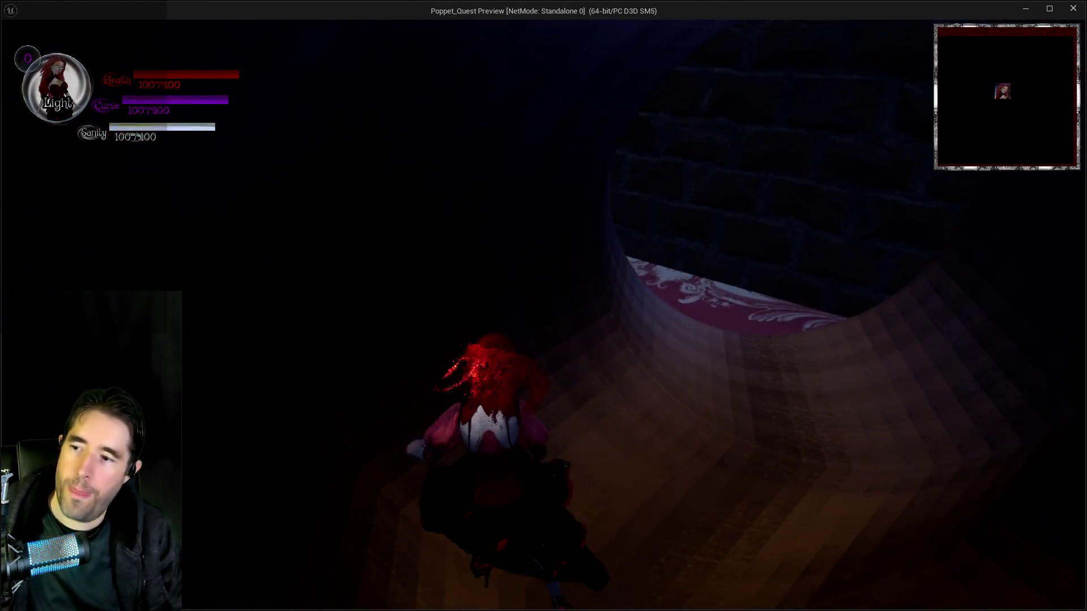
pyautogui.press('w')
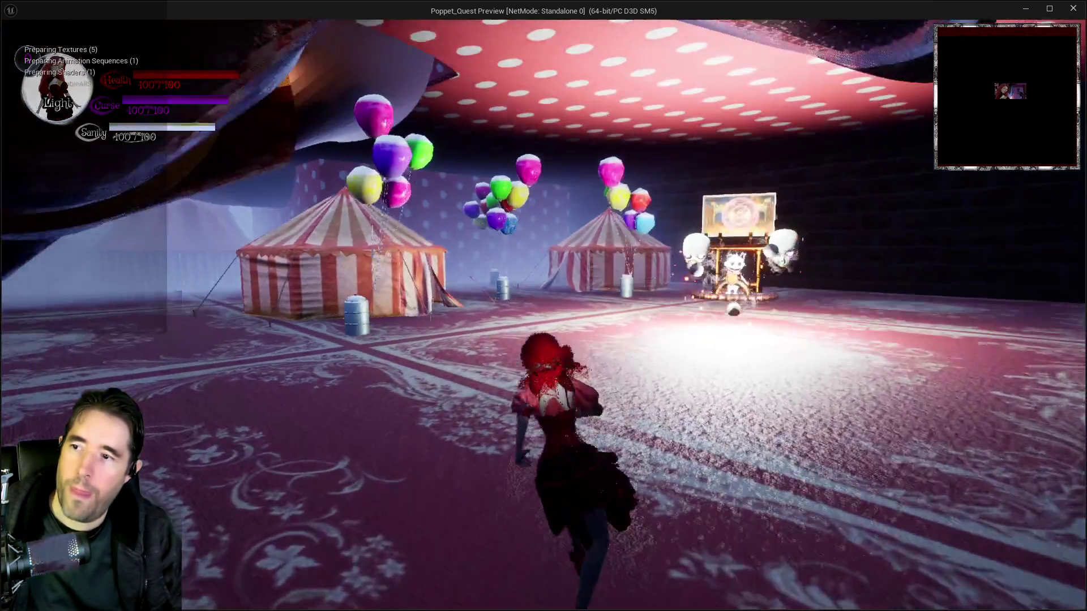
pyautogui.press('w')
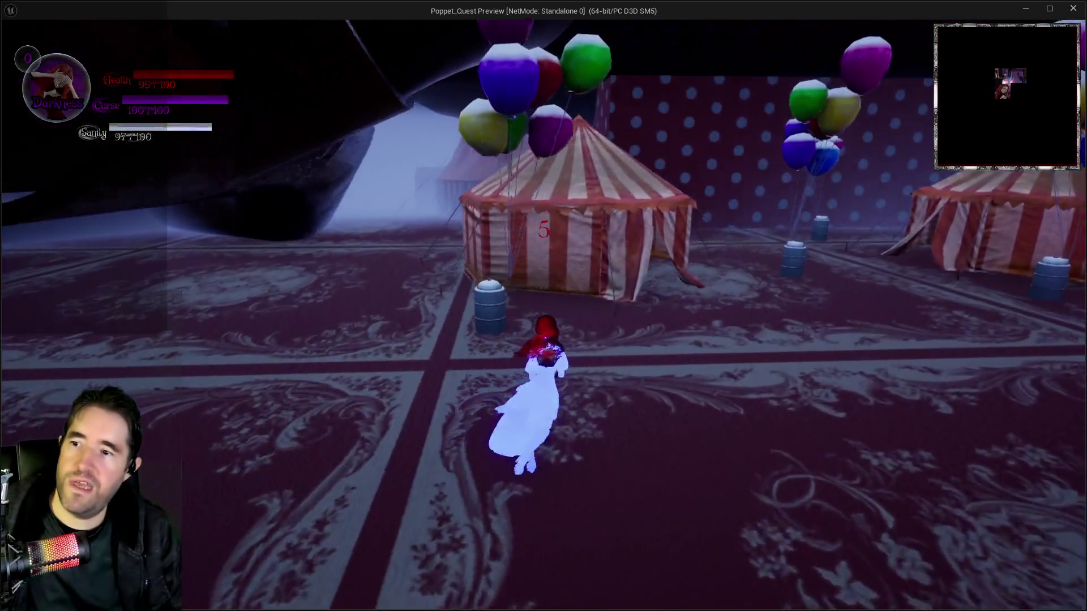
pyautogui.press('w')
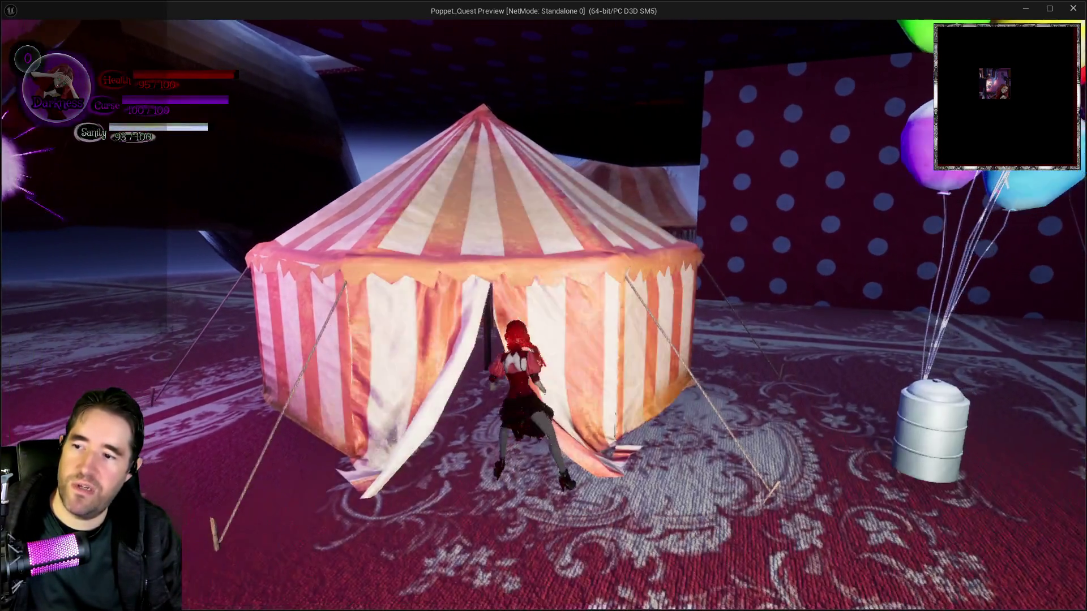
pyautogui.press('w')
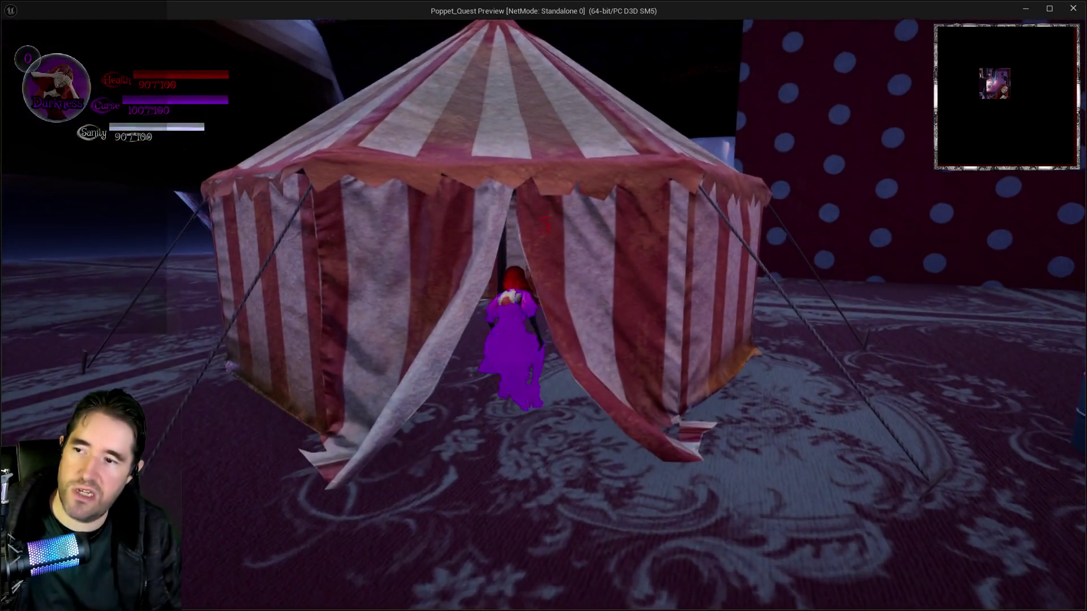
pyautogui.press('w')
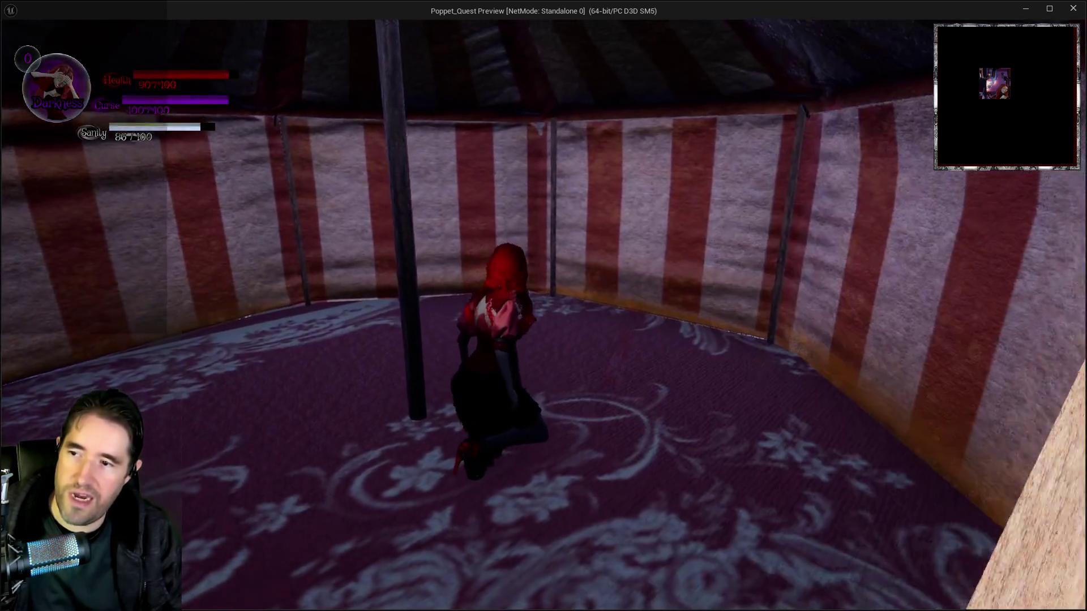
pyautogui.press('w')
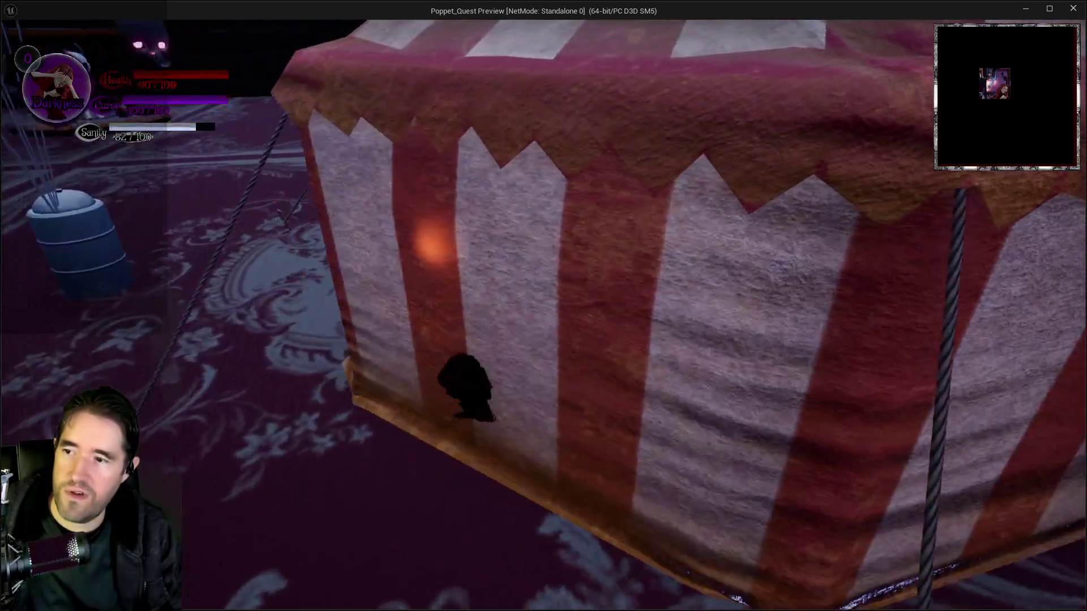
# Continue through the tent and curtains, past the glowing coil machinery, into the polka-dot room.
pyautogui.press('w')
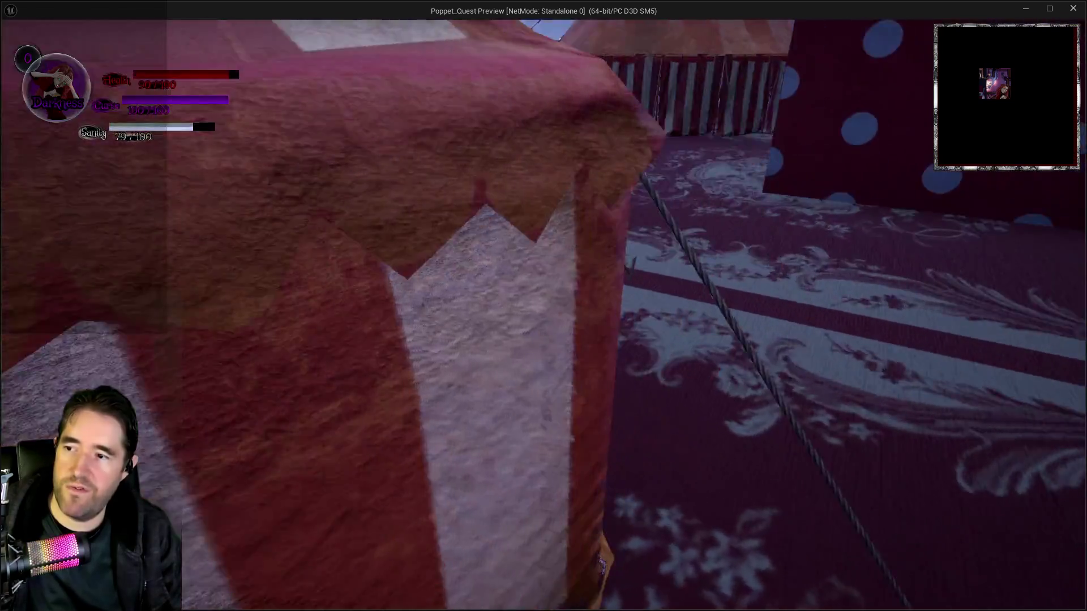
pyautogui.press('w')
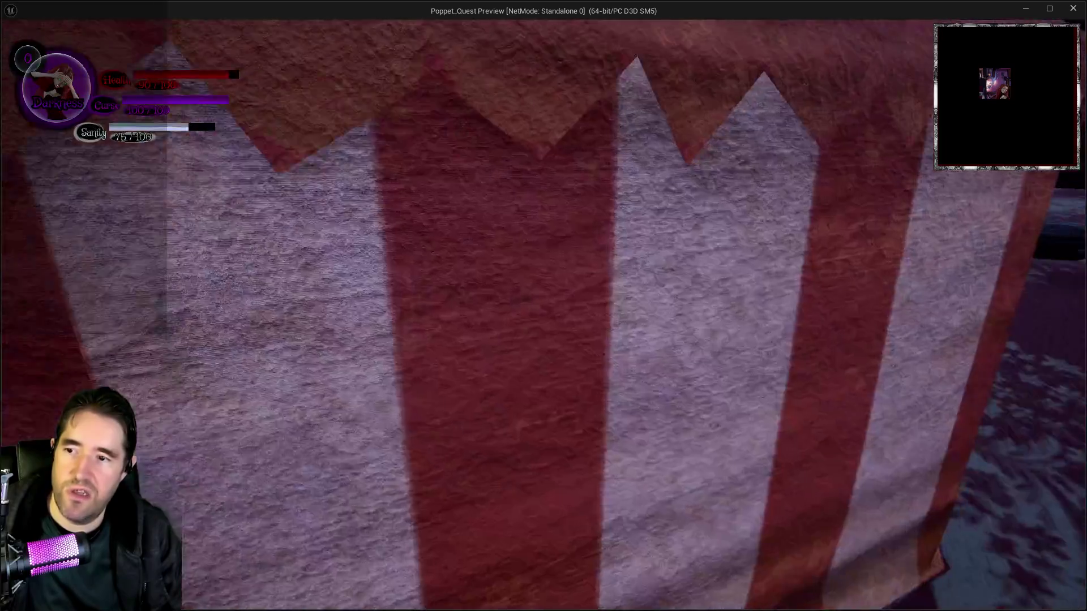
pyautogui.press('w')
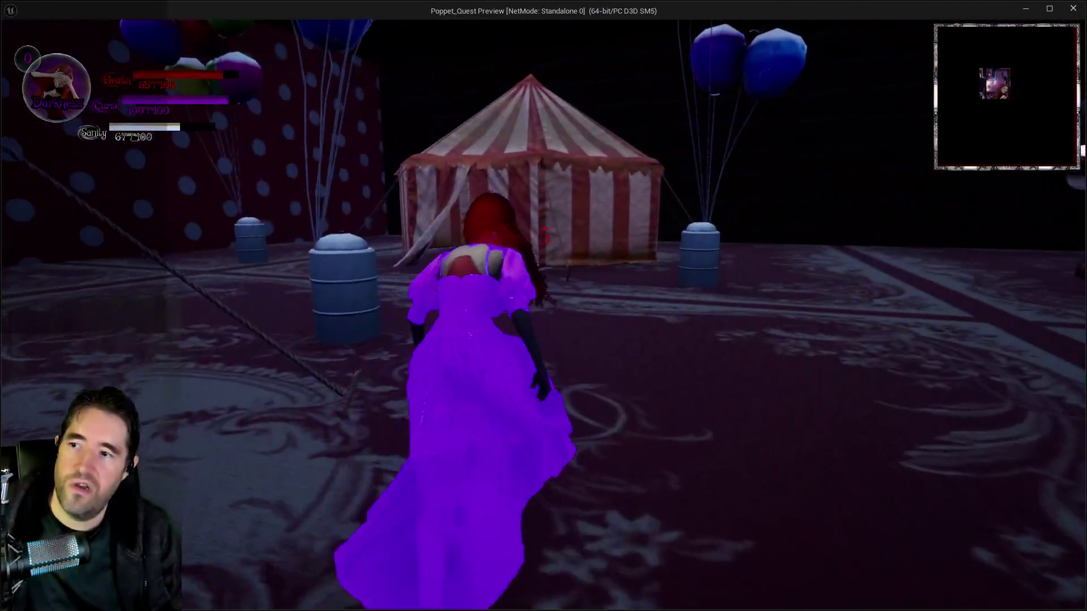
pyautogui.press('w')
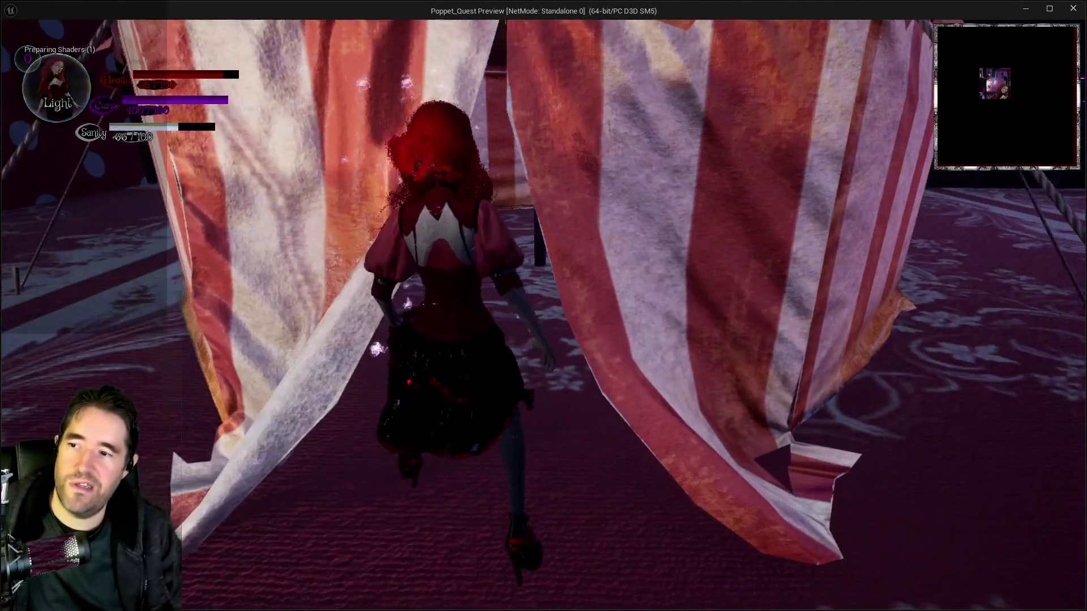
pyautogui.press('w')
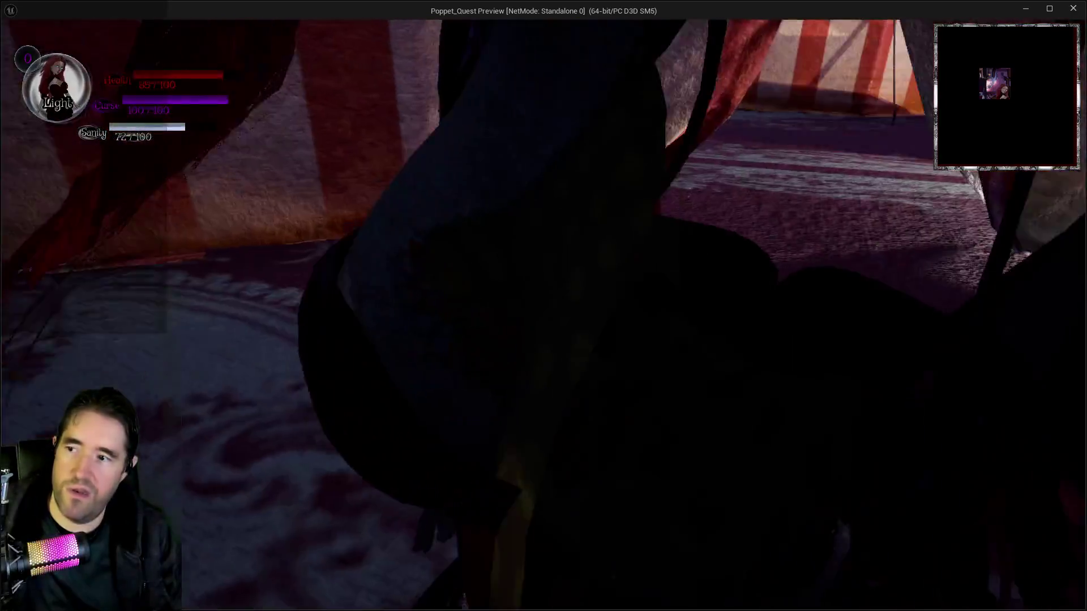
pyautogui.press('w')
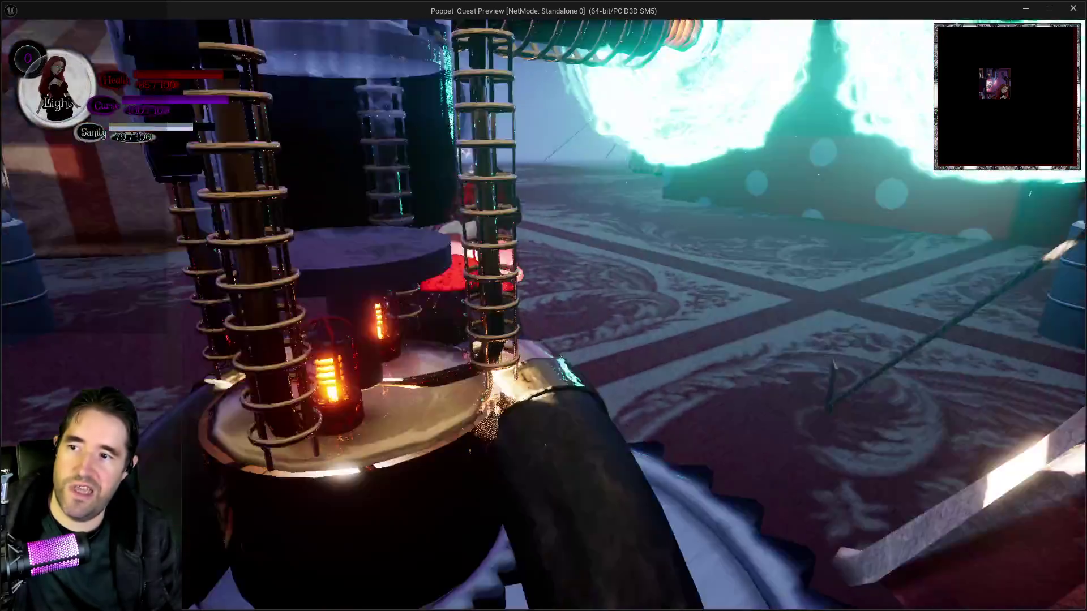
pyautogui.press('w')
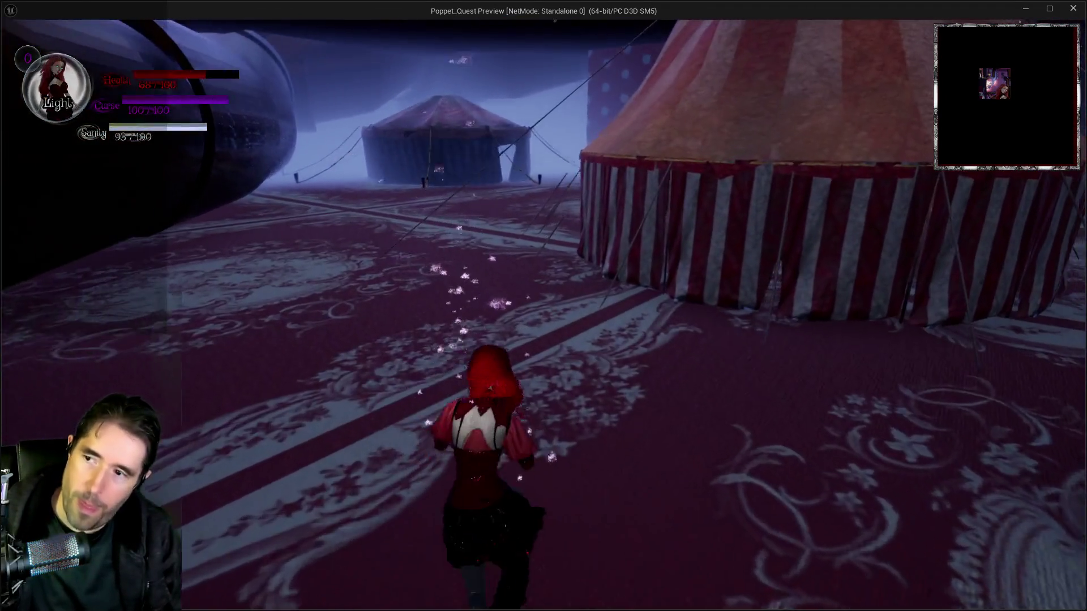
# Check the card menu, then run through the curtained Main Entrance tent.
pyautogui.press('i')
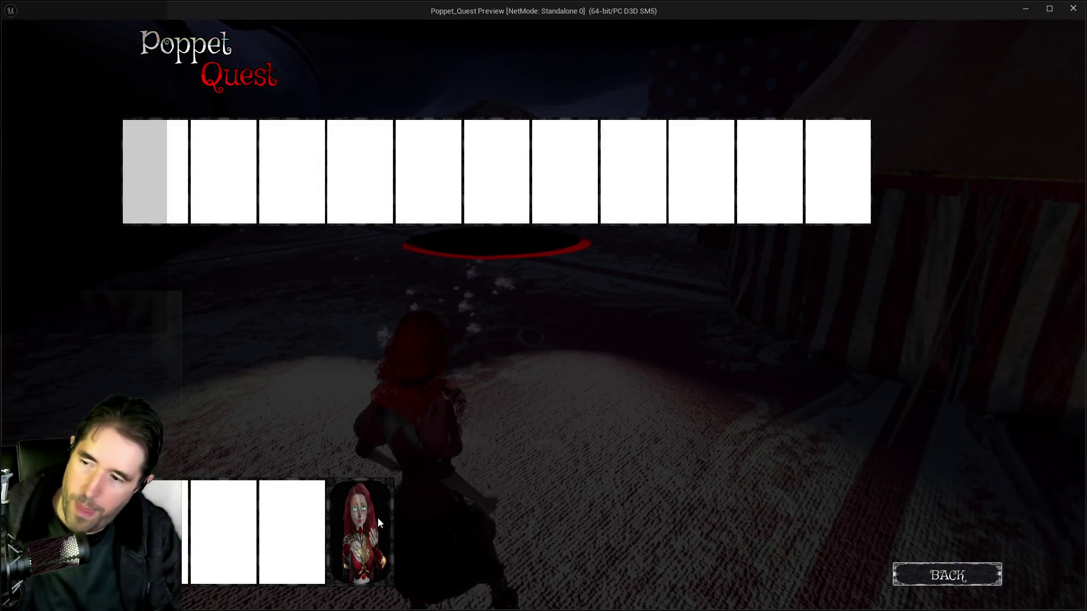
pyautogui.click(389, 521)
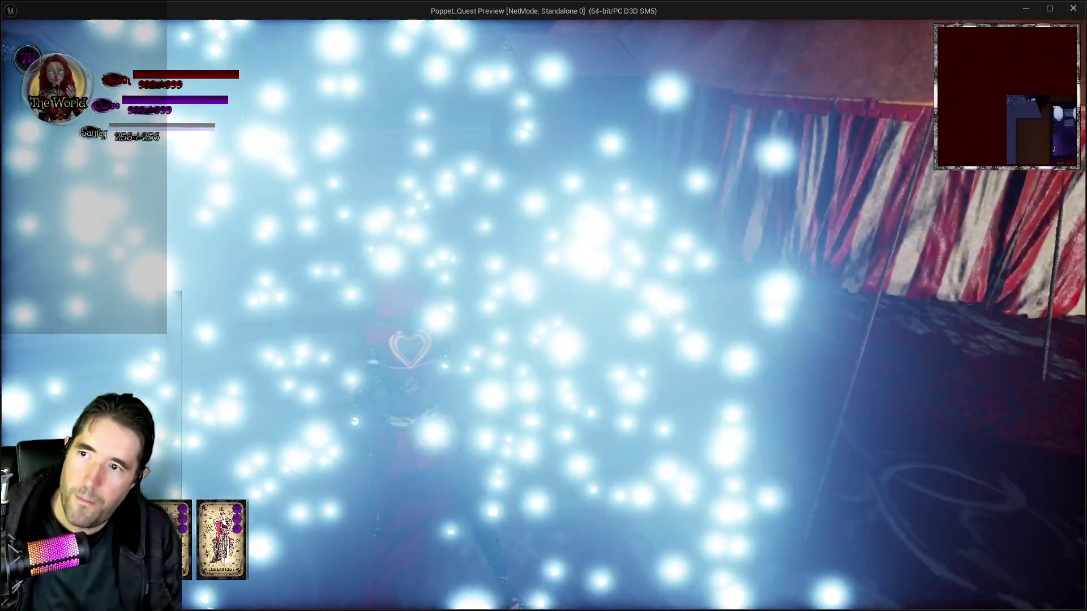
pyautogui.press('w')
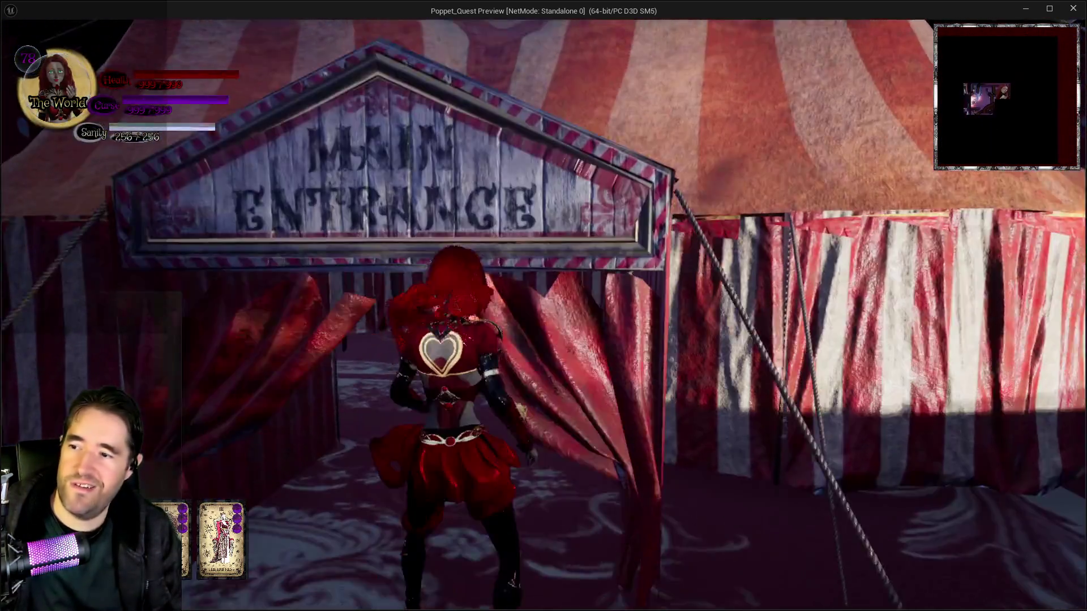
pyautogui.press('w')
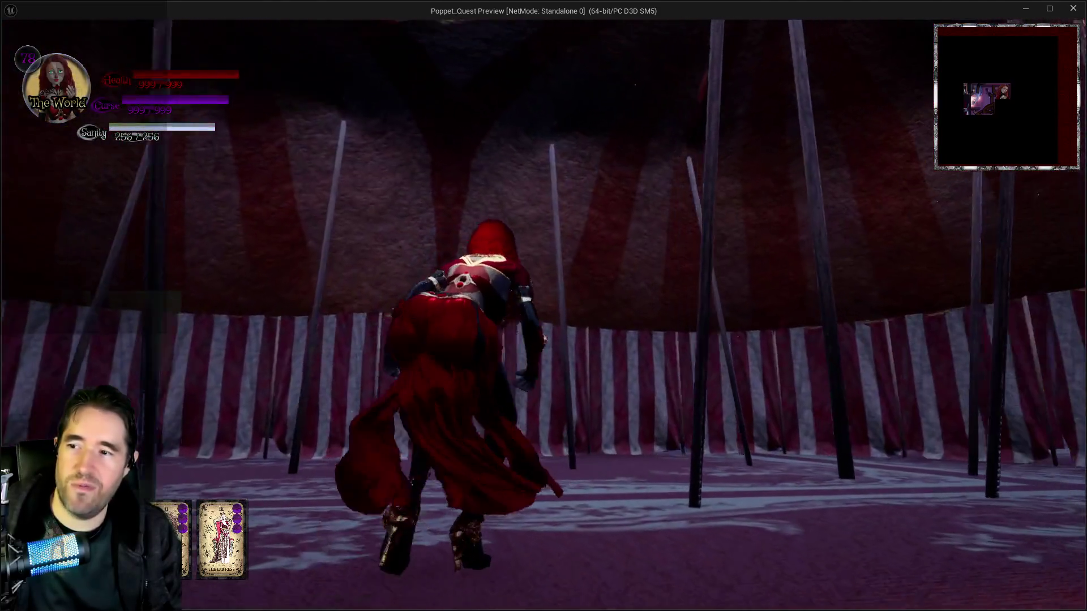
pyautogui.press('w')
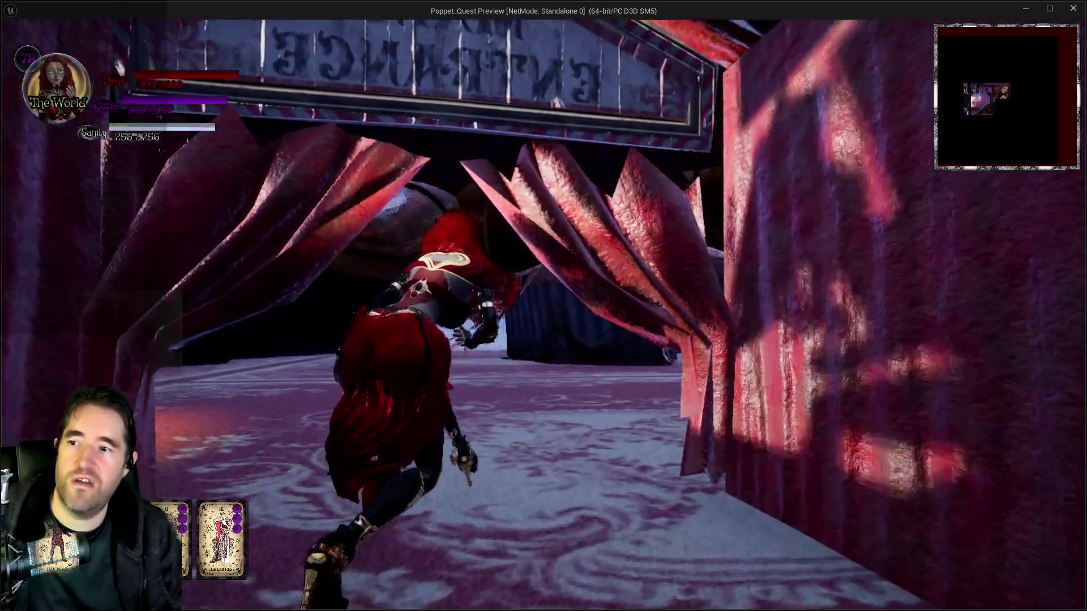
pyautogui.press('w')
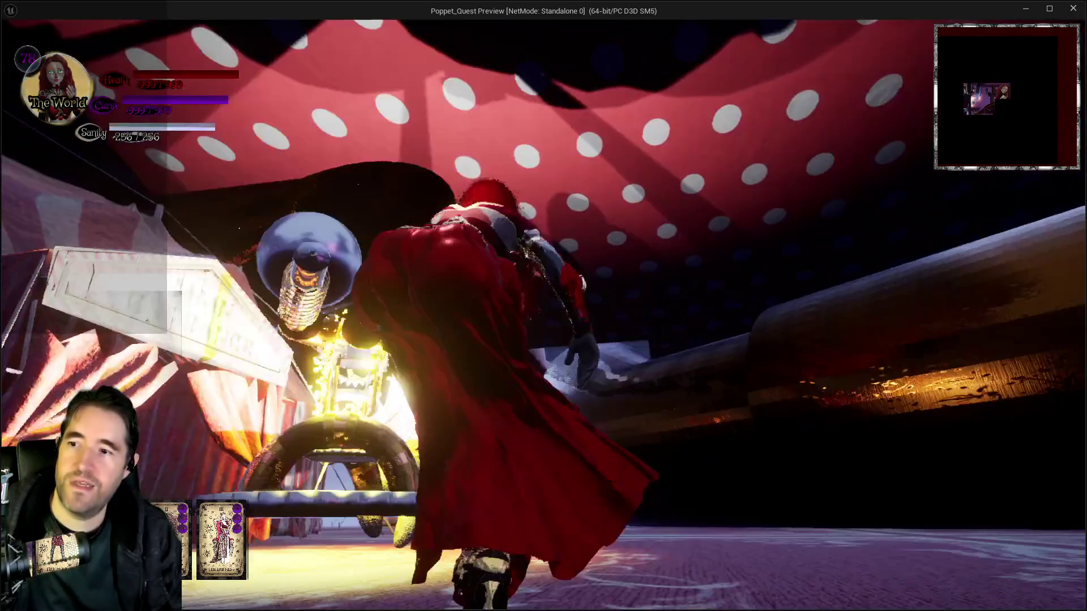
# Circle the striped tent, pass the blue tent, and glide toward the main entrance tent.
pyautogui.press('w')
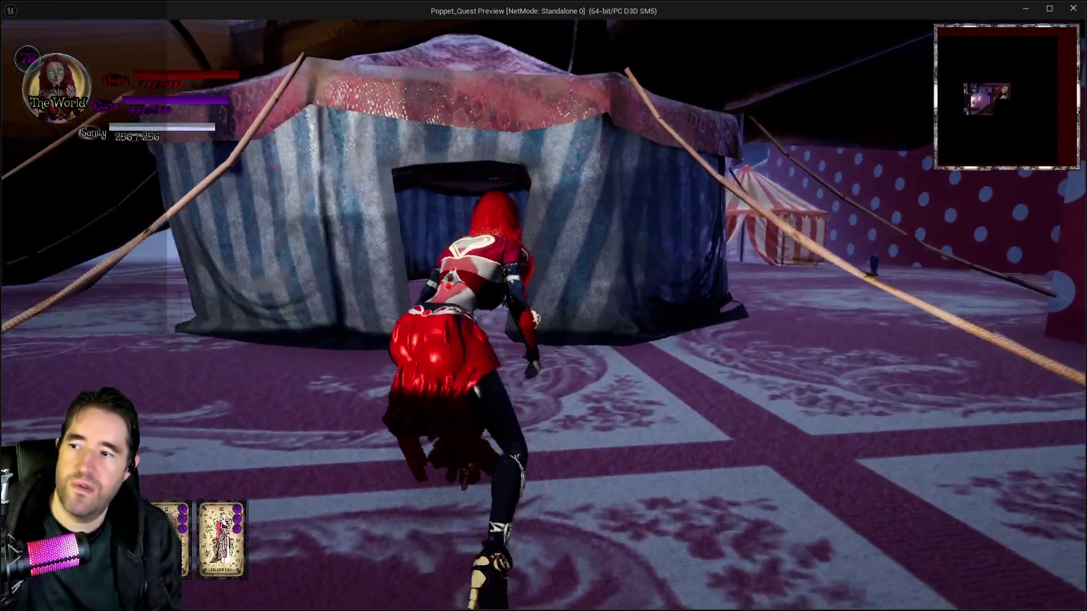
pyautogui.press('w')
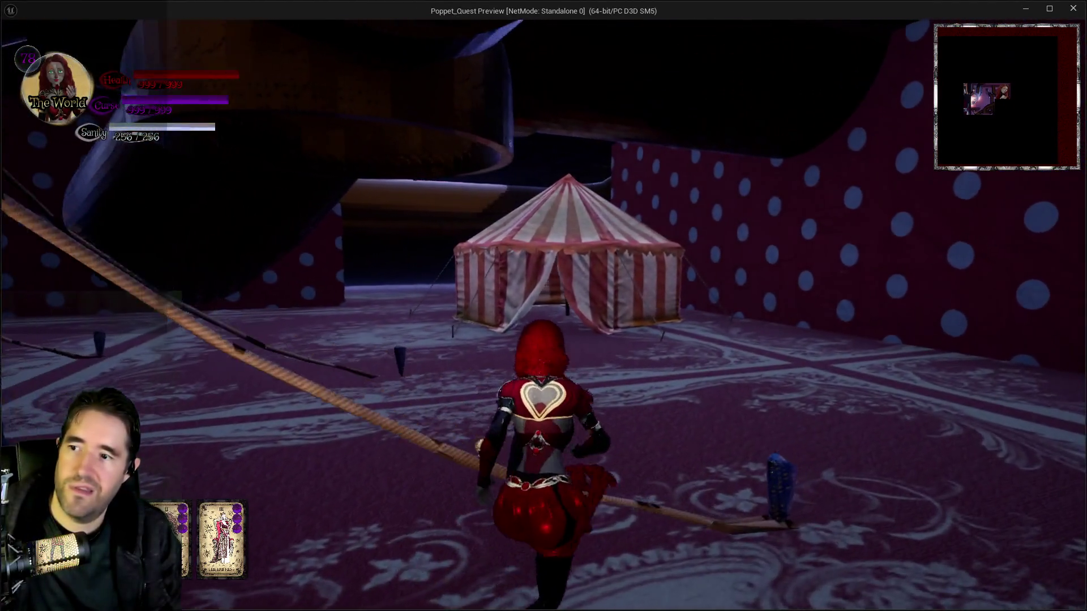
pyautogui.press('w')
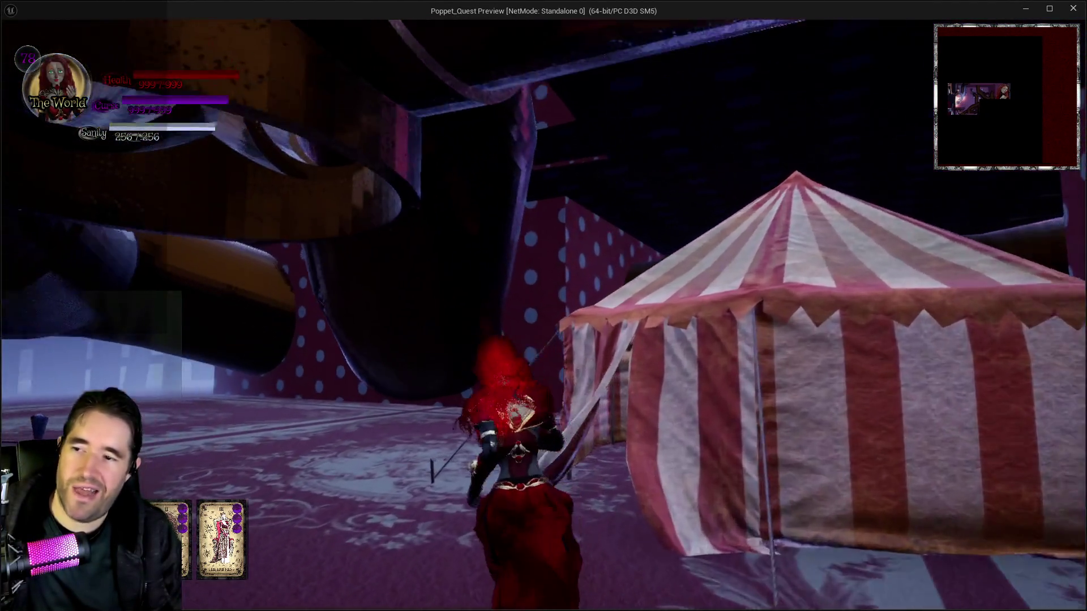
pyautogui.press('w')
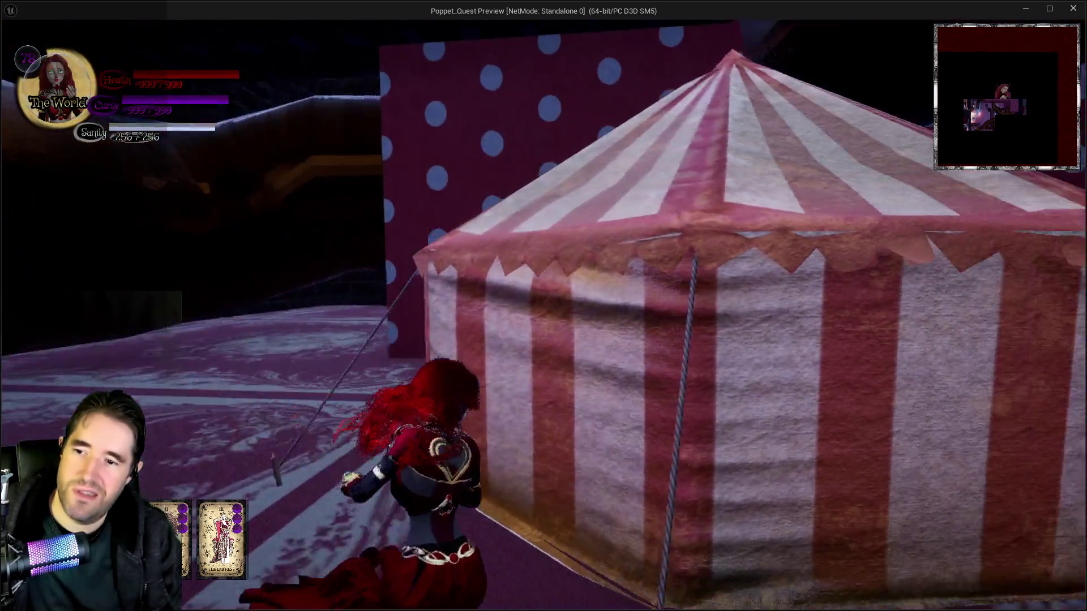
pyautogui.press('w')
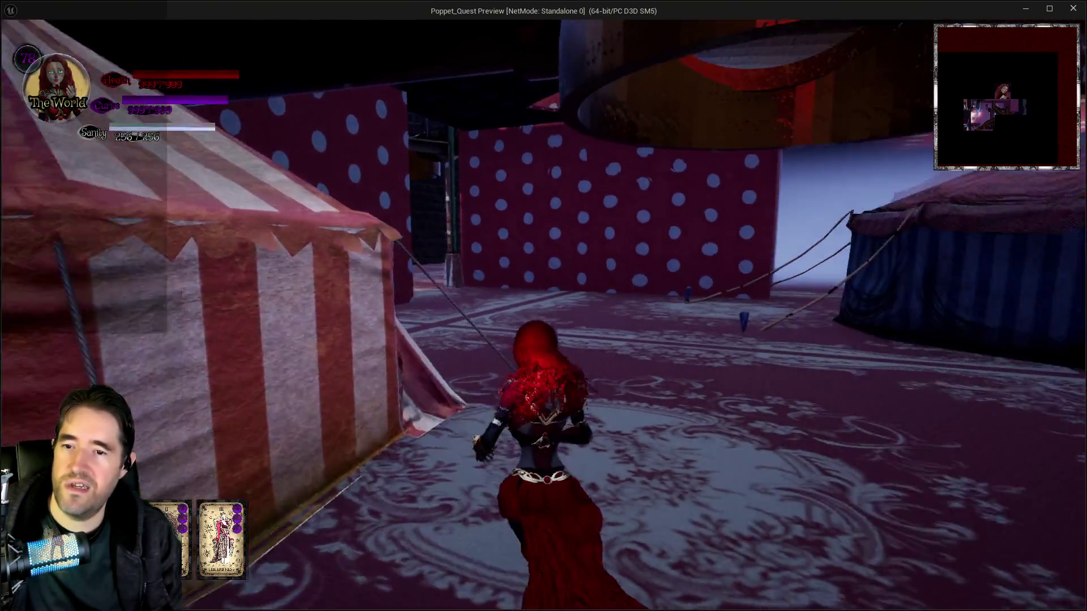
pyautogui.press('w')
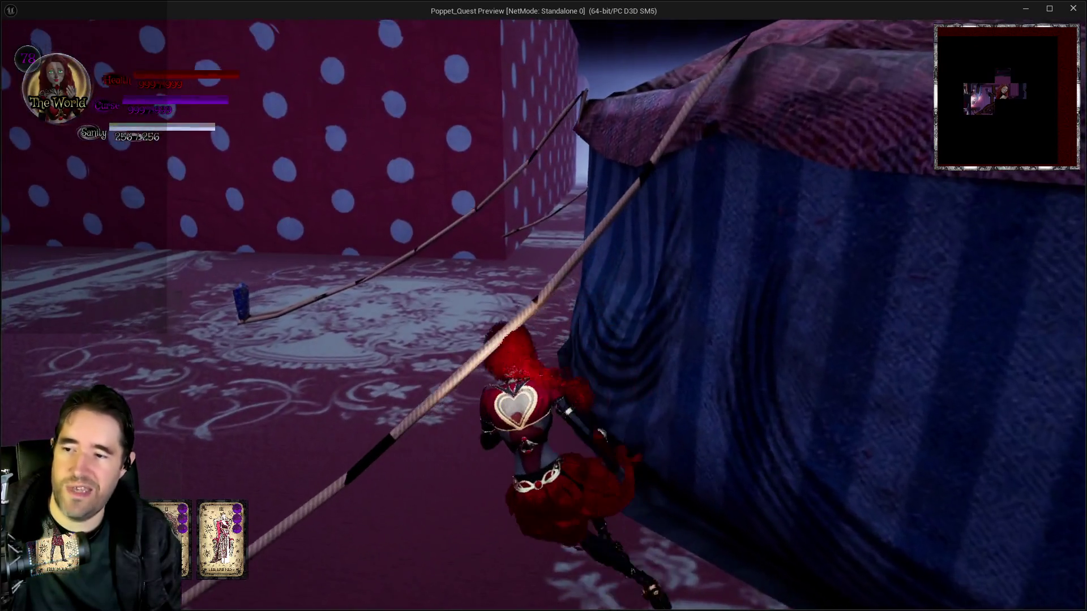
pyautogui.press('w')
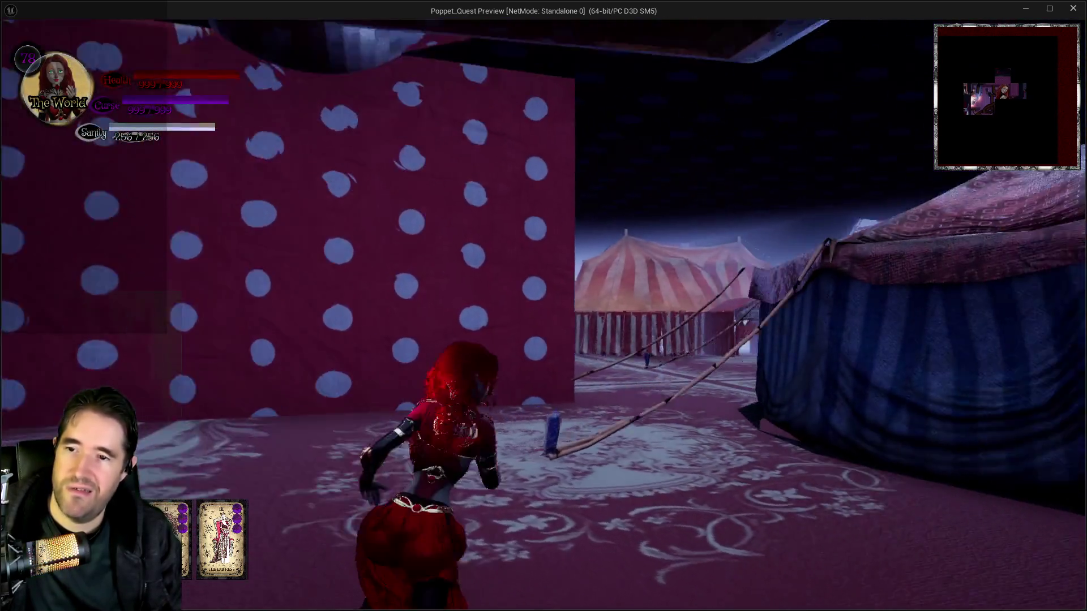
pyautogui.press('w')
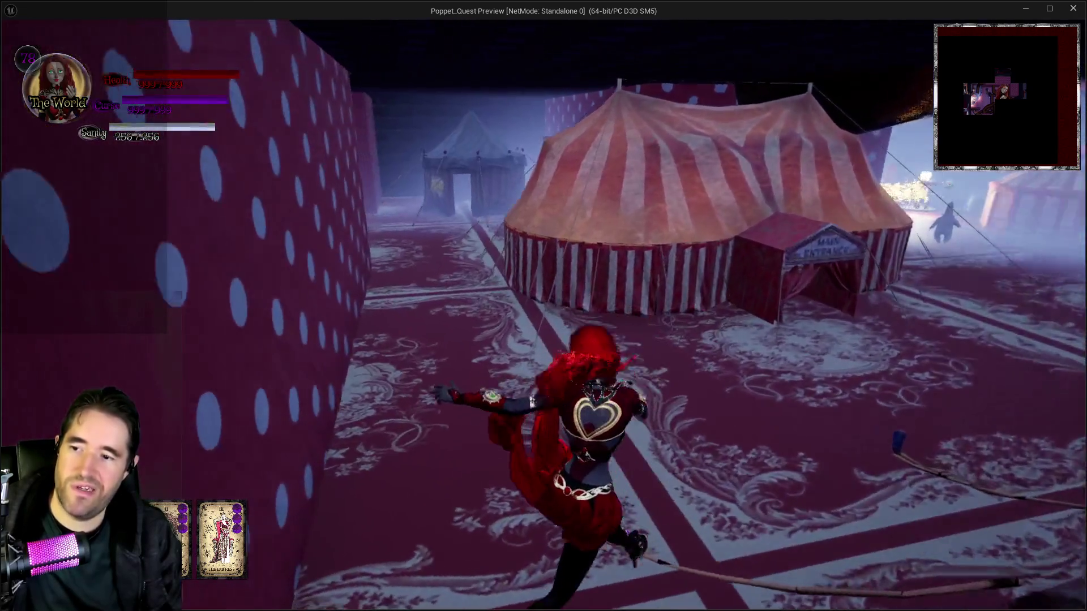
pyautogui.press('space')
# Land, leap into the blue tent, and run along the polka-dot corridor by the brick wall.
pyautogui.press('w')
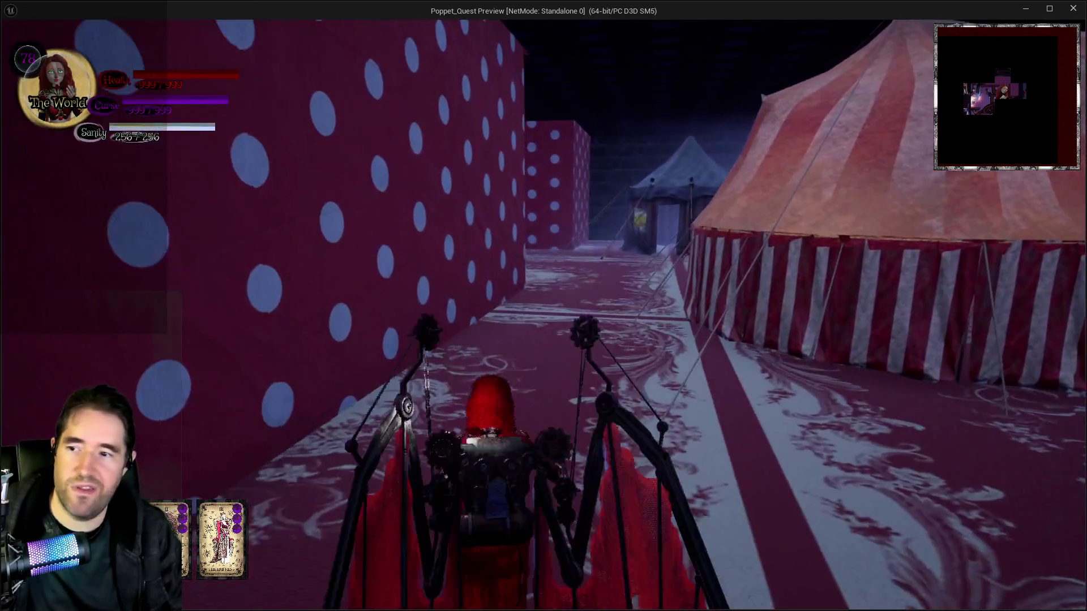
pyautogui.press('space')
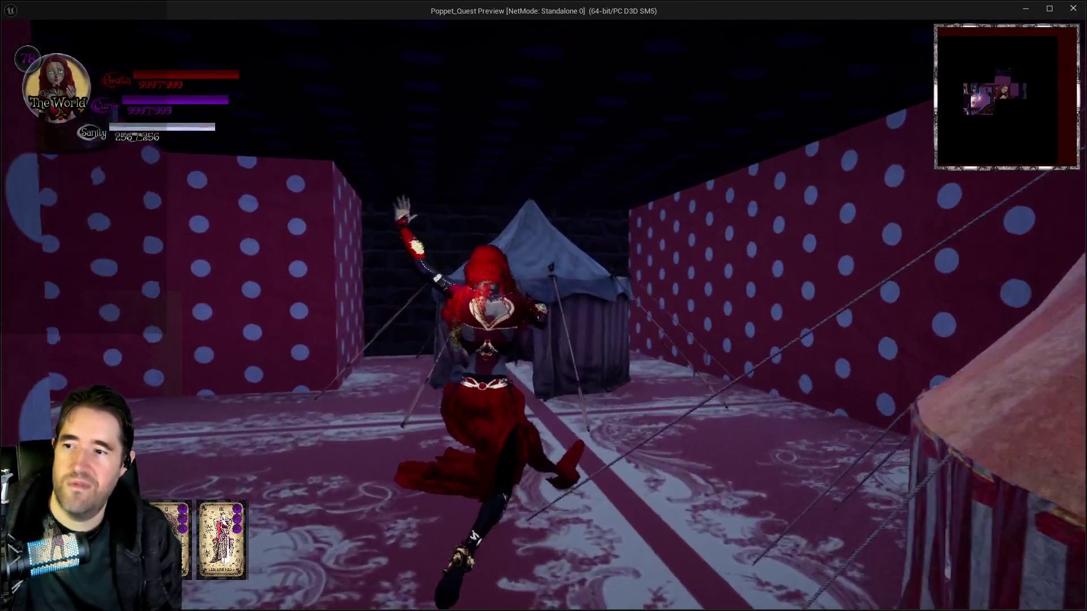
pyautogui.press('w')
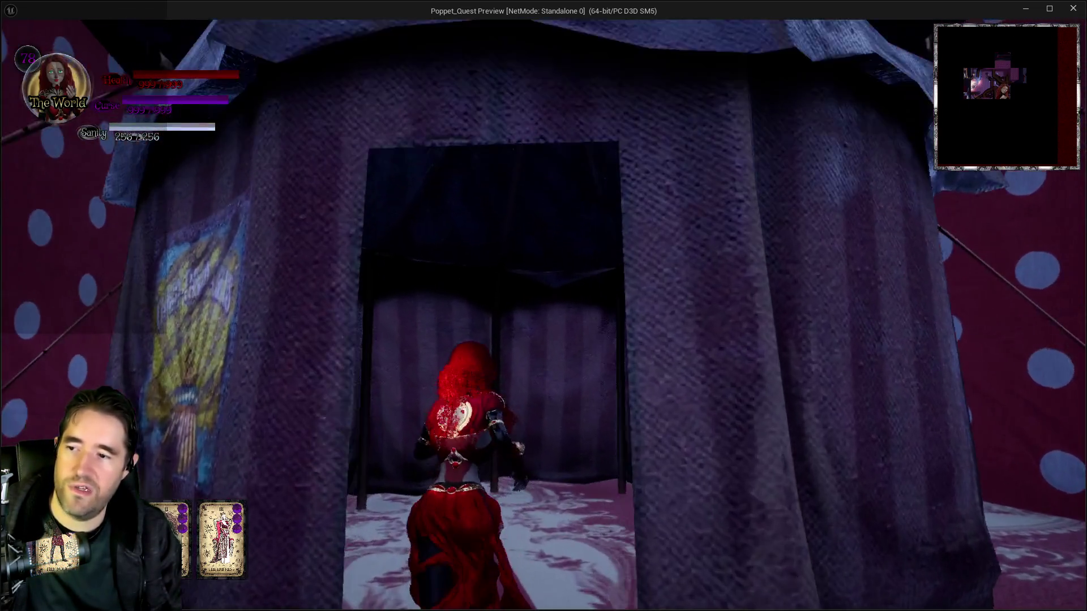
pyautogui.press('w')
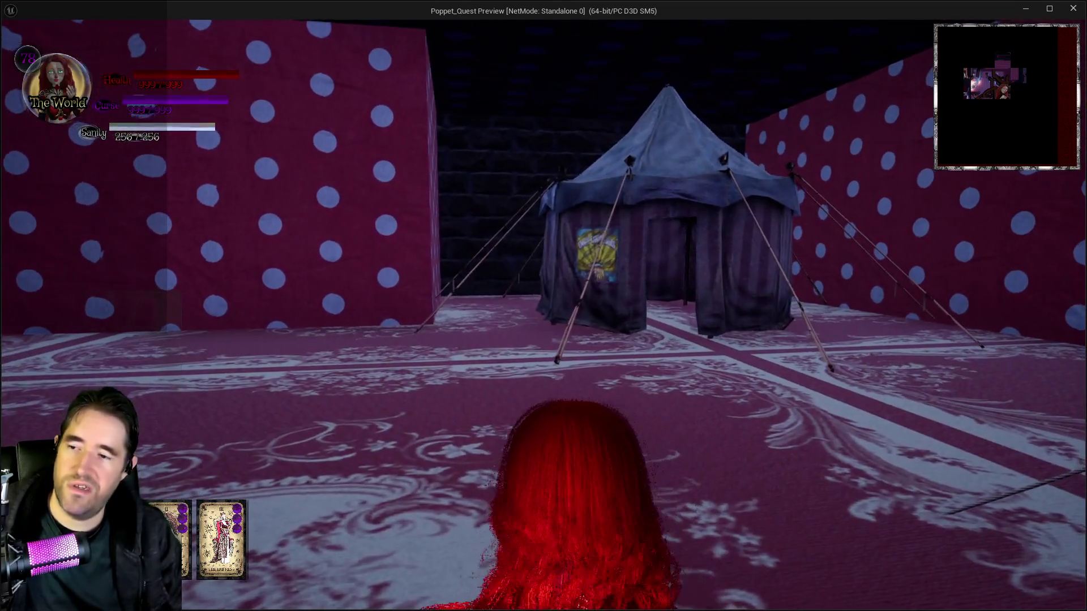
pyautogui.press('w')
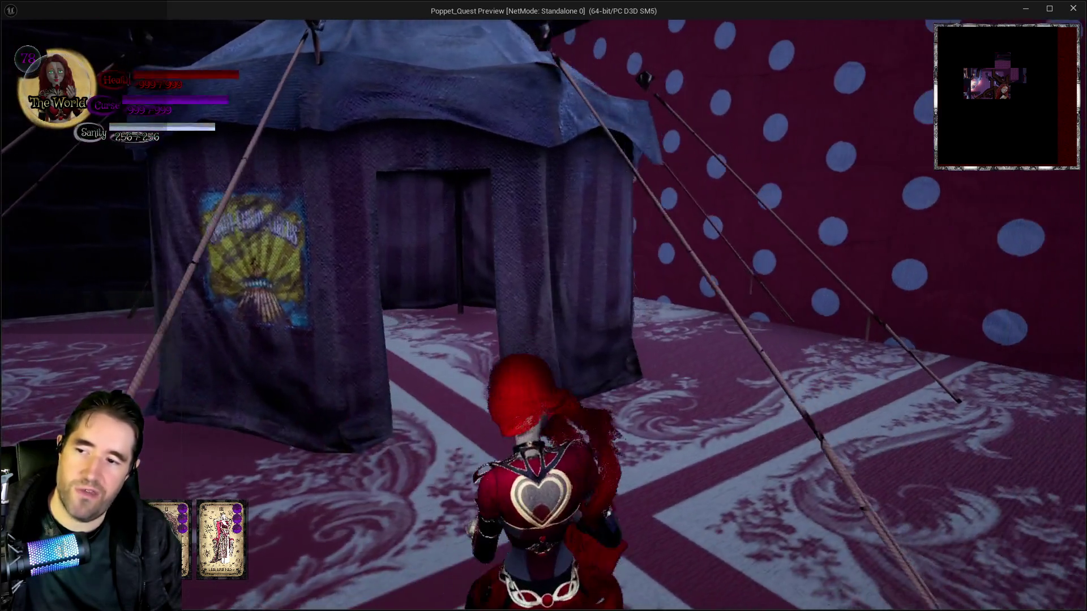
pyautogui.press('w')
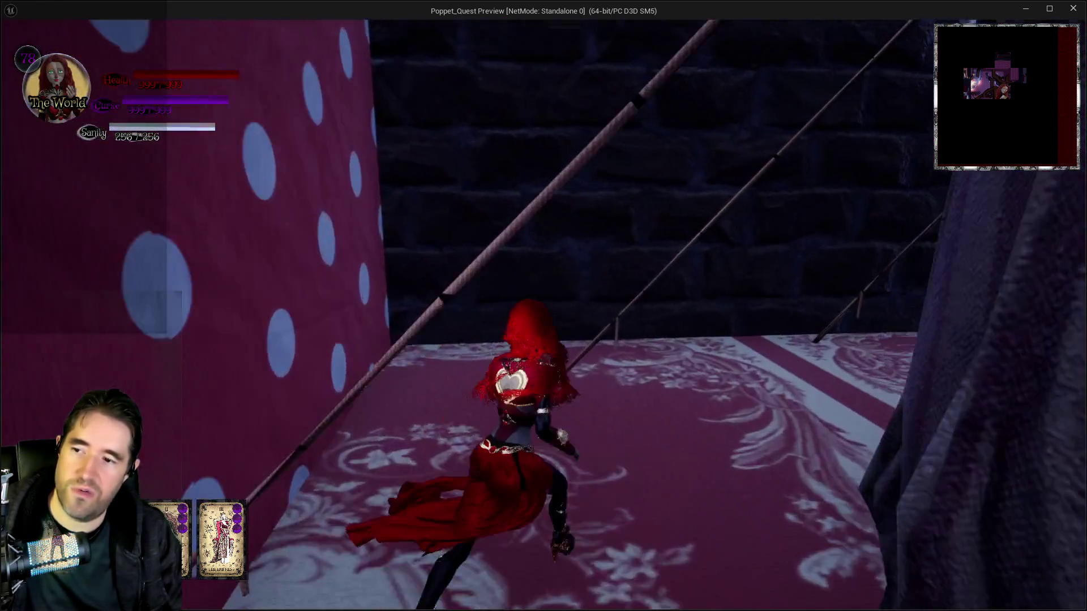
pyautogui.press('w')
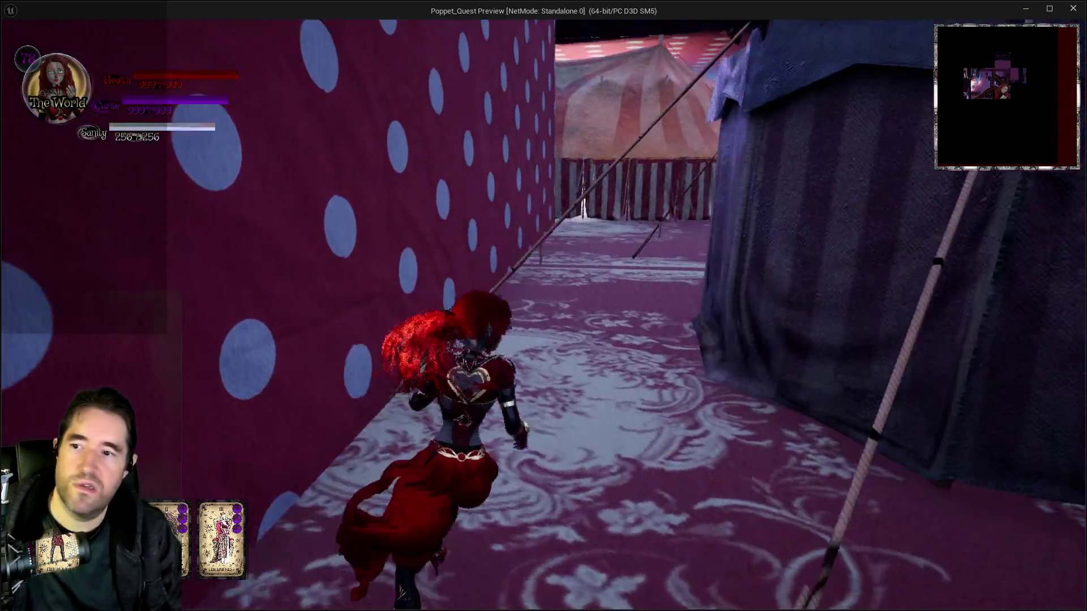
pyautogui.press('w')
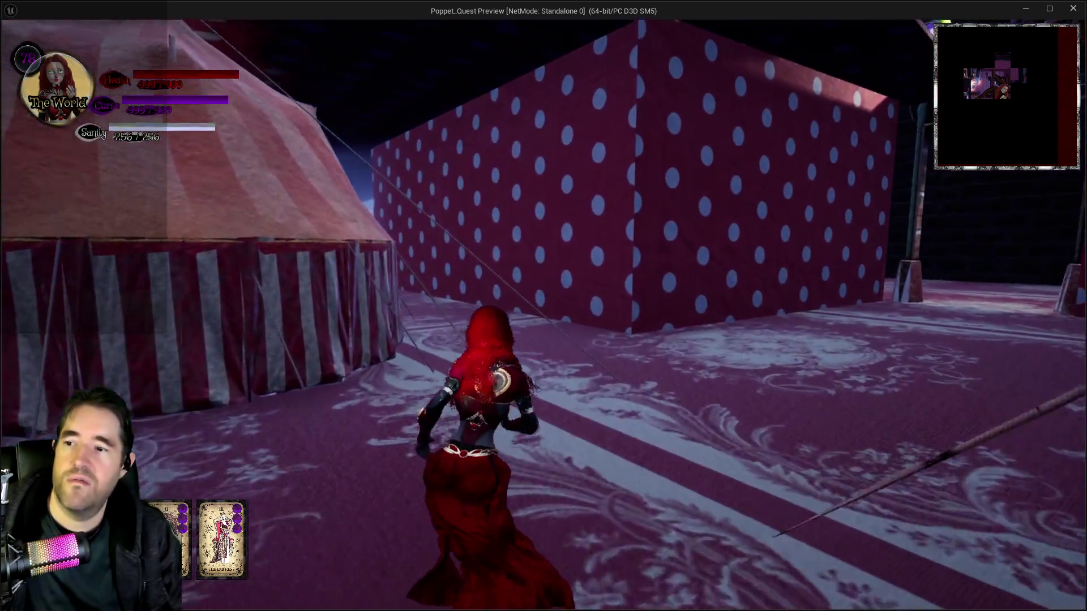
# Take a monster's attack, drop off the draped tent, and loop the striped tent toward the blue tent.
pyautogui.press('w')
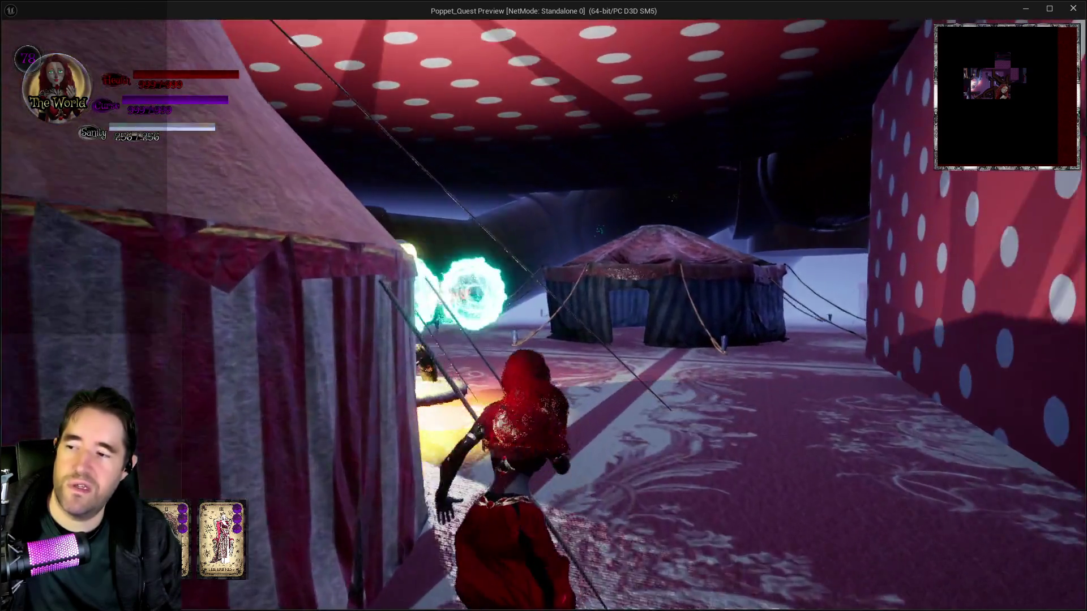
pyautogui.press('w')
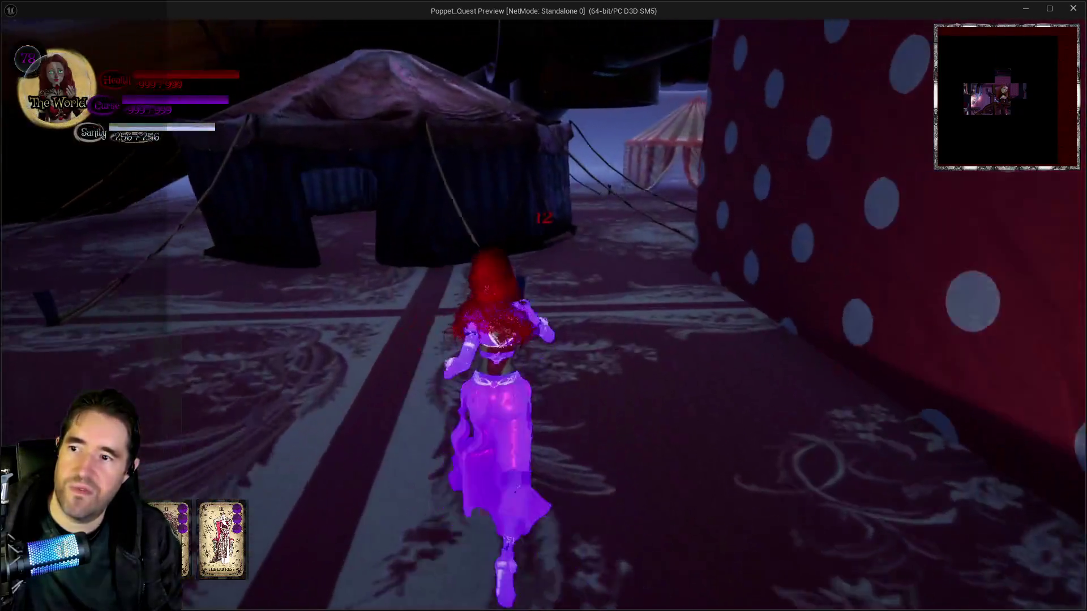
pyautogui.press('w')
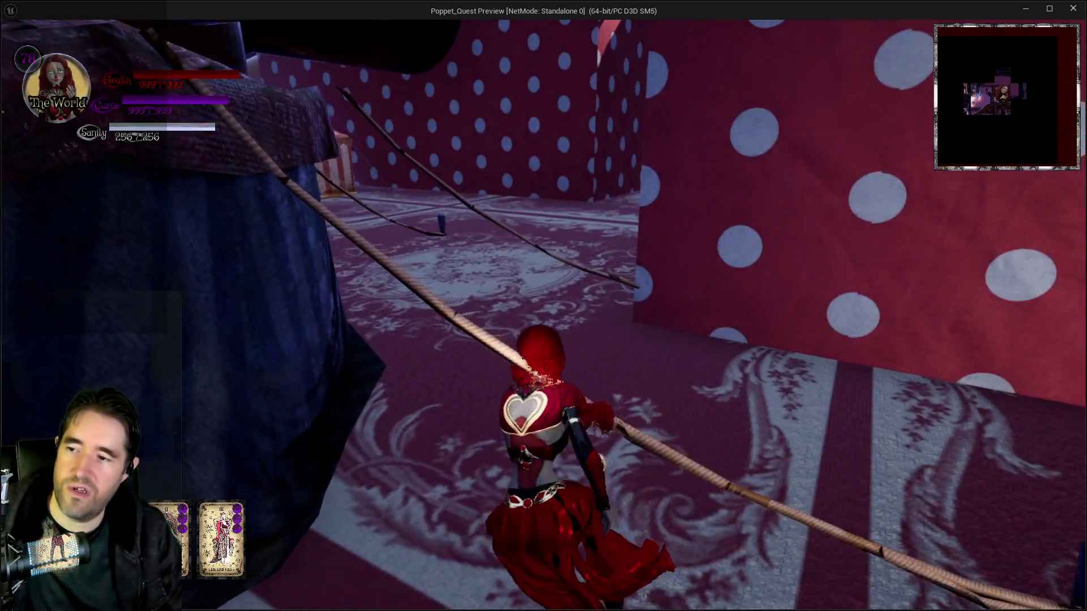
pyautogui.press('w')
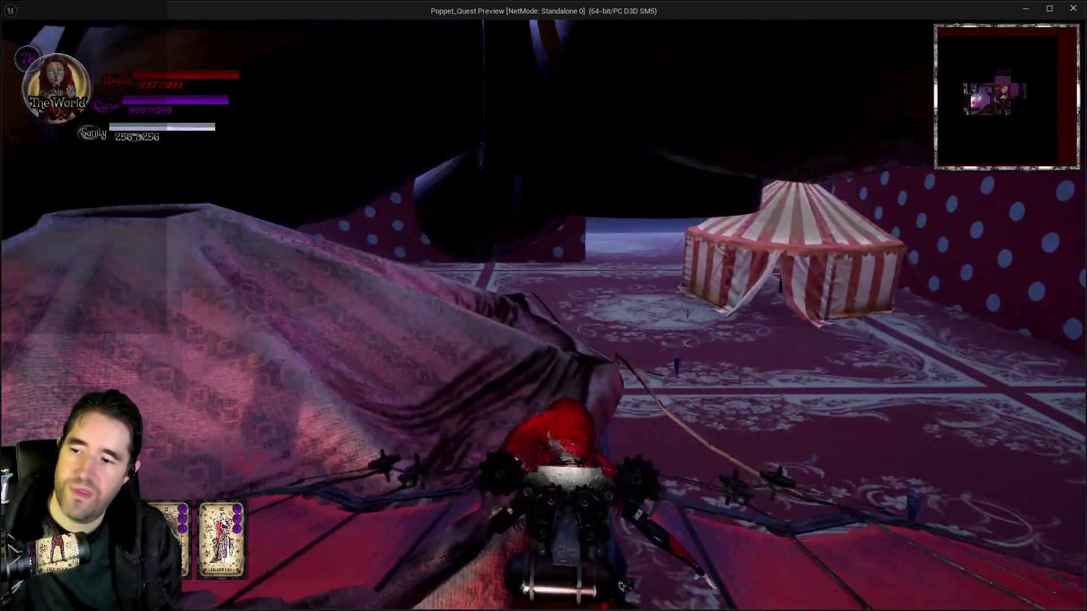
pyautogui.press('w')
pyautogui.press('w')
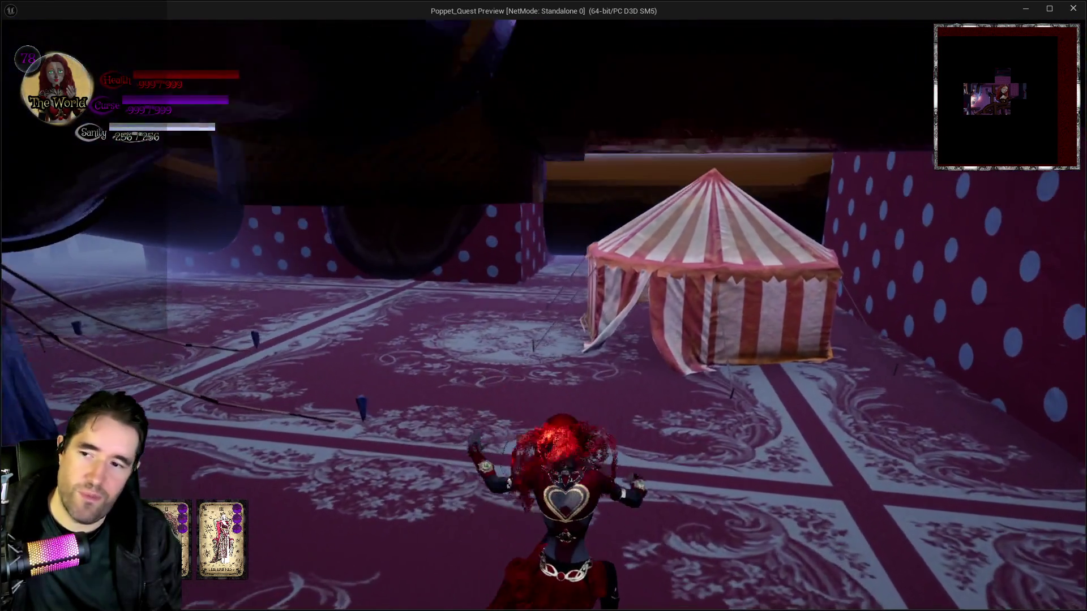
pyautogui.press('w')
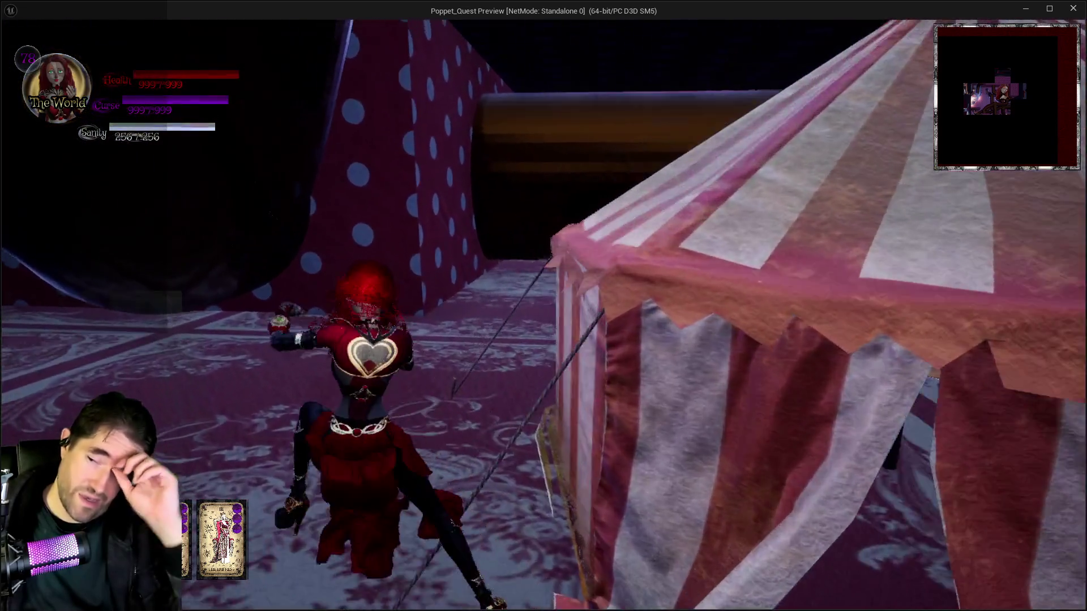
pyautogui.press('w')
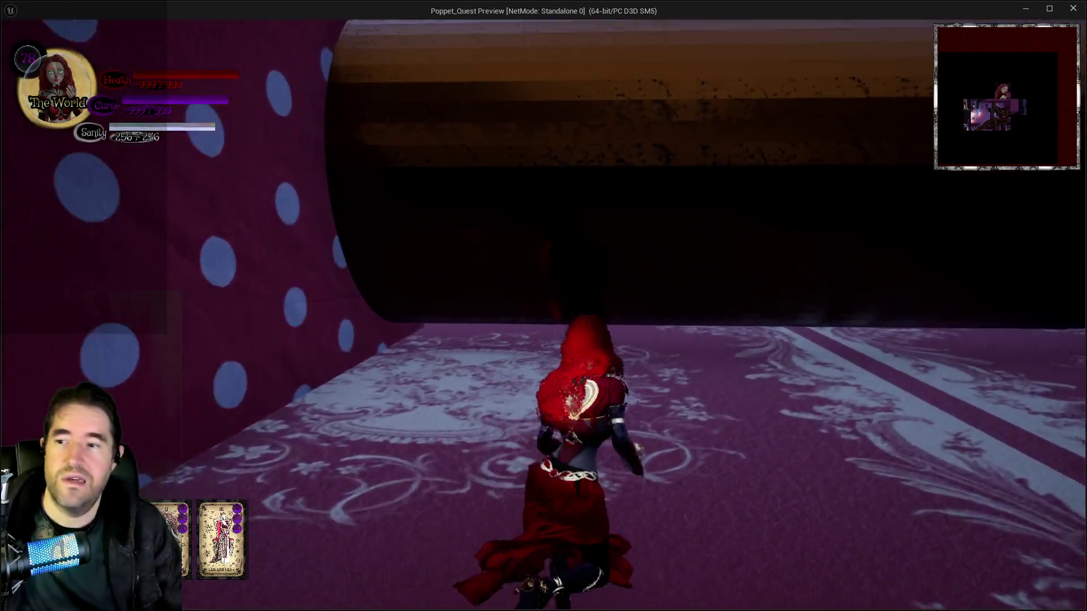
pyautogui.press('w')
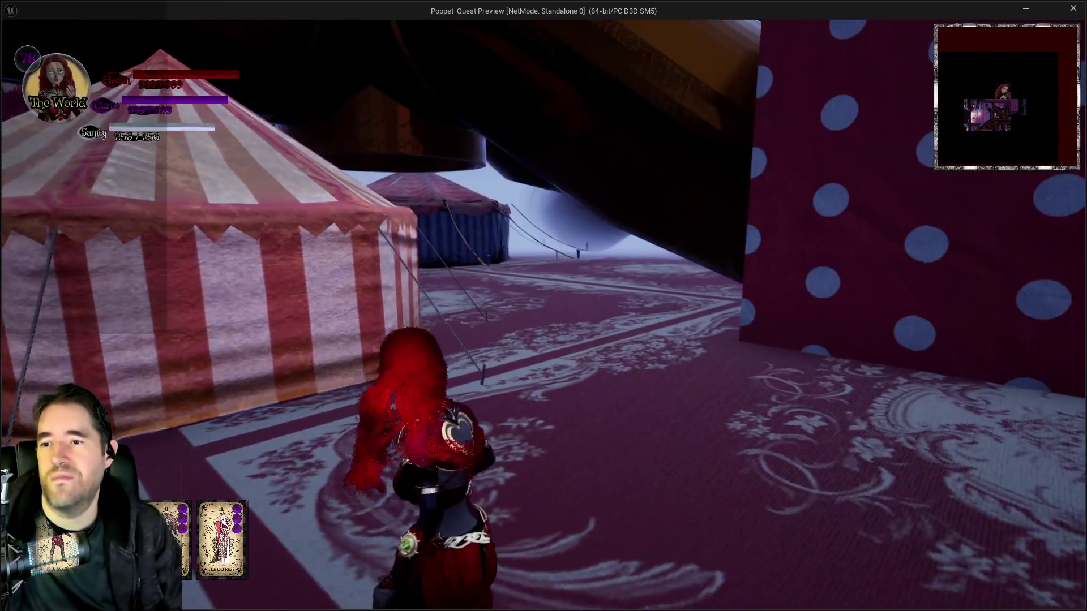
pyautogui.press('w')
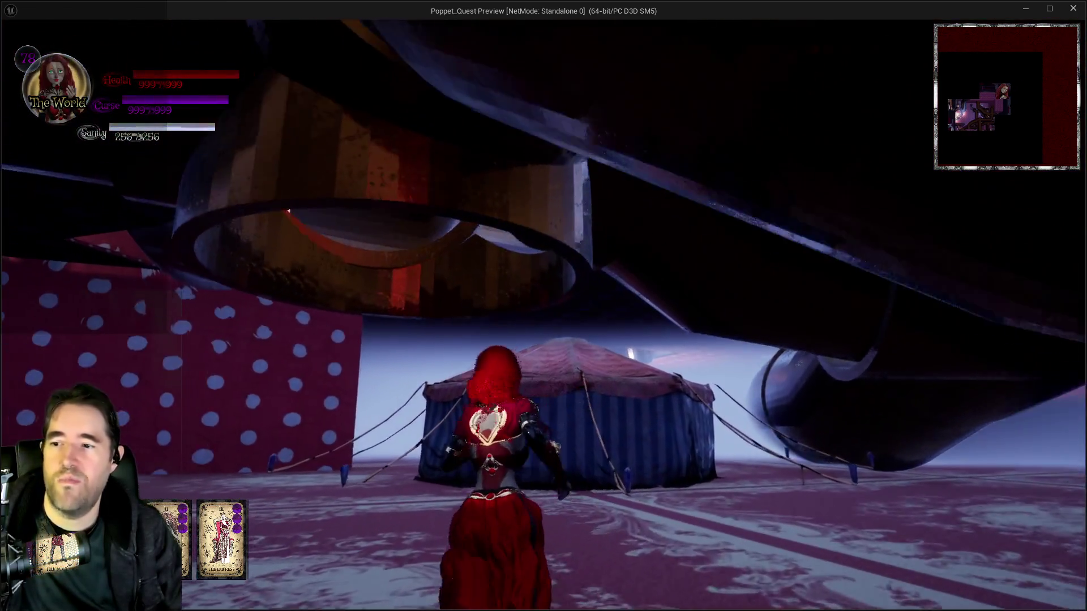
pyautogui.press('w')
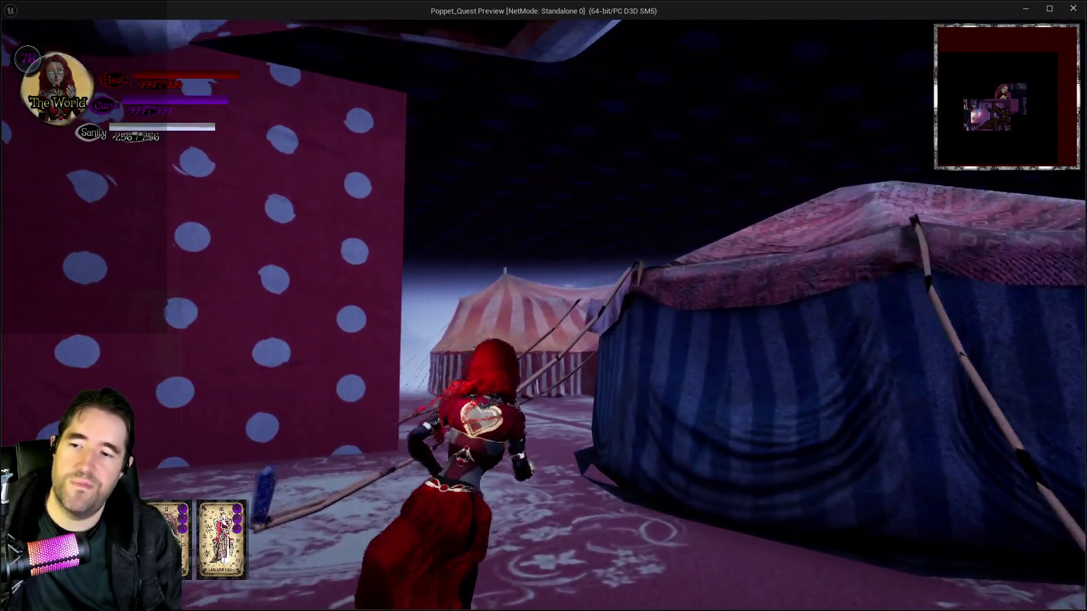